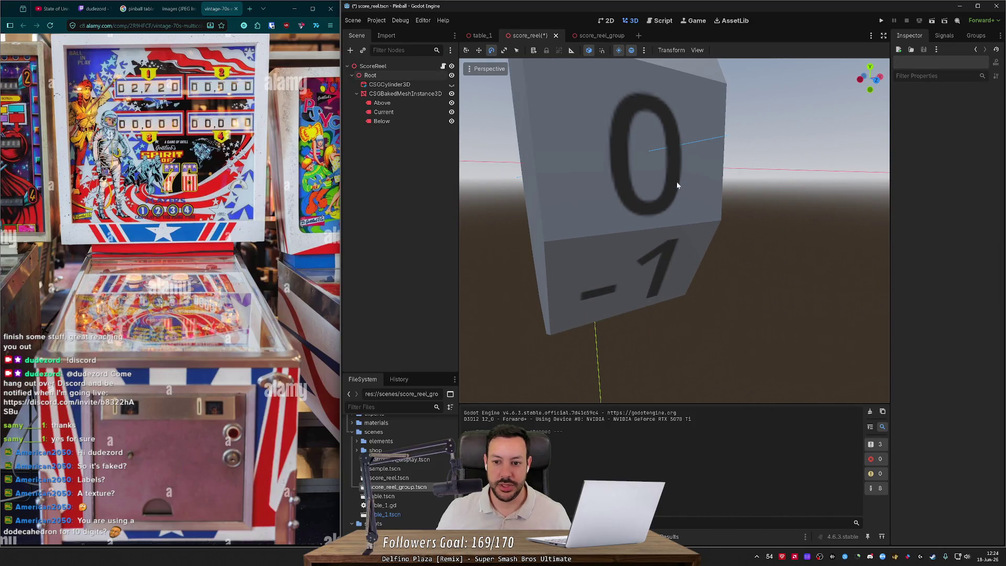
Inspect the reel drum's Current '0' label from several angles and save score_reel.tscn.
{"action": "left_click", "coordinate": [677, 185]}
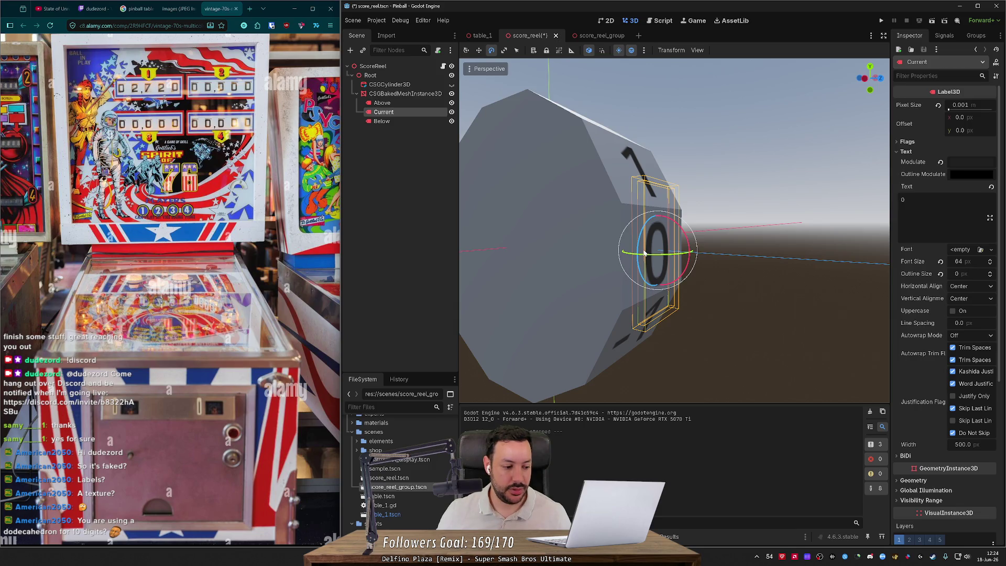
{"action": "scroll", "coordinate": [656, 242], "scroll_direction": "down", "scroll_amount": 5}
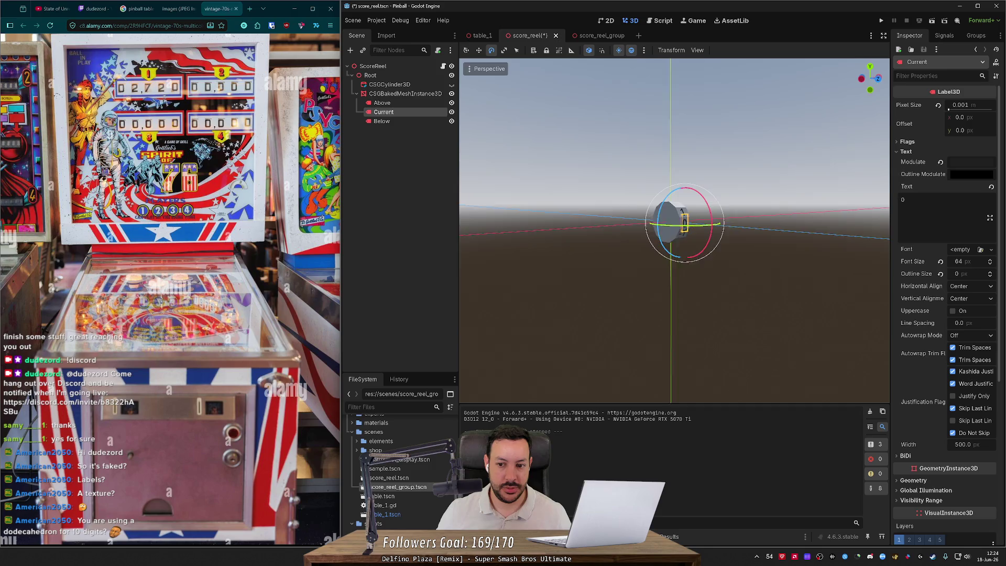
{"action": "key", "text": "f"}
{"action": "left_click_drag", "start_coordinate": [675, 230], "coordinate": [744, 246]}
{"action": "mouse_move", "coordinate": [682, 211]}
{"action": "left_mouse_down"}
{"action": "mouse_move", "coordinate": [681, 299]}
{"action": "mouse_move", "coordinate": [670, 246]}
{"action": "mouse_move", "coordinate": [713, 210]}
{"action": "mouse_move", "coordinate": [670, 241]}
{"action": "mouse_move", "coordinate": [646, 331]}
{"action": "left_mouse_up"}
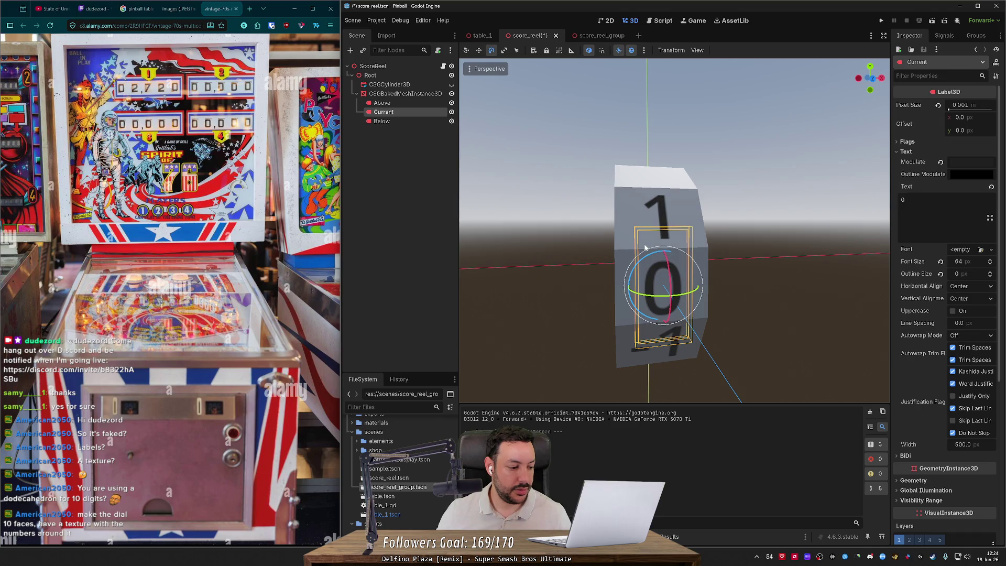
{"action": "left_click", "coordinate": [778, 216]}
{"action": "key", "text": "ctrl+s"}
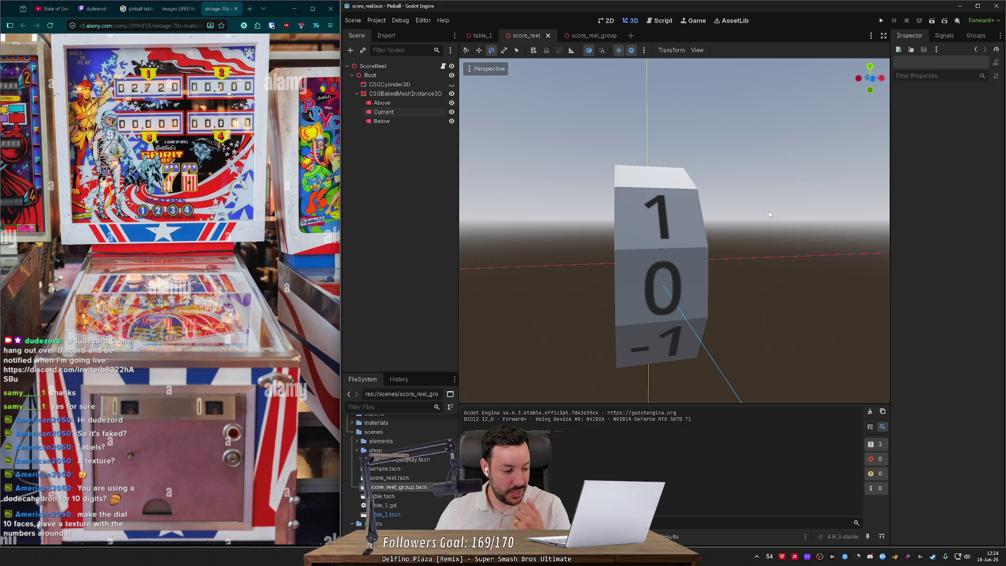
{"action": "mouse_move", "coordinate": [768, 212]}
{"action": "left_mouse_down"}
{"action": "mouse_move", "coordinate": [712, 231]}
{"action": "mouse_move", "coordinate": [709, 223]}
{"action": "left_mouse_up"}
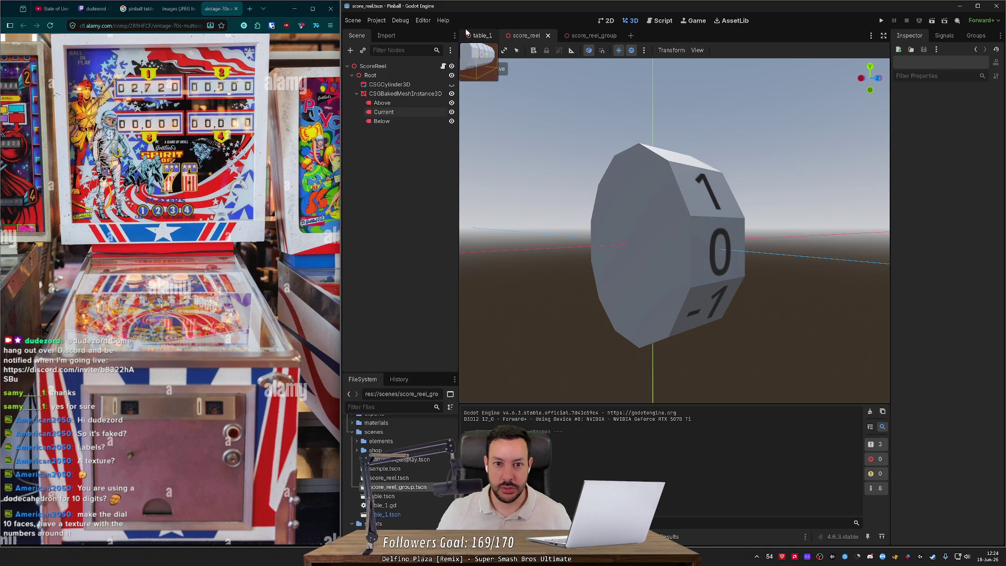
In table_1, set the ScoreReelGroup's X rotation to -90 so the digits face forward.
{"action": "left_click", "coordinate": [479, 35]}
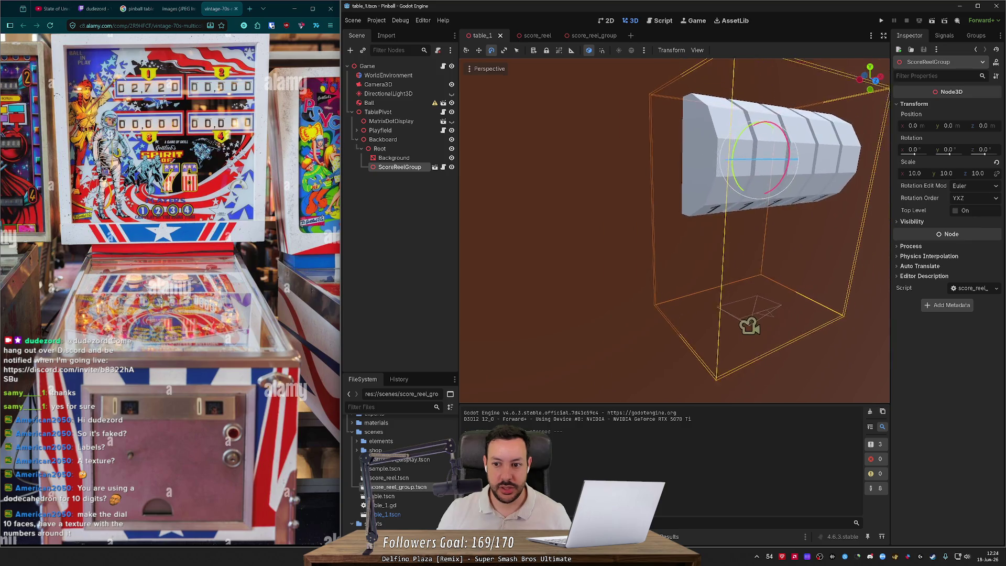
{"action": "key", "text": "f"}
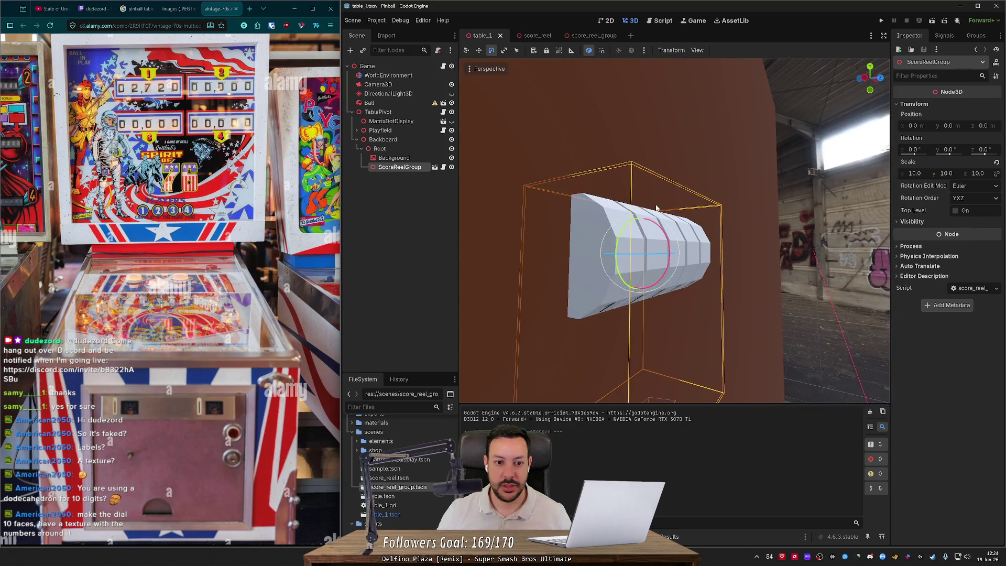
{"action": "left_click", "coordinate": [406, 158]}
{"action": "left_click", "coordinate": [399, 166]}
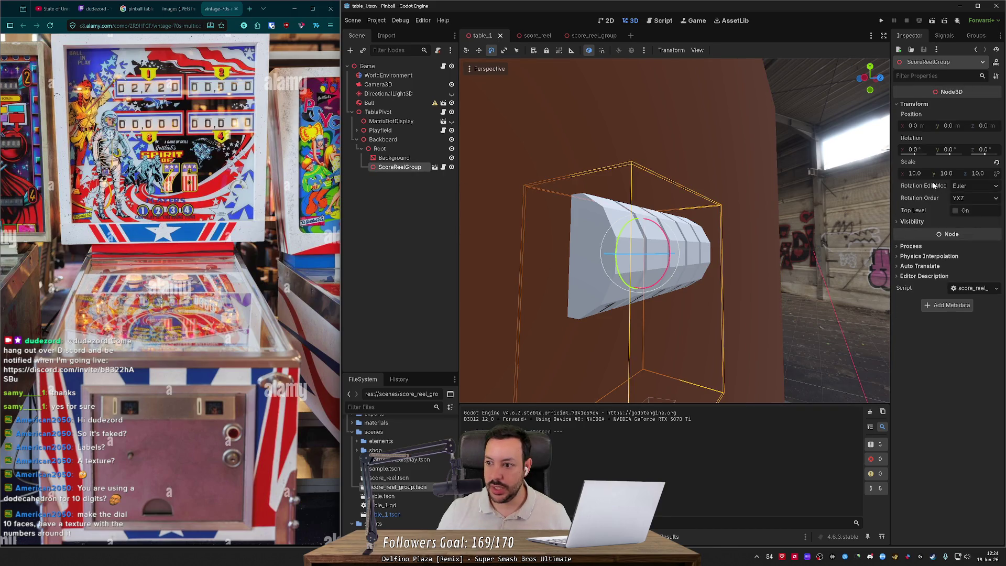
{"action": "left_click", "coordinate": [918, 154]}
{"action": "type", "text": "90"}
{"action": "key", "text": "Return"}
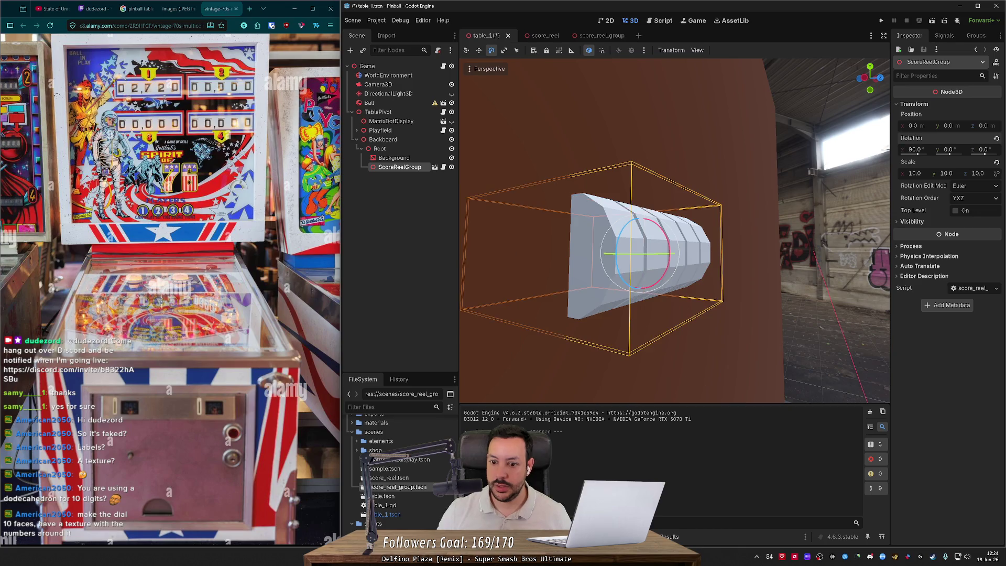
{"action": "left_click", "coordinate": [914, 149]}
{"action": "type", "text": "-90"}
{"action": "key", "text": "Return"}
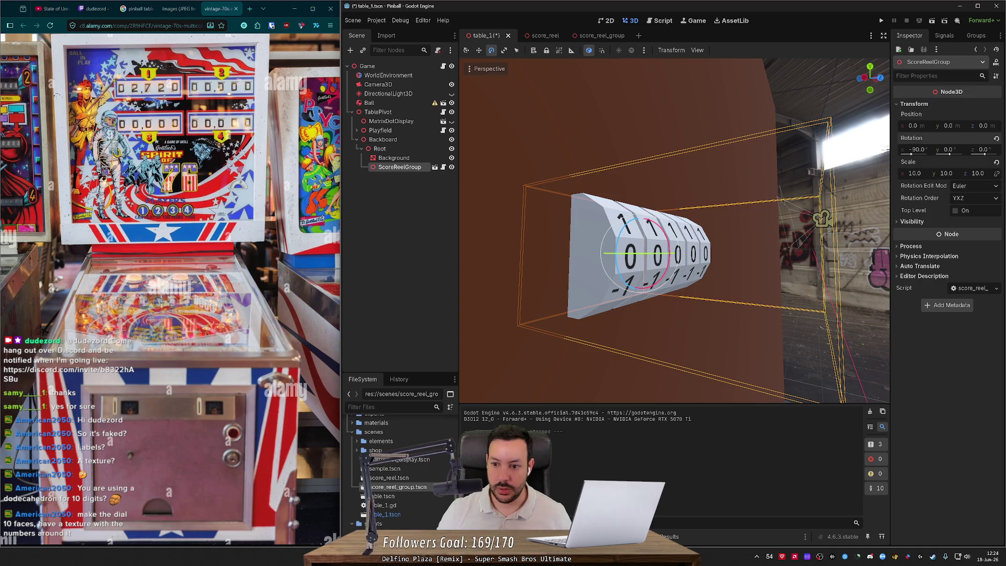
Move the ScoreReelGroup down onto the backboard, to y -9.323.
{"action": "left_click", "coordinate": [419, 172]}
{"action": "left_click", "coordinate": [401, 169]}
{"action": "left_click", "coordinate": [404, 159]}
{"action": "left_click", "coordinate": [393, 167]}
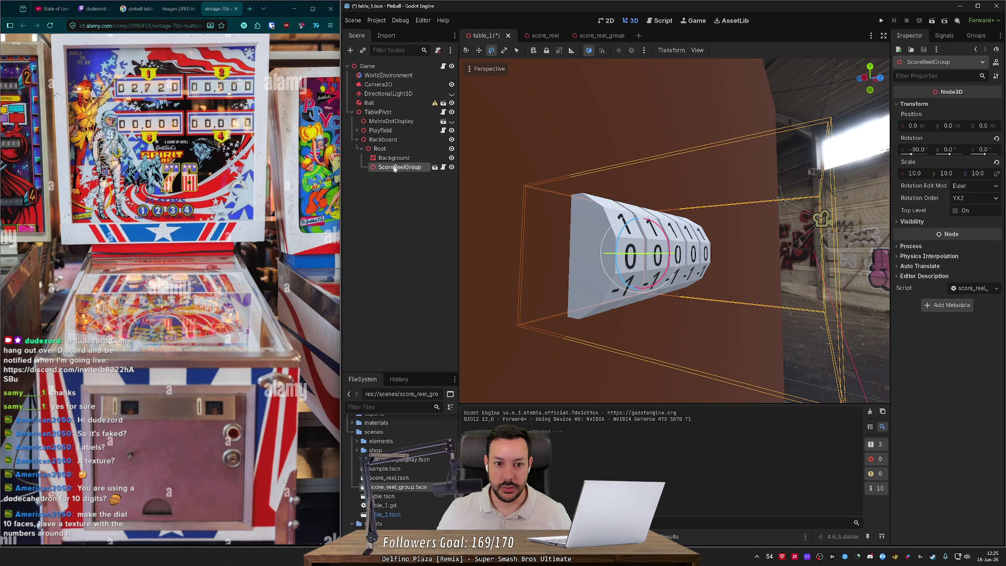
{"action": "key", "text": "w"}
{"action": "left_click_drag", "start_coordinate": [682, 255], "coordinate": [645, 259]}
{"action": "scroll", "coordinate": [463, 320], "scroll_direction": "up", "scroll_amount": 2}
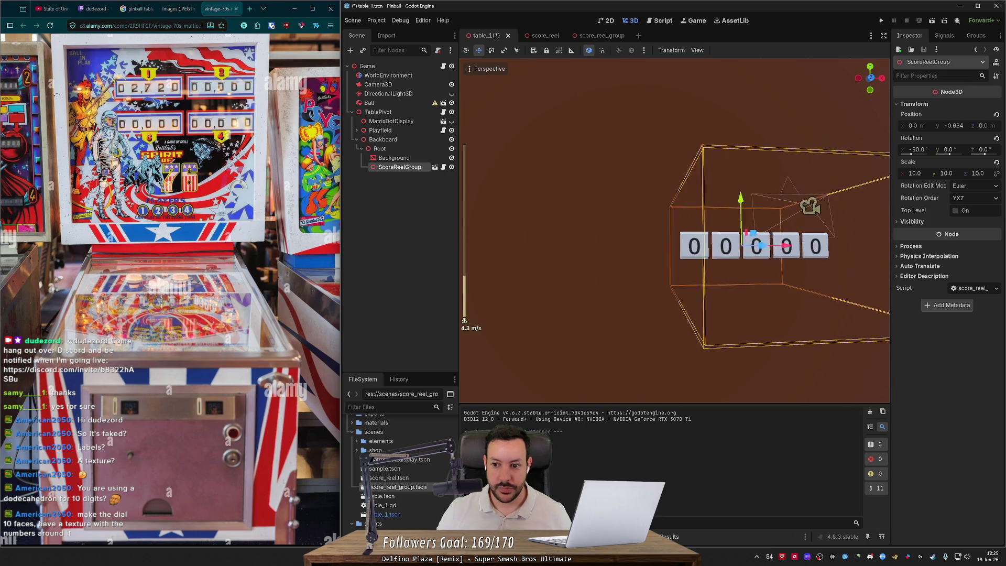
{"action": "key", "text": "s"}
{"action": "key", "text": "a"}
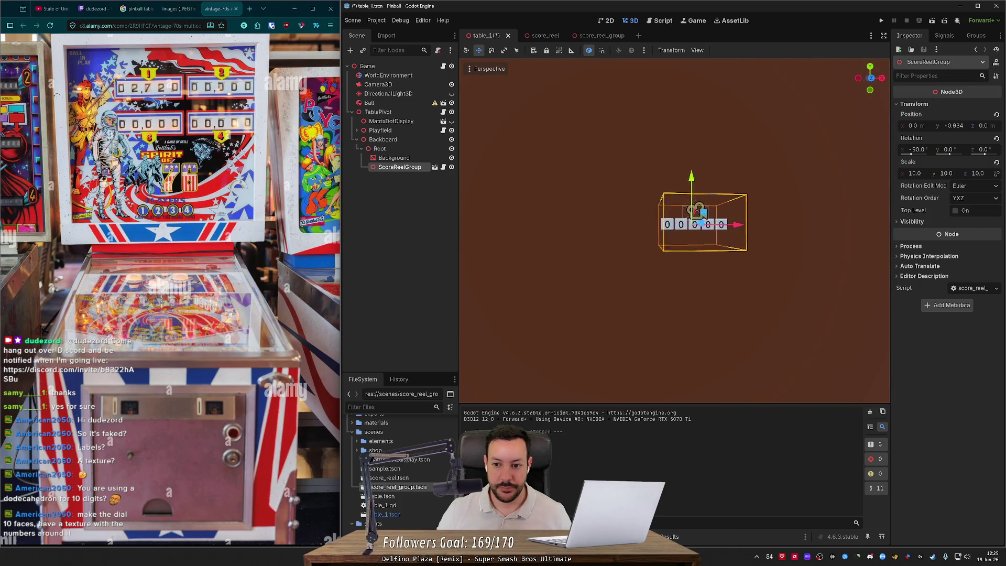
{"action": "scroll", "coordinate": [704, 237], "scroll_direction": "down", "scroll_amount": 10}
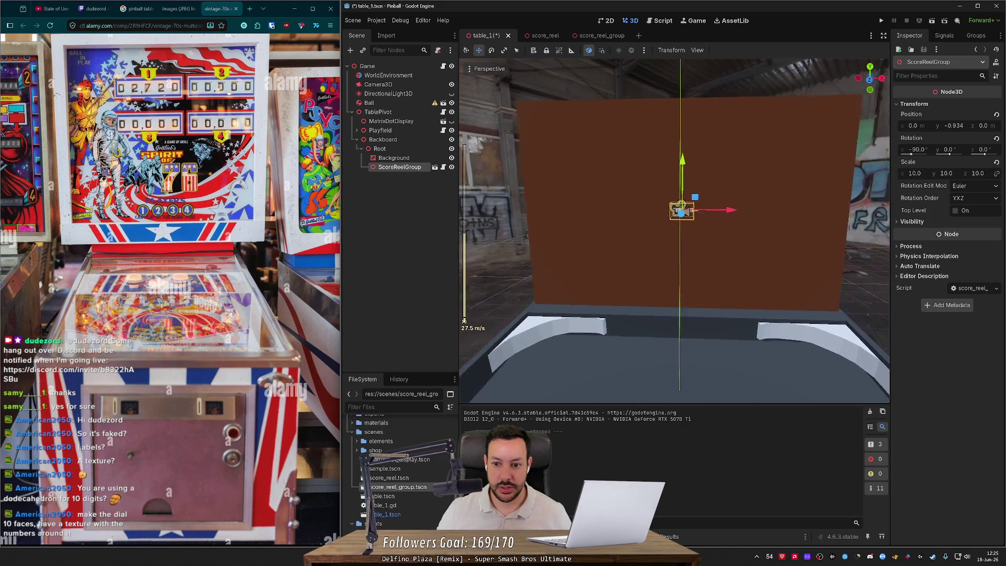
Scale the ScoreReelGroup to 100, 100, 100 and save table_1.
{"action": "left_click", "coordinate": [914, 174]}
{"action": "type", "text": "100"}
{"action": "key", "text": "Tab"}
{"action": "type", "text": "100"}
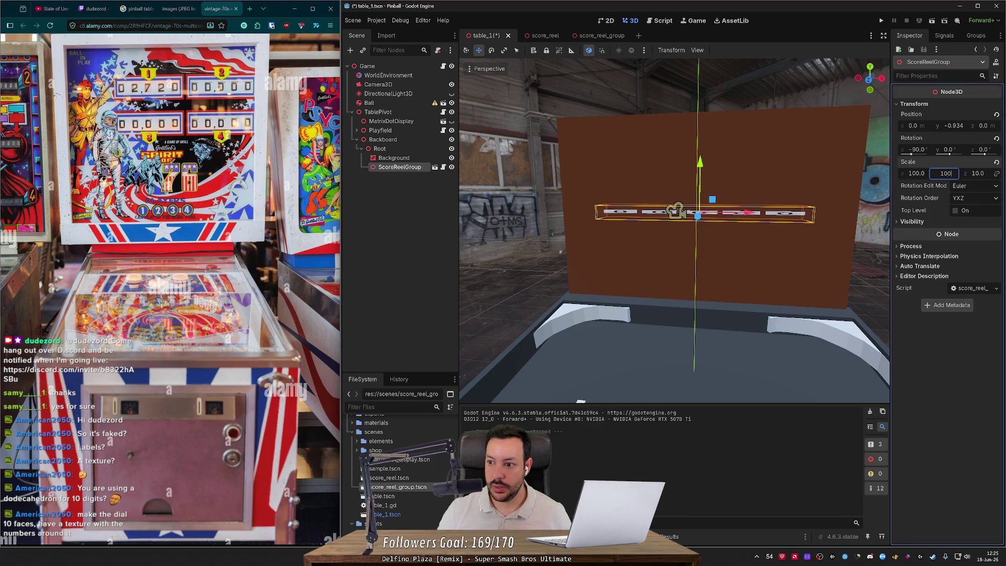
{"action": "key", "text": "Tab"}
{"action": "type", "text": "1"}
{"action": "key", "text": "Return"}
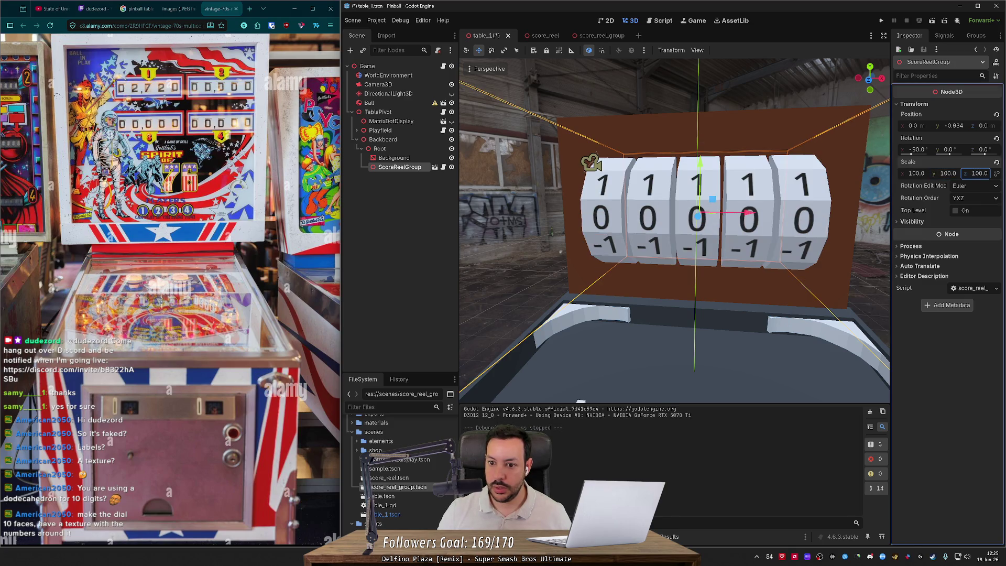
{"action": "mouse_move", "coordinate": [674, 230]}
{"action": "left_mouse_down"}
{"action": "mouse_move", "coordinate": [613, 231]}
{"action": "mouse_move", "coordinate": [661, 229]}
{"action": "mouse_move", "coordinate": [625, 231]}
{"action": "mouse_move", "coordinate": [690, 252]}
{"action": "mouse_move", "coordinate": [697, 187]}
{"action": "left_mouse_up"}
{"action": "key", "text": "ctrl+s"}
Orbit around the table to inspect the playfield and the five score reels.
{"action": "left_click", "coordinate": [697, 187]}
{"action": "scroll", "coordinate": [597, 215], "scroll_direction": "up", "scroll_amount": 5}
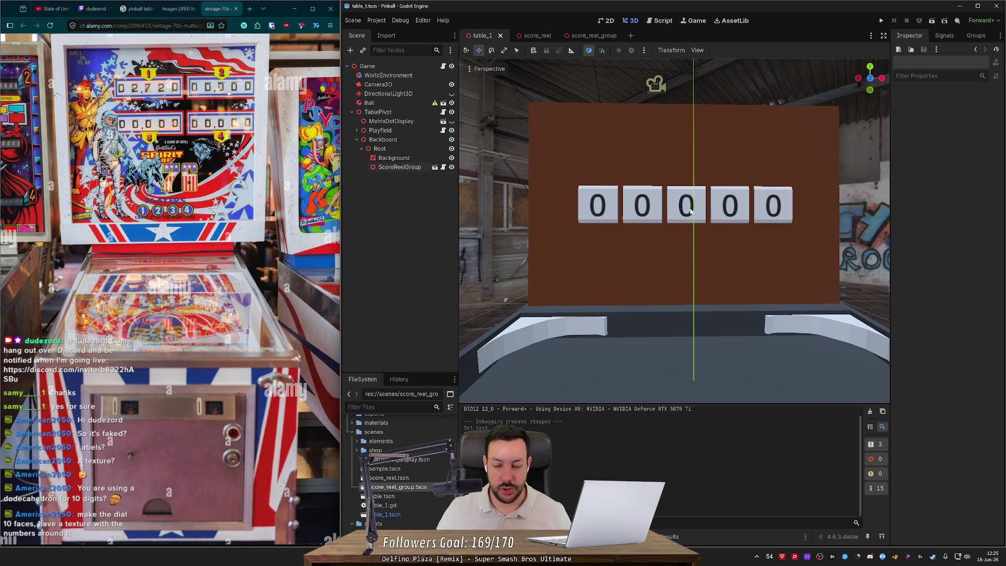
{"action": "left_click_drag", "start_coordinate": [697, 211], "coordinate": [682, 278]}
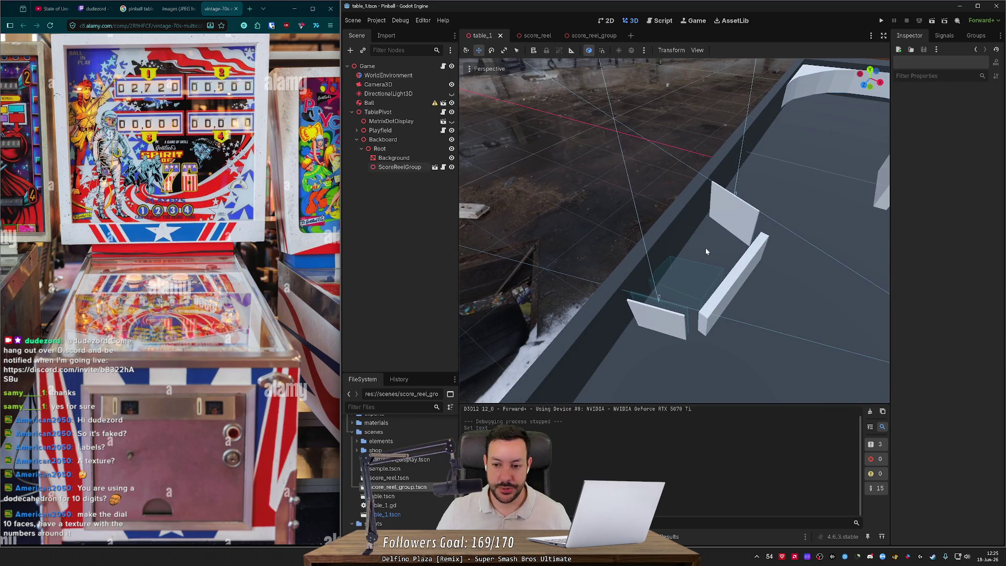
{"action": "mouse_move", "coordinate": [674, 230]}
{"action": "left_mouse_down"}
{"action": "mouse_move", "coordinate": [696, 217]}
{"action": "mouse_move", "coordinate": [602, 221]}
{"action": "left_mouse_up"}
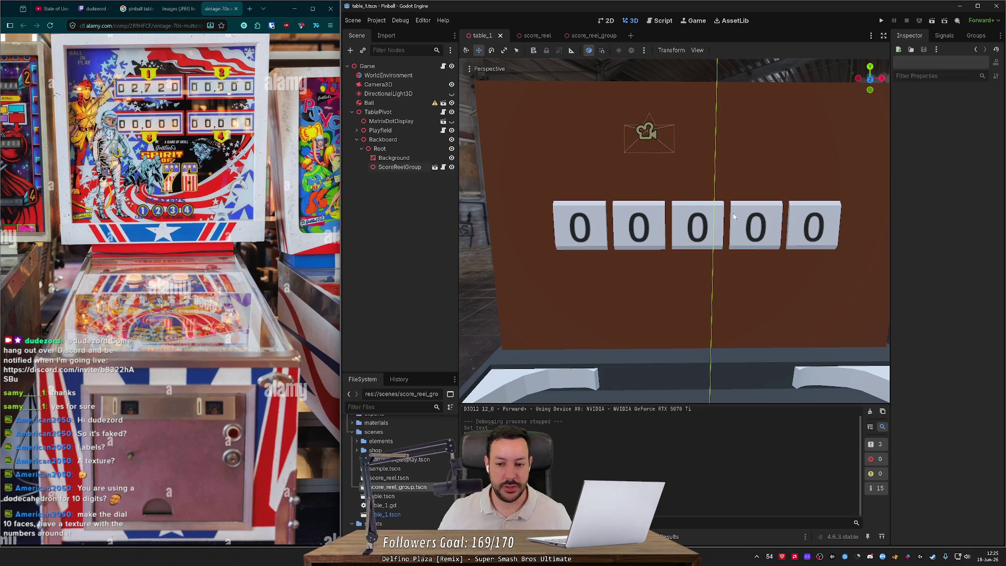
{"action": "mouse_move", "coordinate": [639, 228]}
{"action": "left_mouse_down"}
{"action": "mouse_move", "coordinate": [734, 231]}
{"action": "mouse_move", "coordinate": [536, 163]}
{"action": "left_mouse_up"}
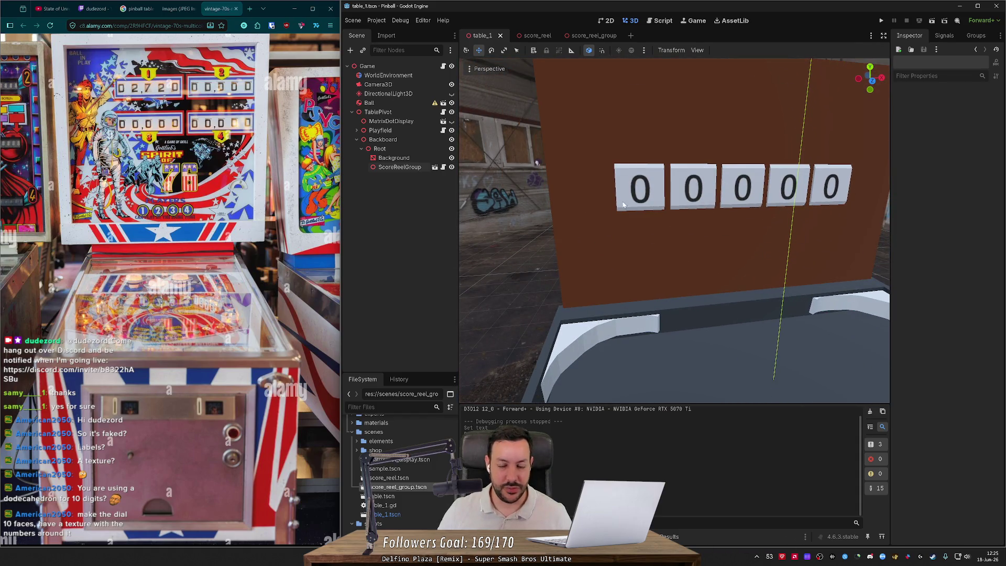
{"action": "mouse_move", "coordinate": [619, 216]}
{"action": "left_mouse_down"}
{"action": "mouse_move", "coordinate": [713, 216]}
{"action": "mouse_move", "coordinate": [588, 214]}
{"action": "left_mouse_up"}
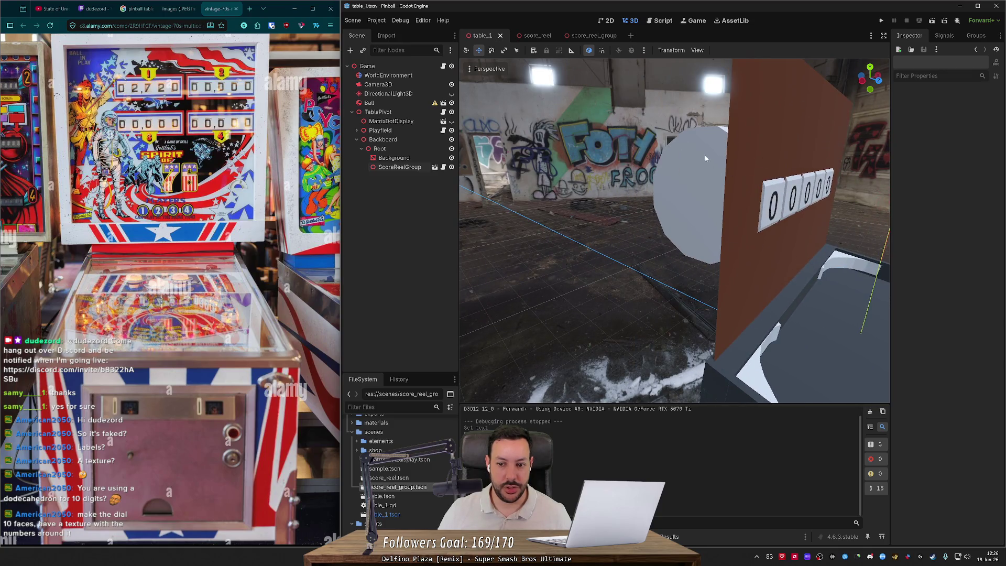
{"action": "mouse_move", "coordinate": [792, 121]}
{"action": "left_mouse_down"}
{"action": "mouse_move", "coordinate": [739, 159]}
{"action": "mouse_move", "coordinate": [646, 174]}
{"action": "left_mouse_up"}
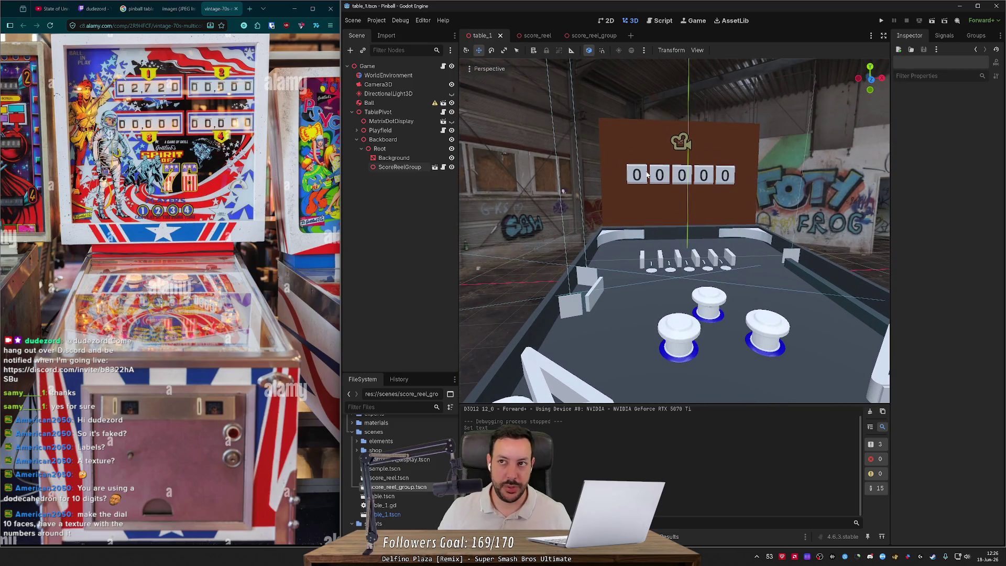
Select MatrixDotDisplay on the backboard and show its Signals list.
{"action": "left_click_drag", "start_coordinate": [646, 174], "coordinate": [650, 191]}
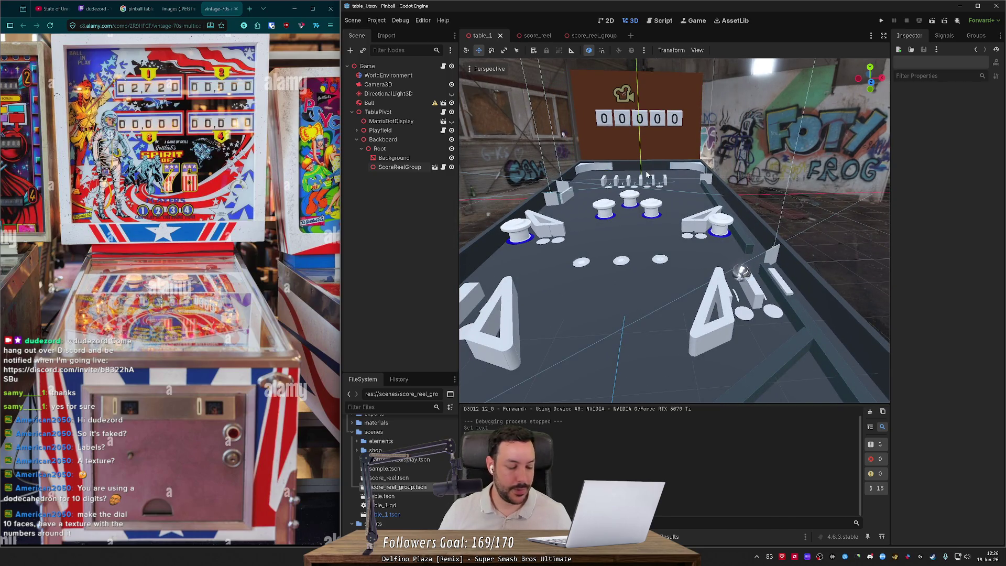
{"action": "left_click", "coordinate": [655, 116]}
{"action": "left_click", "coordinate": [942, 36]}
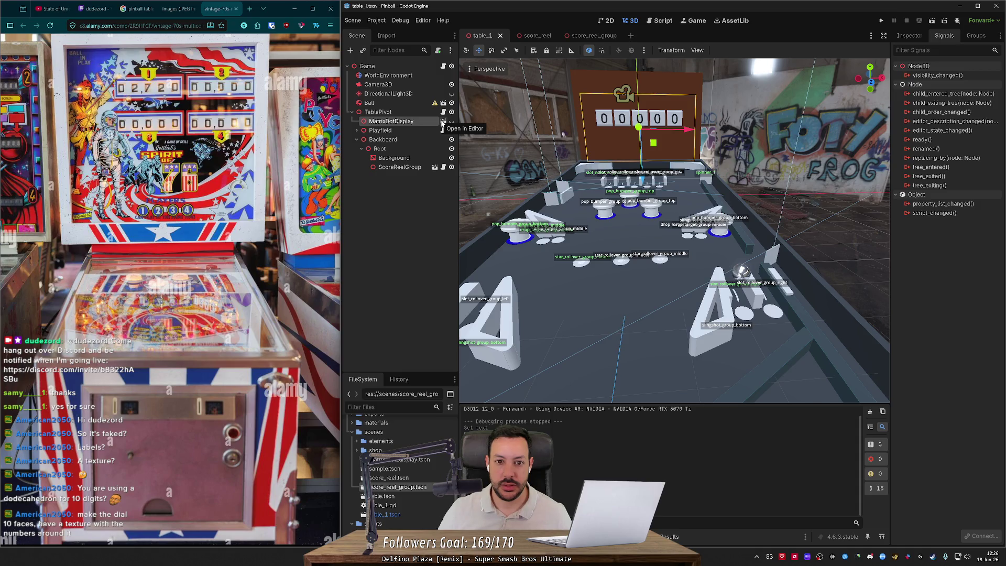
Review the matrix dot display's script and its _process label-update calls, then close that scene.
{"action": "left_click", "coordinate": [443, 122]}
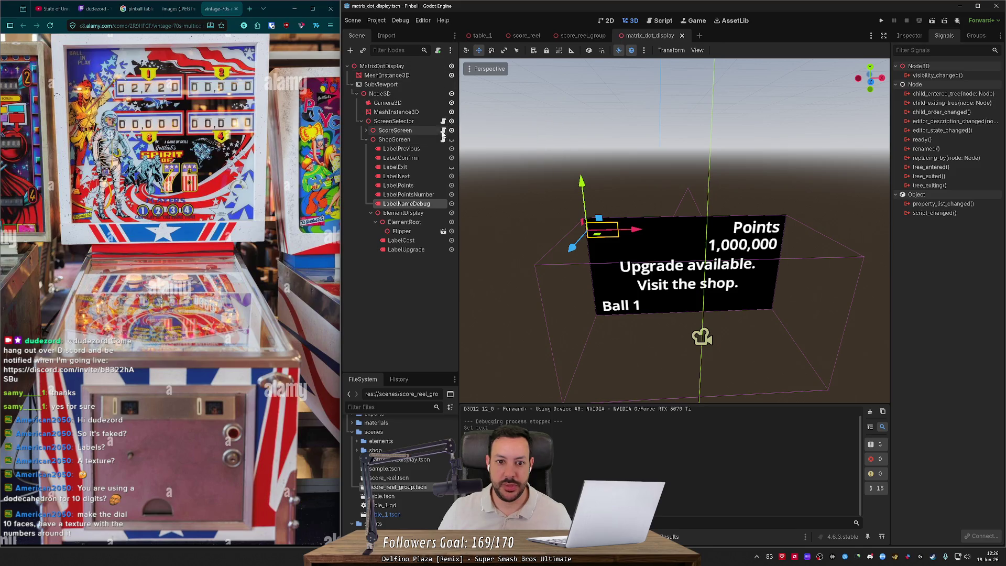
{"action": "left_click", "coordinate": [442, 131]}
{"action": "mouse_move", "coordinate": [690, 159]}
{"action": "left_mouse_down"}
{"action": "mouse_move", "coordinate": [607, 149]}
{"action": "mouse_move", "coordinate": [592, 128]}
{"action": "left_mouse_up"}
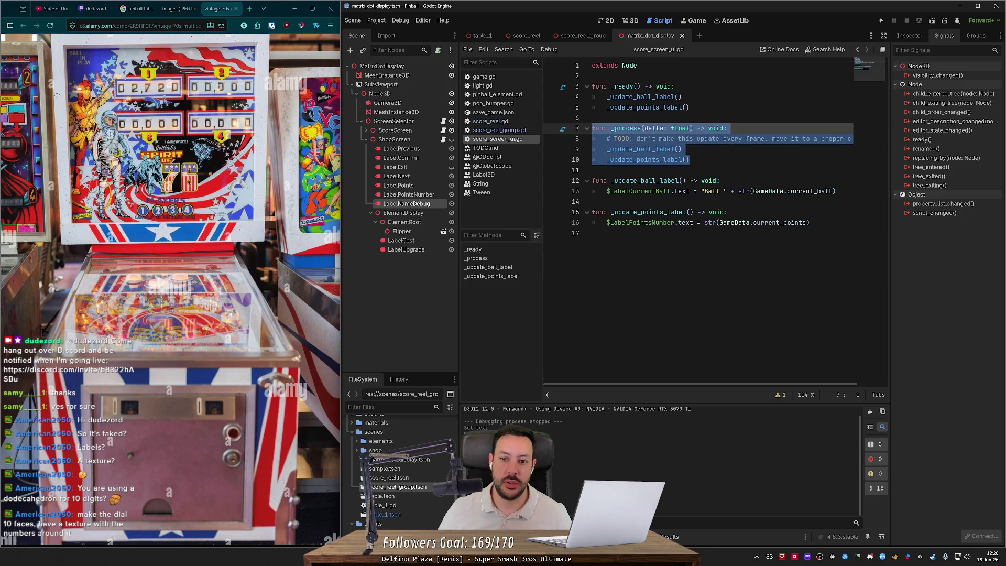
{"action": "middle_click", "coordinate": [651, 38]}
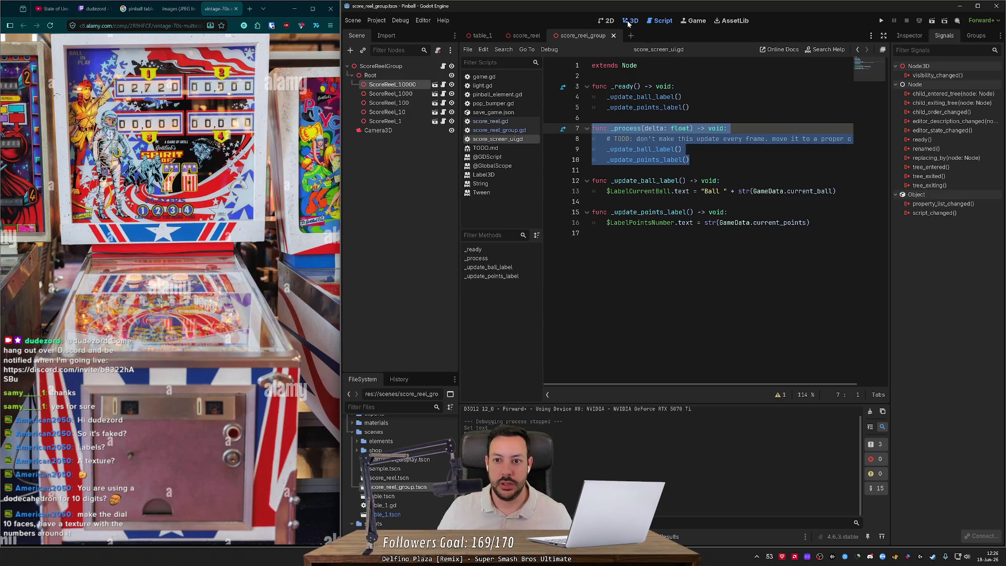
Check the ScoreReelGroup reels, then return to table_1 framed on MatrixDotDisplay.
{"action": "left_click", "coordinate": [630, 21]}
{"action": "scroll", "coordinate": [650, 130], "scroll_direction": "down", "scroll_amount": 5}
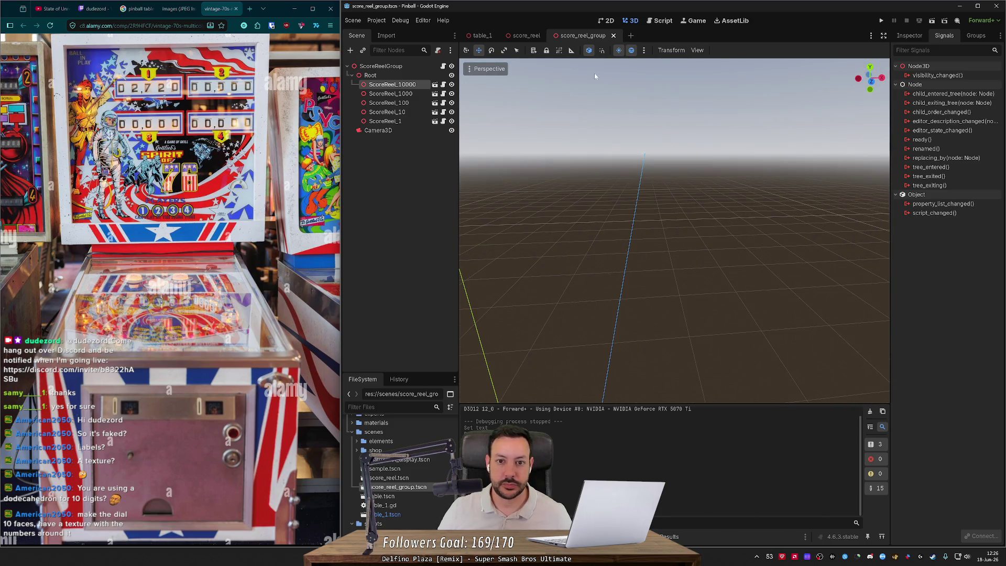
{"action": "left_click", "coordinate": [397, 68]}
{"action": "left_click", "coordinate": [394, 85]}
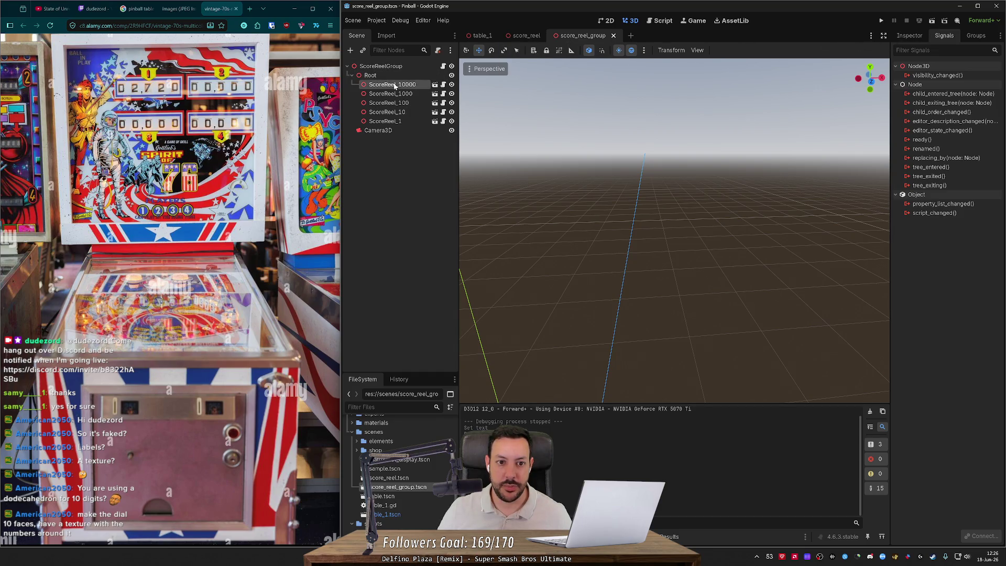
{"action": "left_click", "coordinate": [480, 35]}
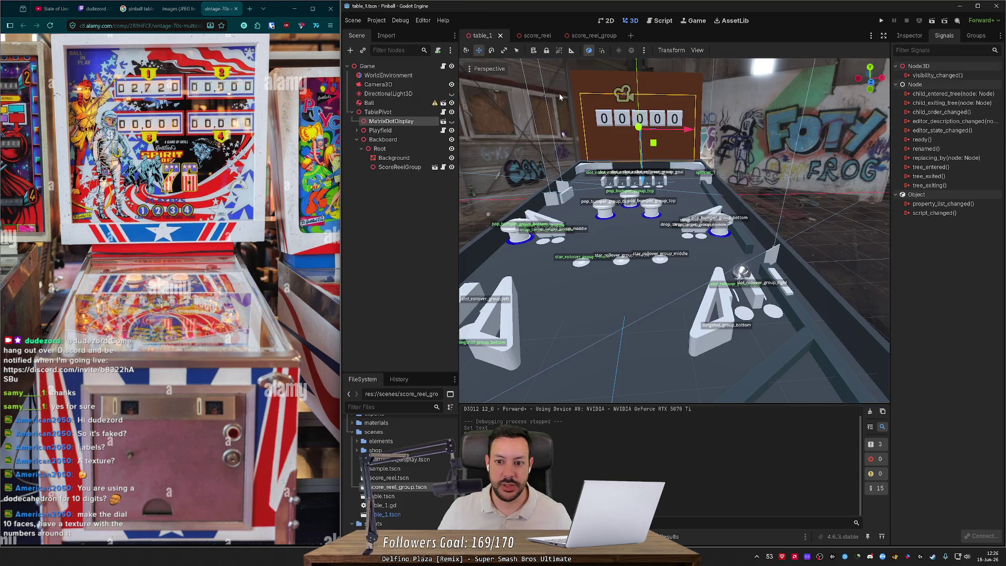
{"action": "double_click", "coordinate": [378, 121]}
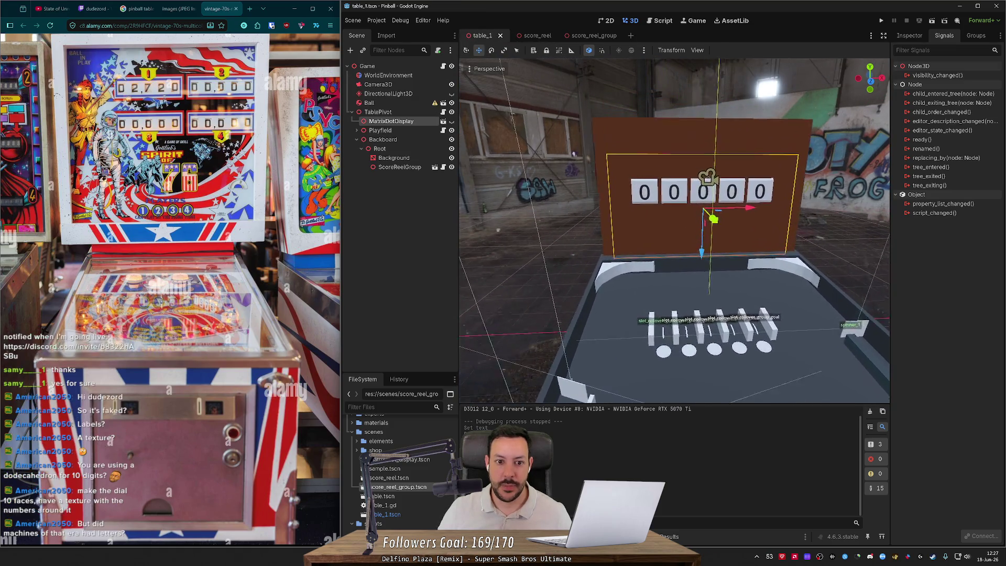
Attach a new script to Backboard saved as res://scripts/backboard.gd.
{"action": "left_click", "coordinate": [385, 140]}
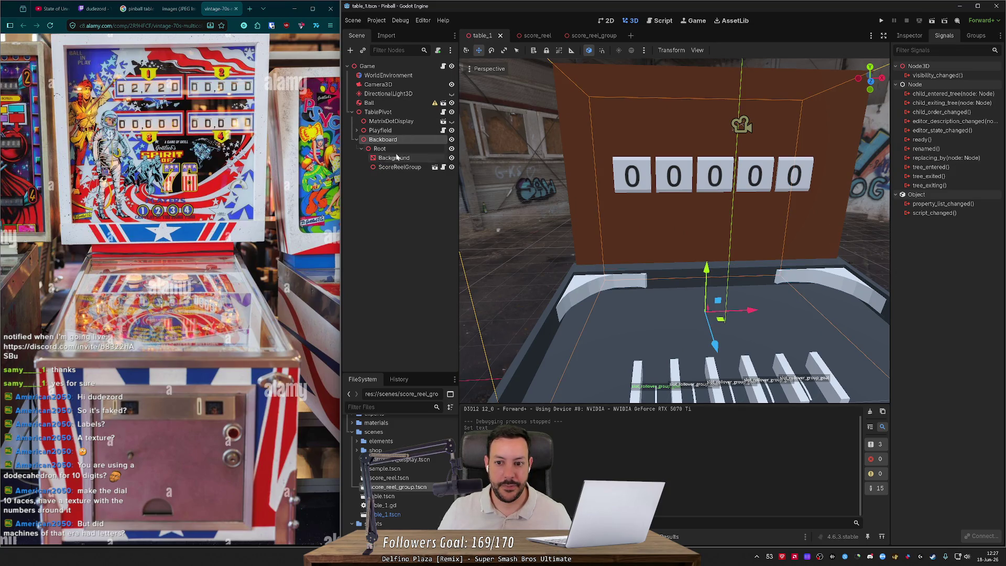
{"action": "right_click", "coordinate": [422, 140]}
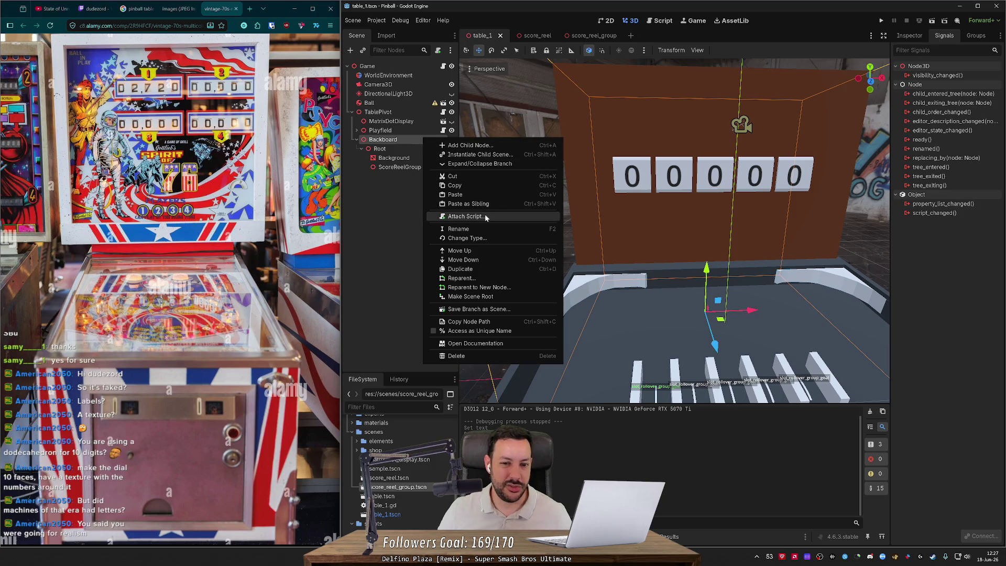
{"action": "left_click", "coordinate": [438, 51]}
{"action": "left_click", "coordinate": [438, 50]}
{"action": "left_click", "coordinate": [493, 260]}
{"action": "key", "text": "BackSpace"}
{"action": "key", "text": "BackSpace"}
{"action": "key", "text": "BackSpace"}
{"action": "type", "text": "scripts/backboard.gd"}
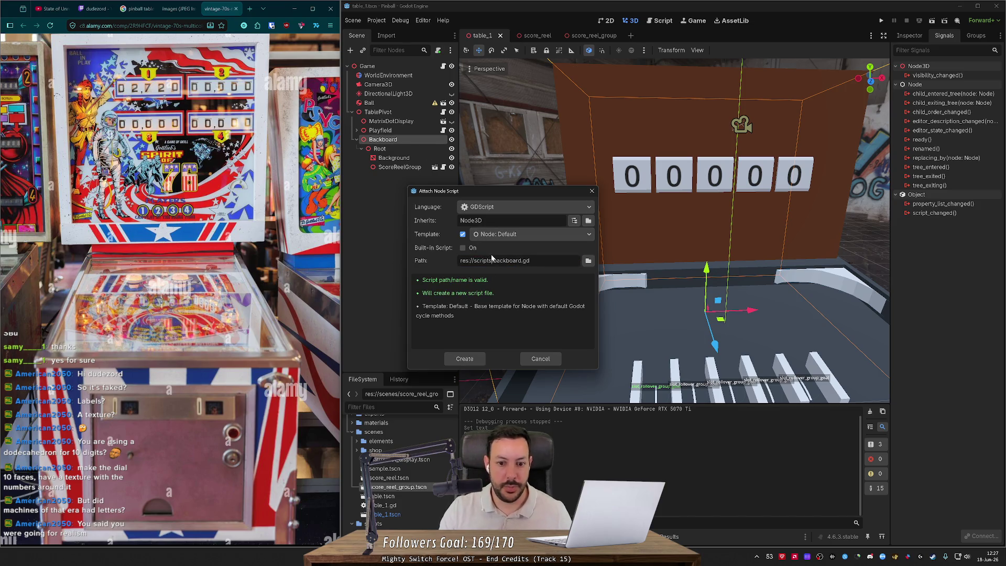
{"action": "left_click", "coordinate": [469, 356]}
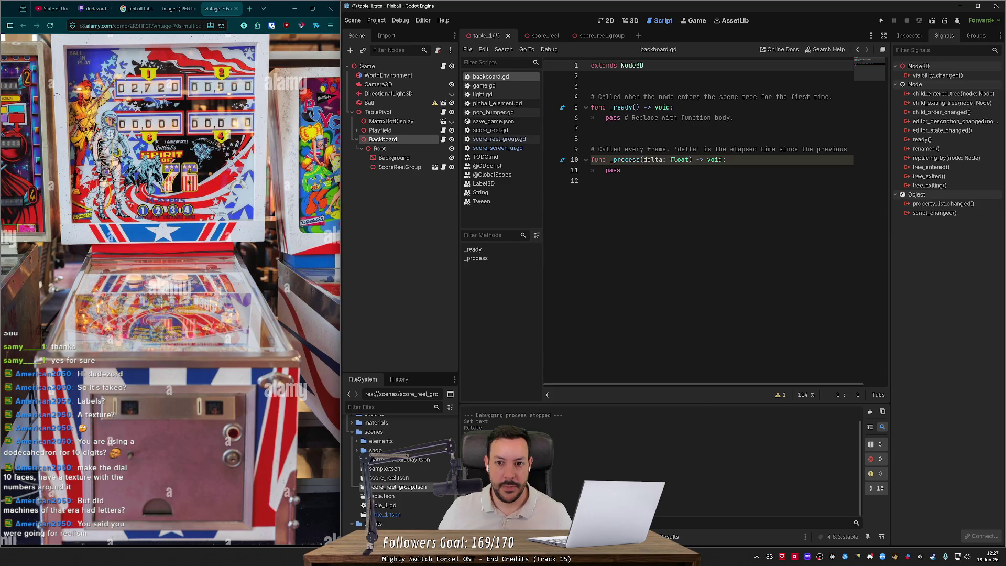
Add $Root/ScoreReelGroup.rotate_upwards(GameData.current_points) to _process.
{"action": "left_click", "coordinate": [728, 159]}
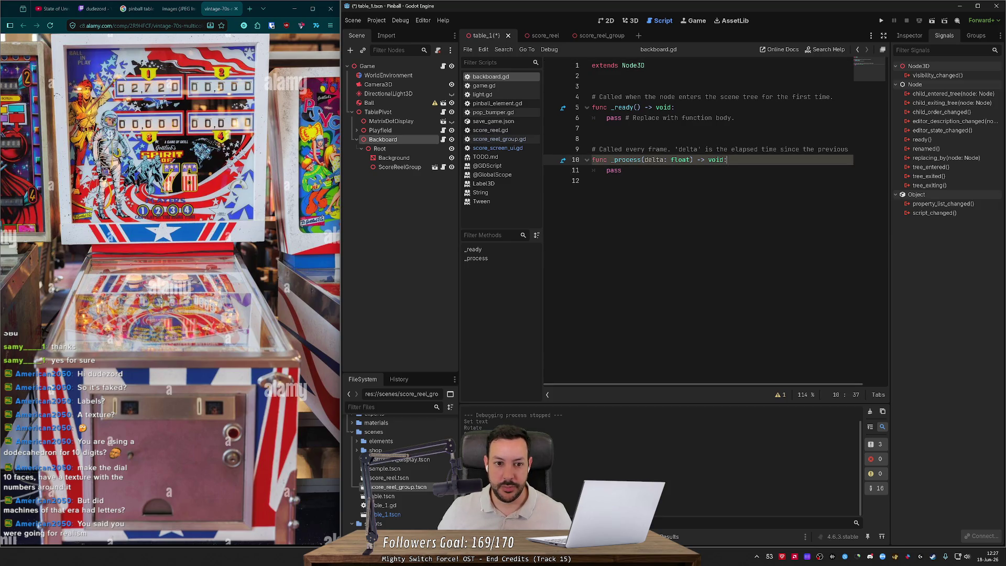
{"action": "key", "text": "Return"}
{"action": "key", "text": "BackSpace"}
{"action": "type", "text": "$"}
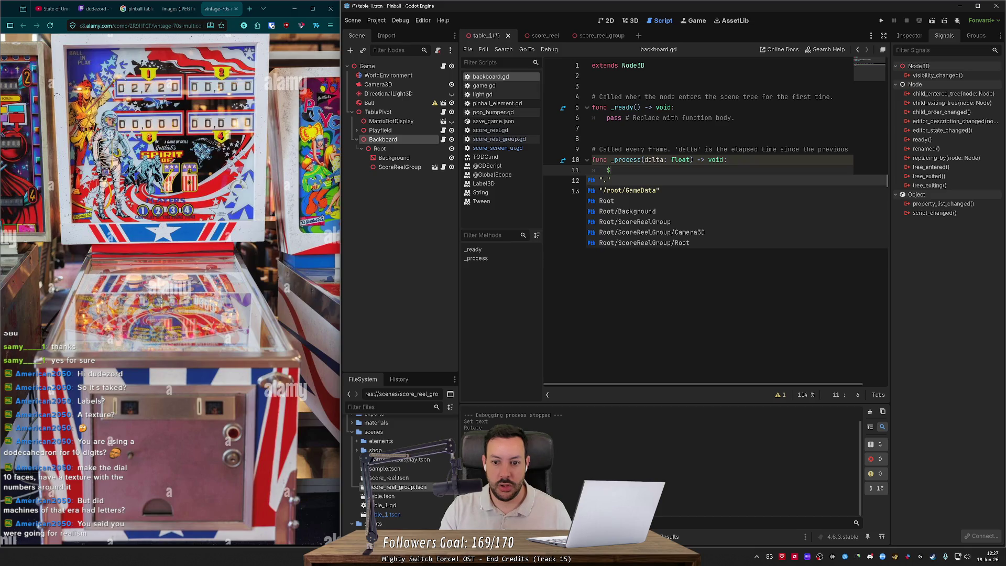
{"action": "type", "text": "Scre"}
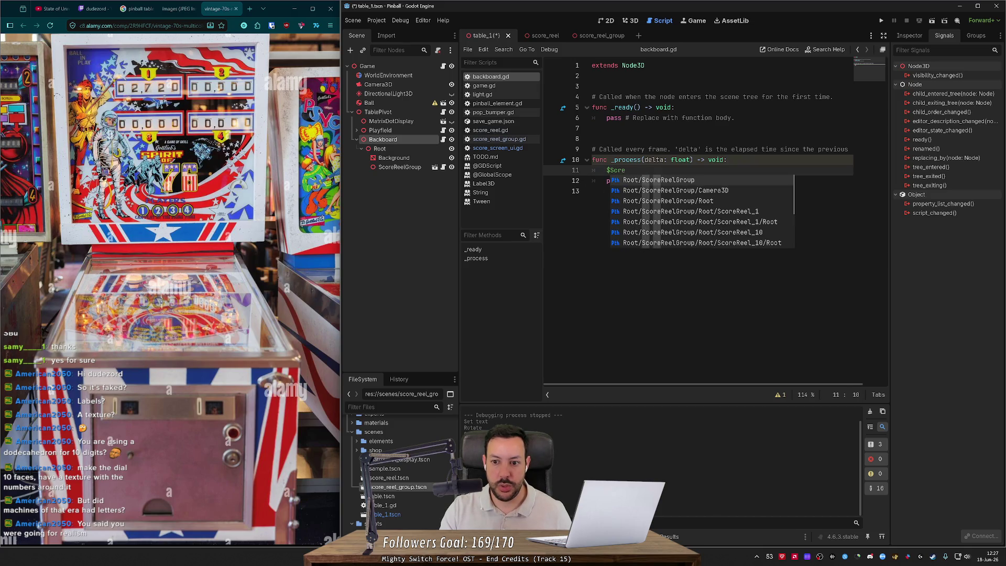
{"action": "key", "text": "Return"}
{"action": "type", "text": "."}
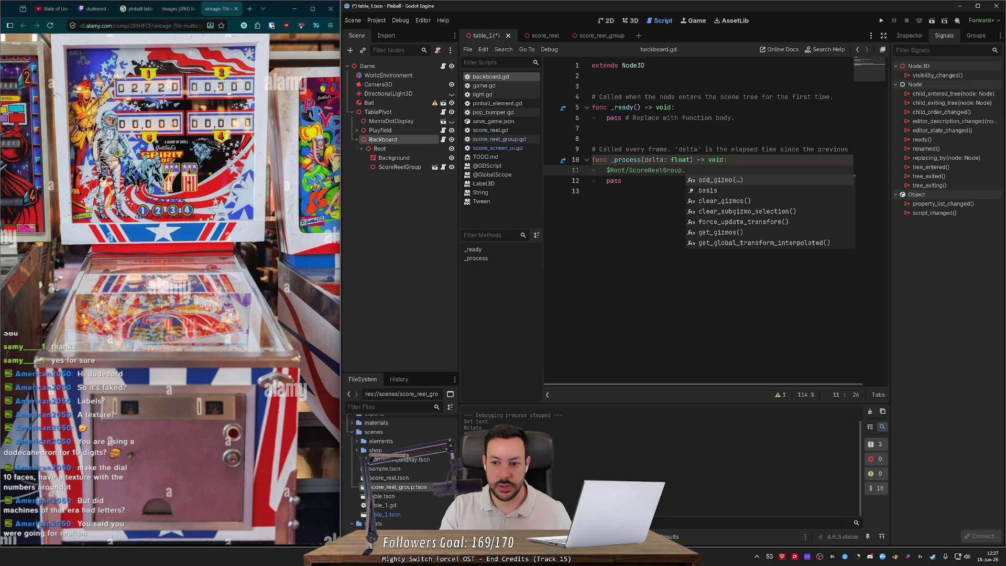
{"action": "type", "text": "rotate_"}
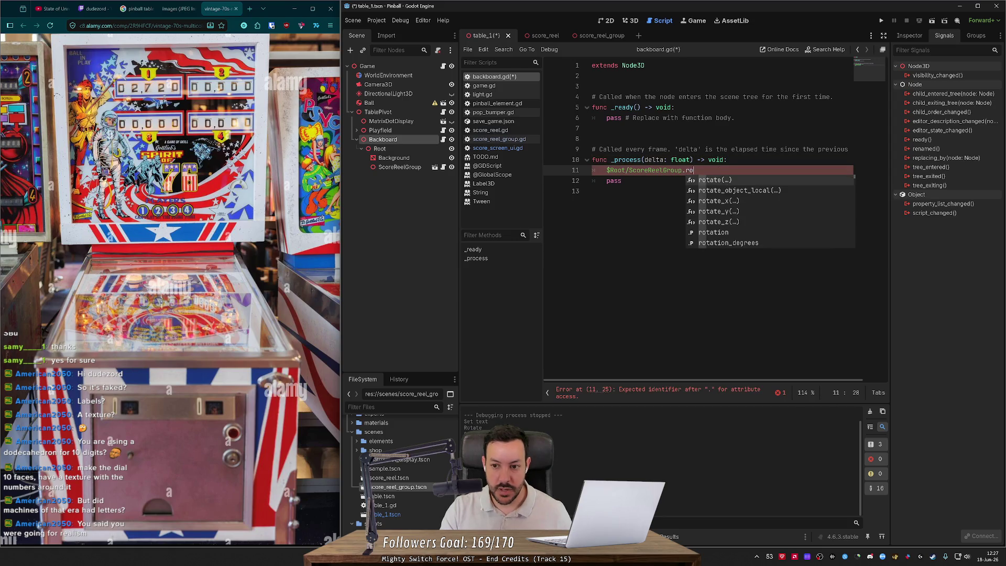
{"action": "key", "text": "Down"}
{"action": "key", "text": "Down"}
{"action": "key", "text": "Down"}
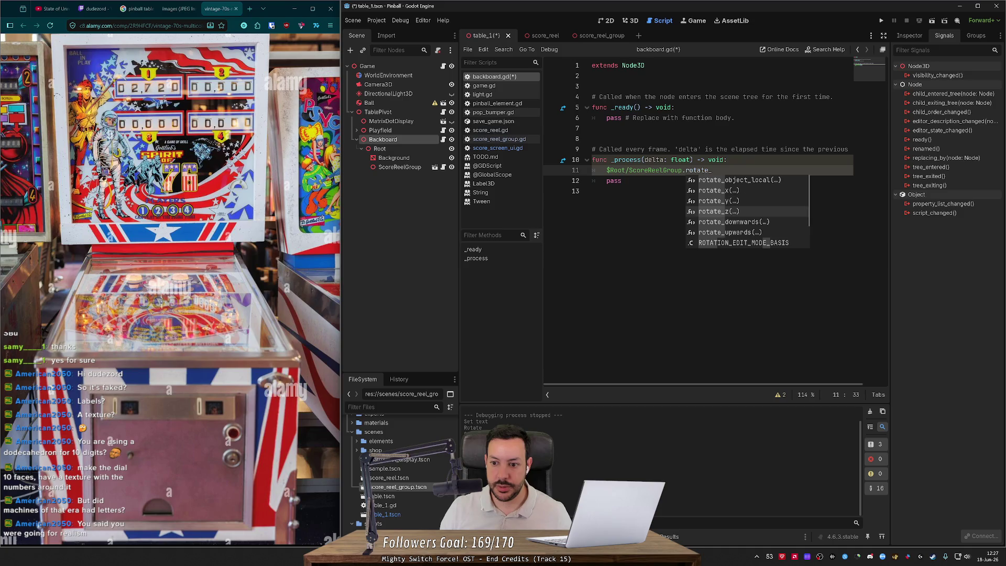
{"action": "key", "text": "Return"}
{"action": "type", "text": "GameData.current_p"}
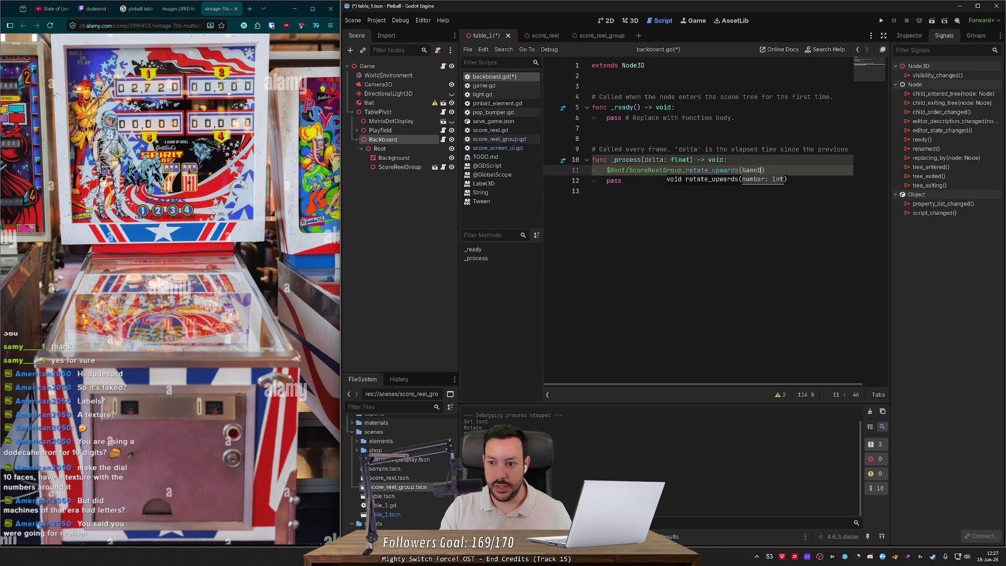
{"action": "type", "text": "oints"}
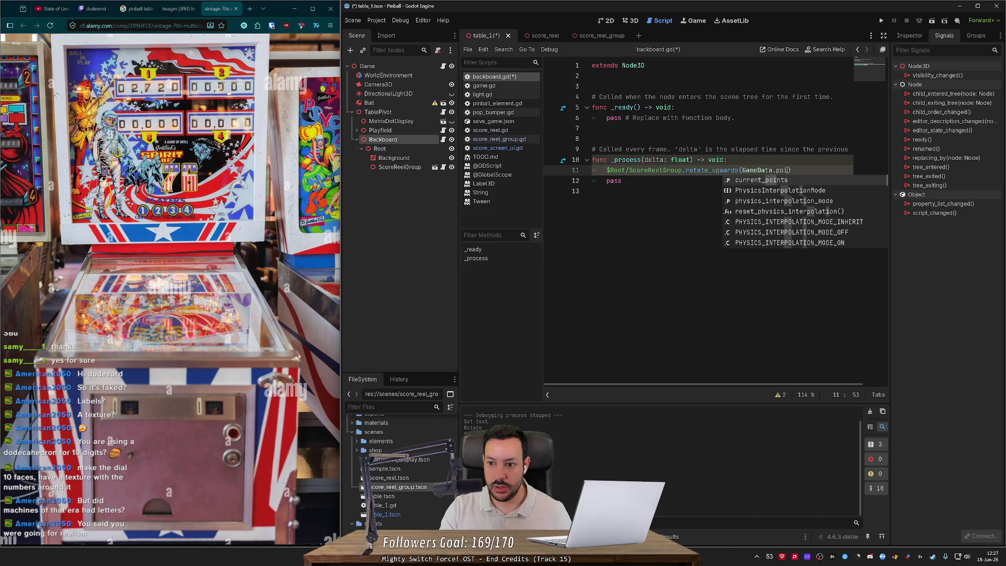
{"action": "key", "text": "Return"}
Save backboard.gd and go back to the 3D view.
{"action": "key", "text": "Down"}
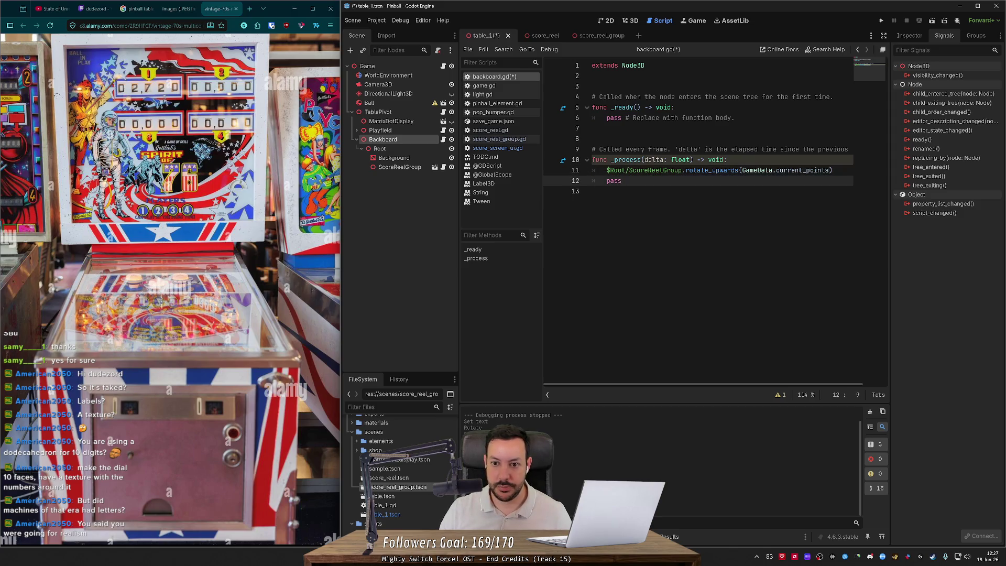
{"action": "key", "text": "Up"}
{"action": "key", "text": "Up"}
{"action": "key", "text": "Up"}
{"action": "key", "text": "Down"}
{"action": "key", "text": "Down"}
{"action": "key", "text": "ctrl+s"}
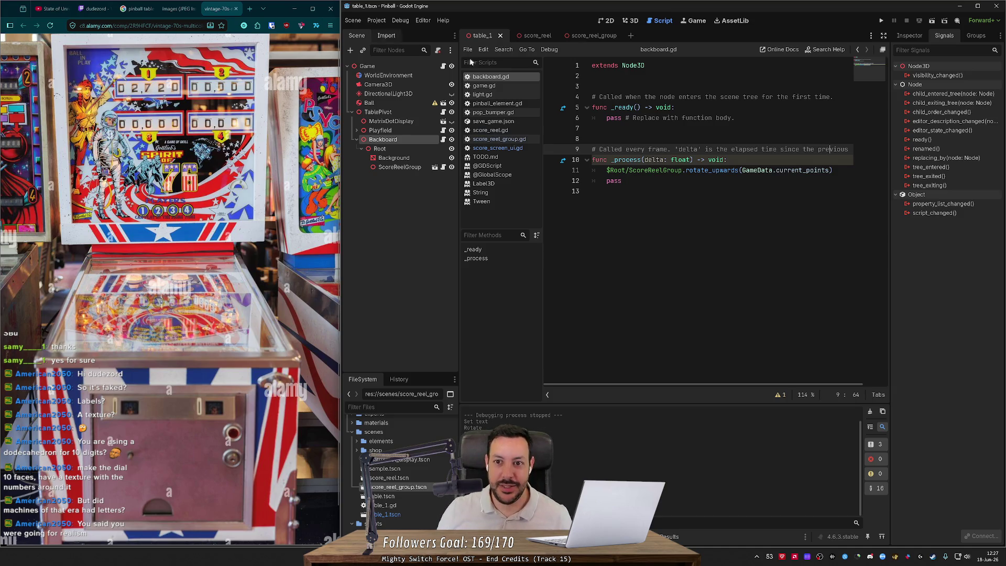
{"action": "left_click", "coordinate": [631, 21]}
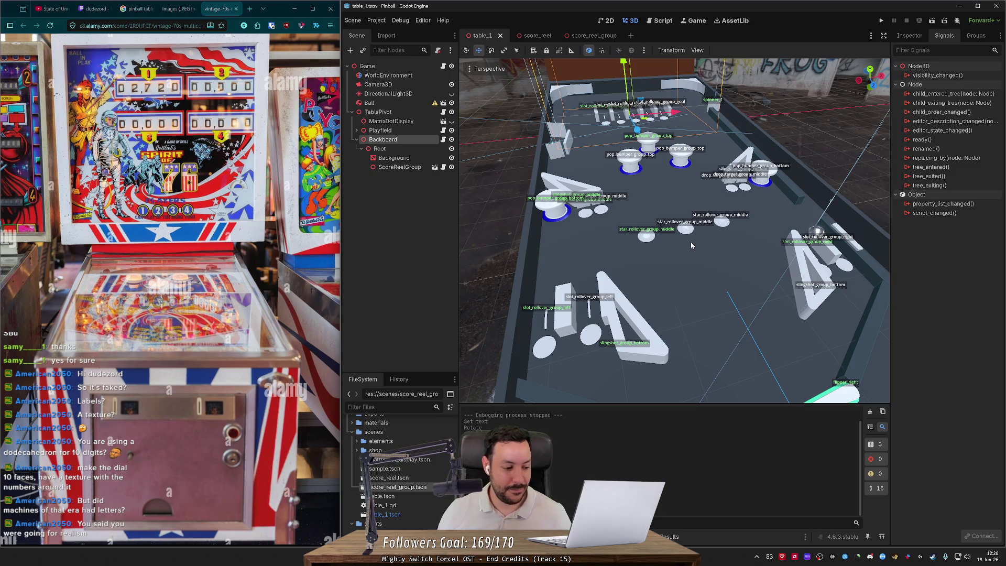
Frame the Backboard, orbit to a low view of the playfield, and run the game.
{"action": "key", "text": "f"}
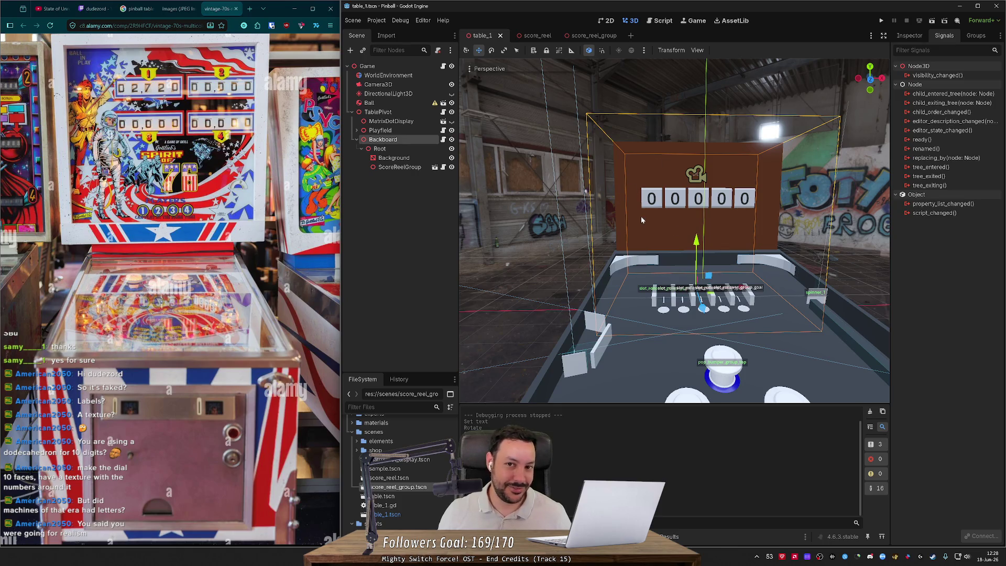
{"action": "mouse_move", "coordinate": [640, 216]}
{"action": "left_mouse_down"}
{"action": "mouse_move", "coordinate": [641, 261]}
{"action": "mouse_move", "coordinate": [649, 225]}
{"action": "mouse_move", "coordinate": [650, 236]}
{"action": "mouse_move", "coordinate": [628, 230]}
{"action": "mouse_move", "coordinate": [639, 225]}
{"action": "mouse_move", "coordinate": [674, 246]}
{"action": "mouse_move", "coordinate": [681, 239]}
{"action": "mouse_move", "coordinate": [662, 215]}
{"action": "mouse_move", "coordinate": [683, 241]}
{"action": "mouse_move", "coordinate": [652, 243]}
{"action": "left_mouse_up"}
{"action": "scroll", "coordinate": [674, 231], "scroll_direction": "up", "scroll_amount": 2}
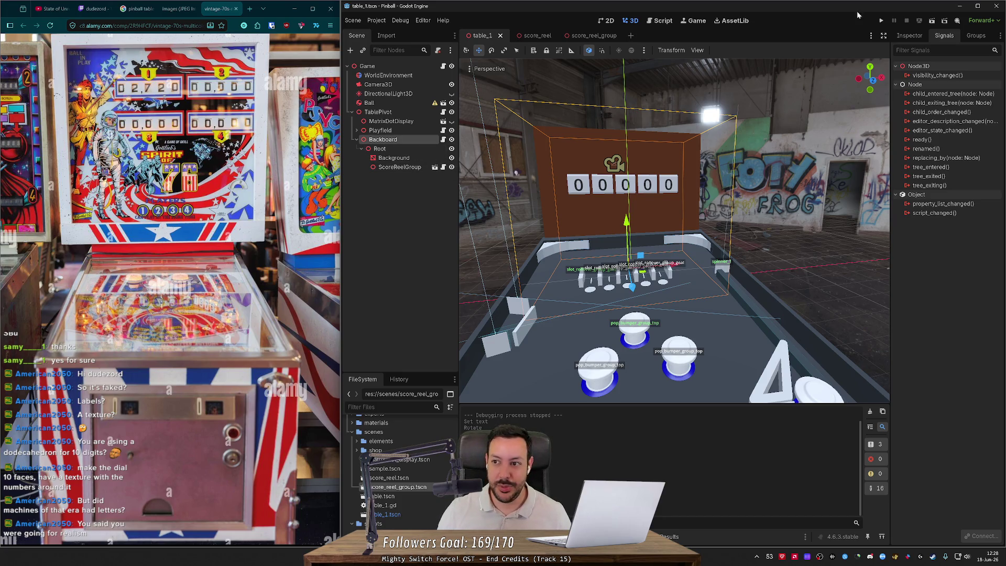
{"action": "left_click", "coordinate": [881, 21]}
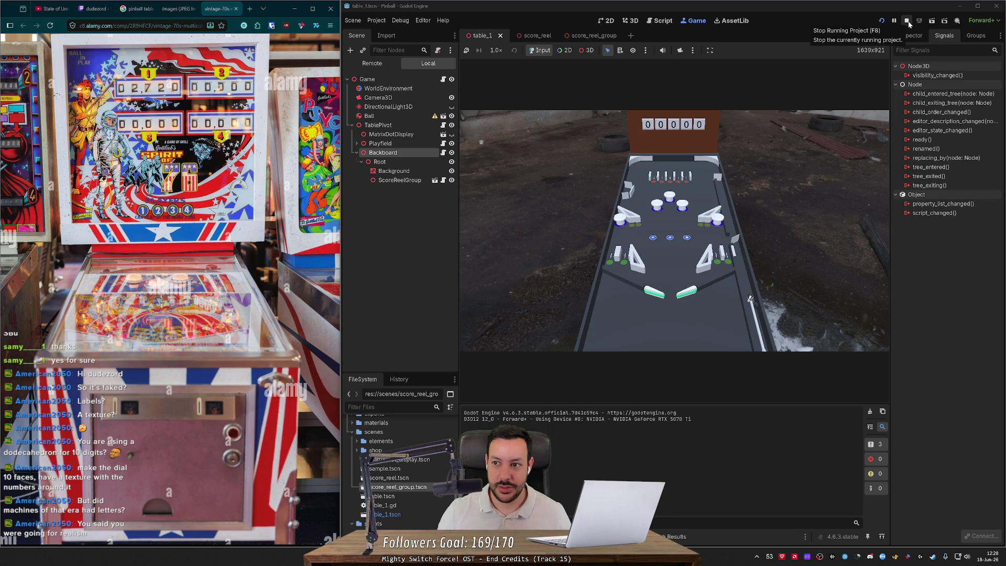
{"action": "left_click", "coordinate": [881, 22]}
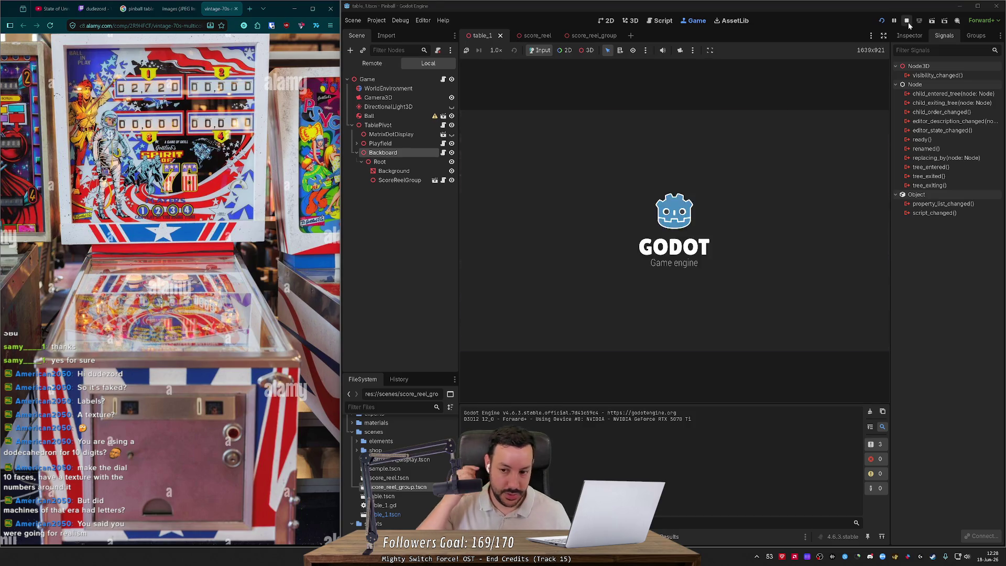
{"action": "left_click", "coordinate": [908, 23]}
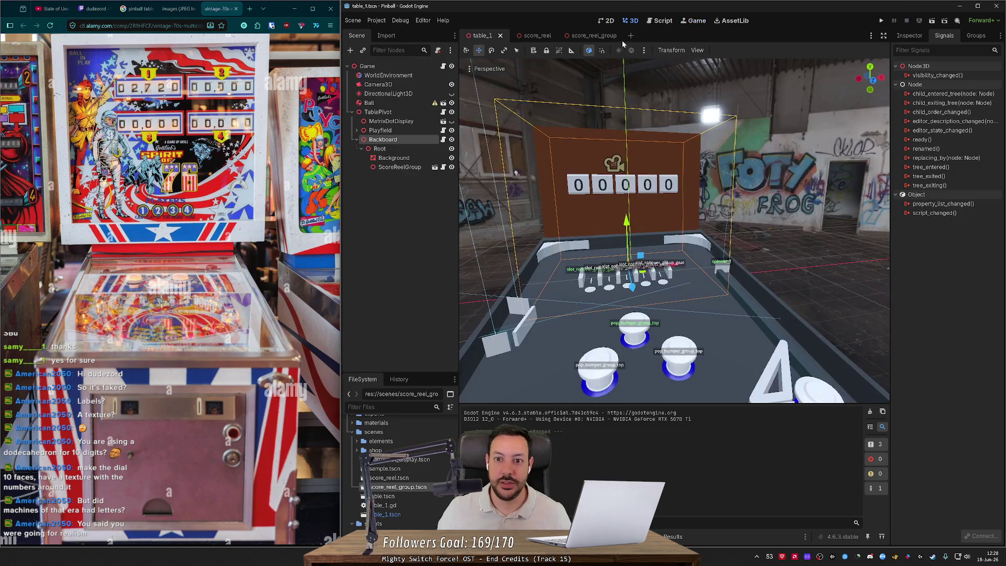
In score_reel_group.gd, comment out the rotate_downwards(12345) test call.
{"action": "left_click", "coordinate": [663, 21]}
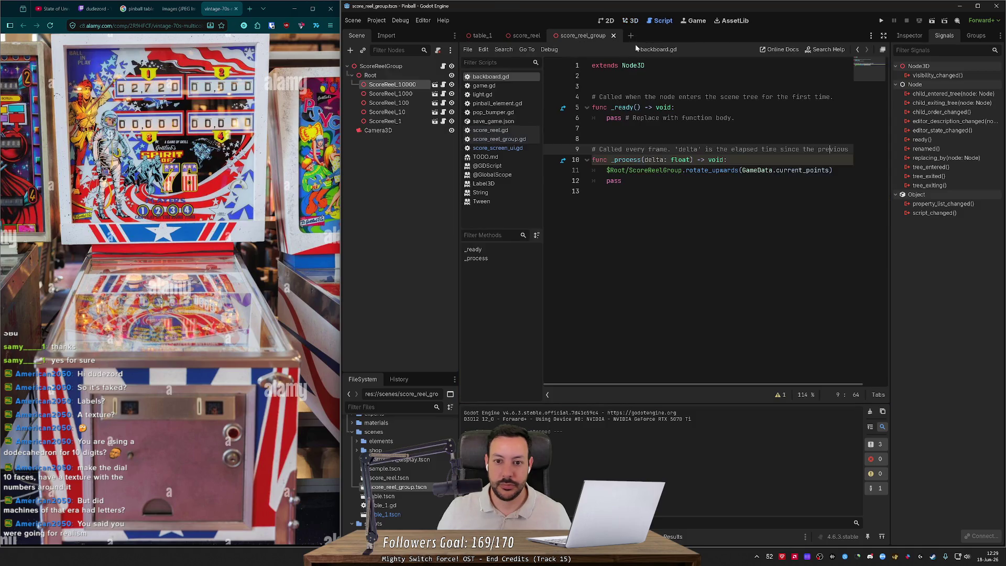
{"action": "left_click", "coordinate": [498, 139]}
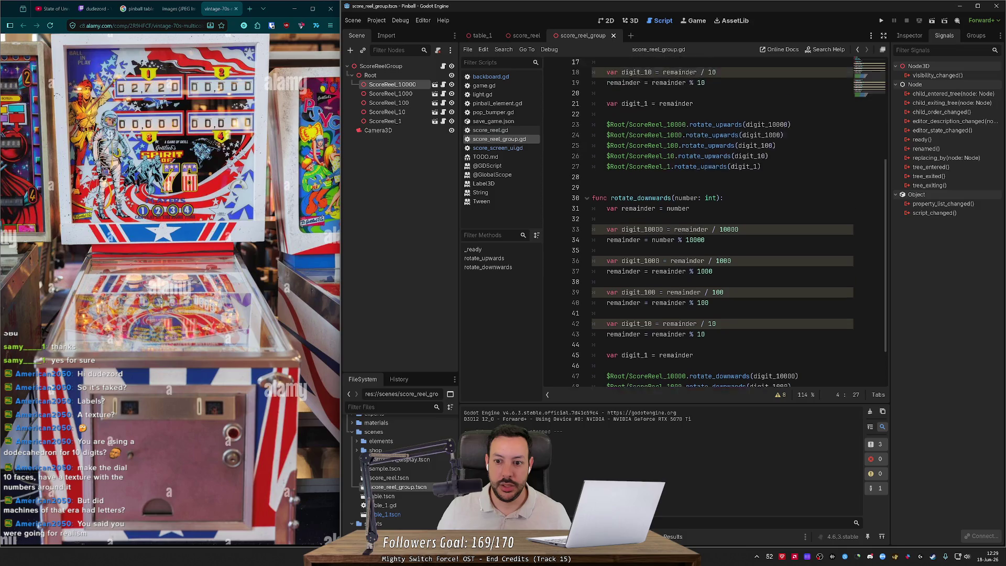
{"action": "scroll", "coordinate": [715, 220], "scroll_direction": "up", "scroll_amount": 1}
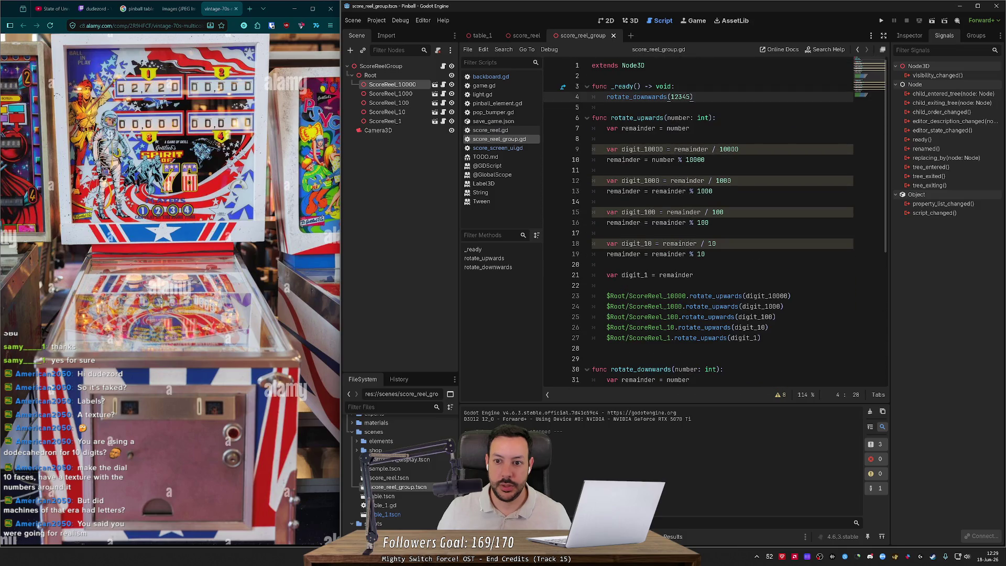
{"action": "key", "text": "ctrl+k"}
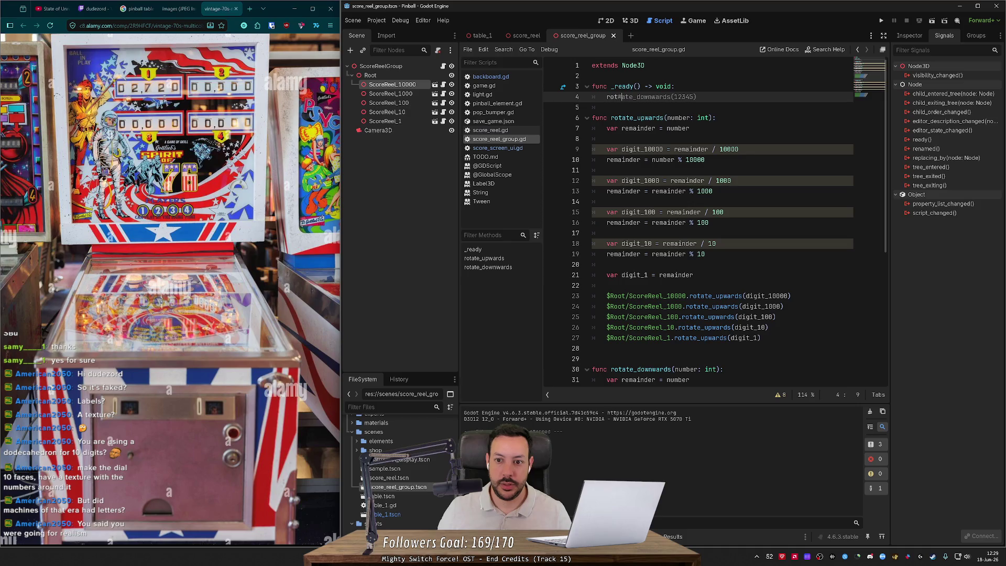
{"action": "key", "text": "ctrl+k"}
{"action": "key", "text": "Home"}
{"action": "key", "text": "ctrl+k"}
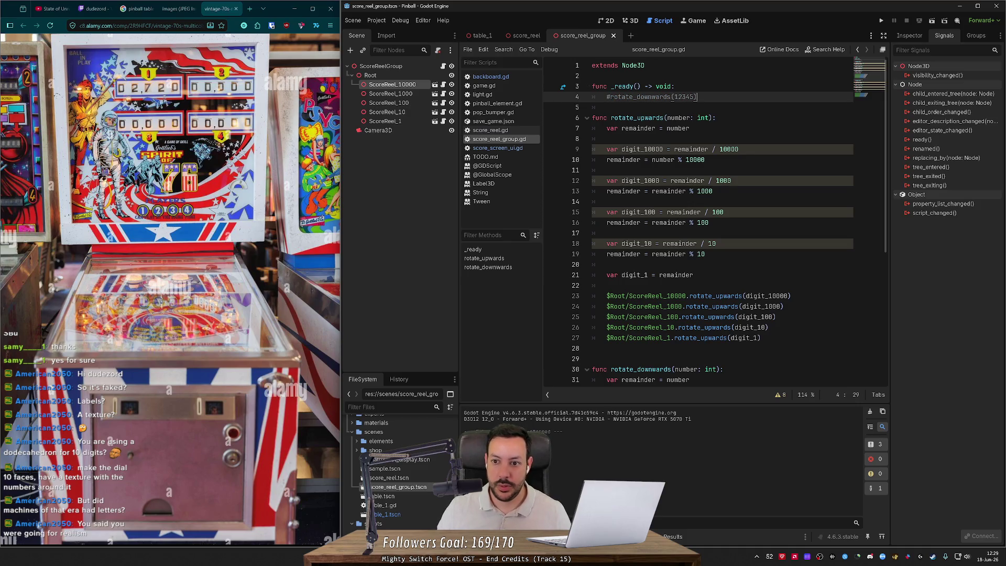
Add 'pass' below the commented call and run the current scene.
{"action": "key", "text": "End"}
{"action": "key", "text": "Return"}
{"action": "type", "text": "pass"}
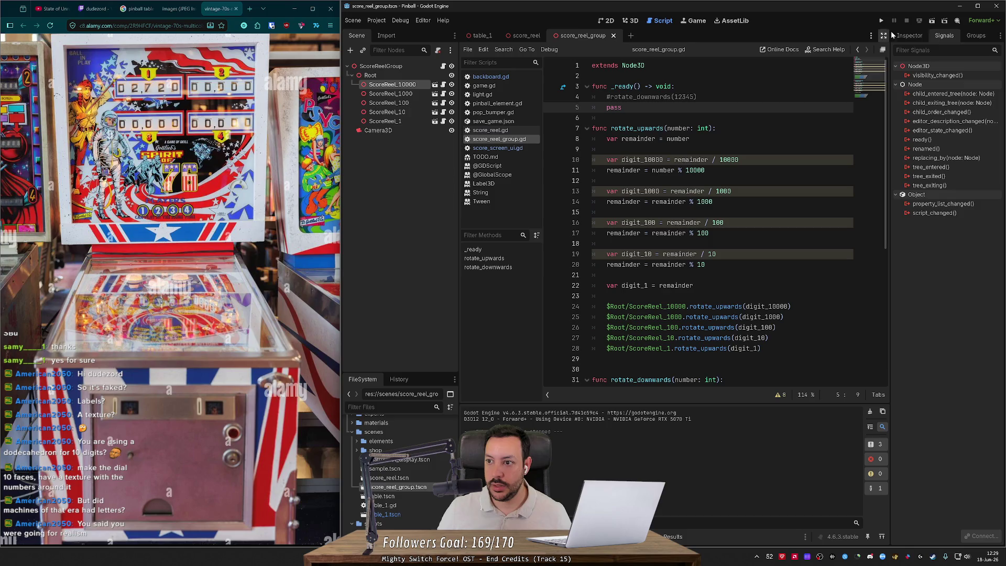
{"action": "left_click", "coordinate": [933, 21]}
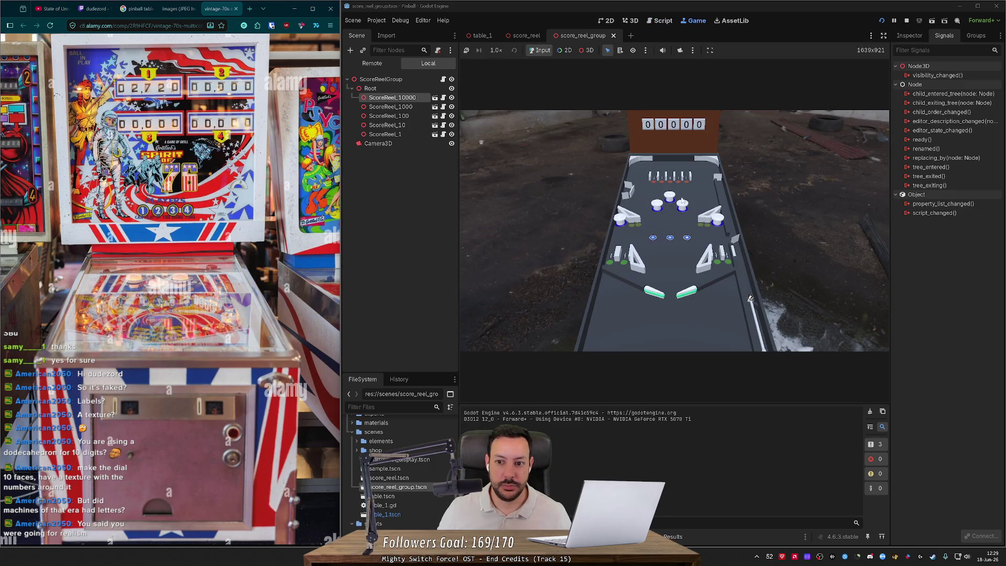
Delete the leftover Camera3D from score_reel_group, then test-run and stop the game.
{"action": "left_click", "coordinate": [976, 7]}
{"action": "left_click", "coordinate": [906, 17]}
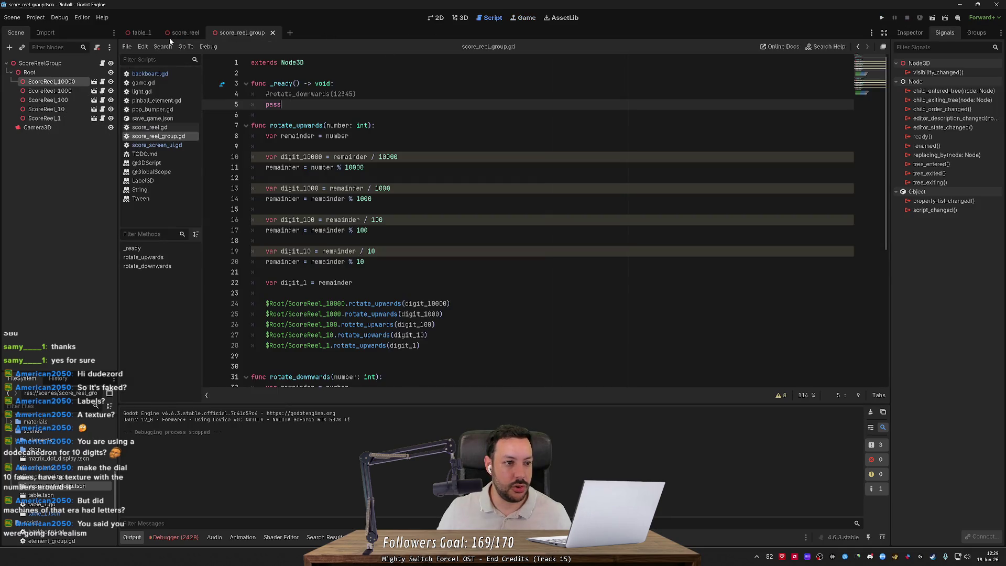
{"action": "left_click", "coordinate": [45, 129]}
{"action": "key", "text": "Delete"}
{"action": "left_click", "coordinate": [480, 289]}
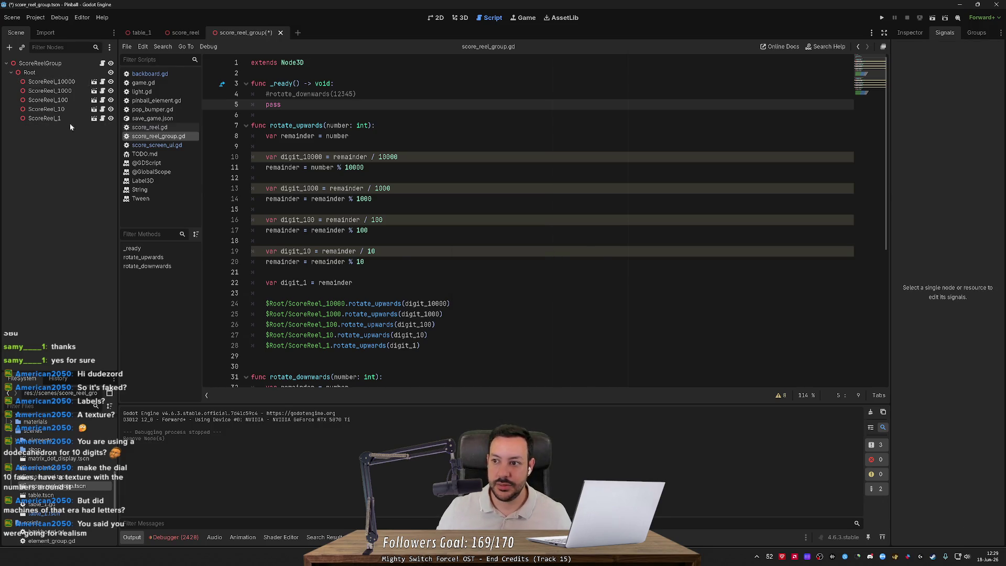
{"action": "left_click", "coordinate": [882, 18]}
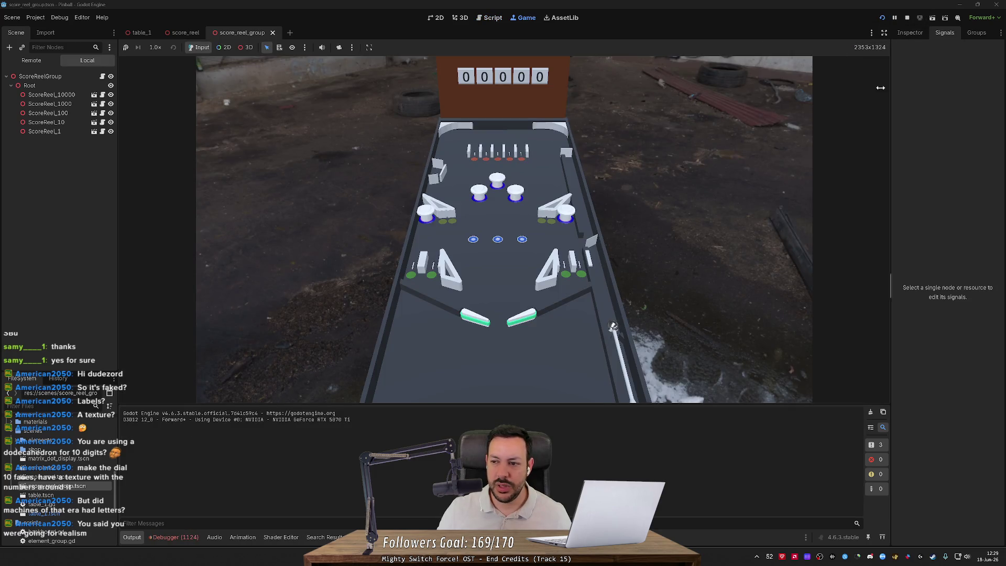
{"action": "left_click", "coordinate": [907, 19]}
Open table_1 in the 3D view and select its Camera3D.
{"action": "left_click", "coordinate": [181, 33]}
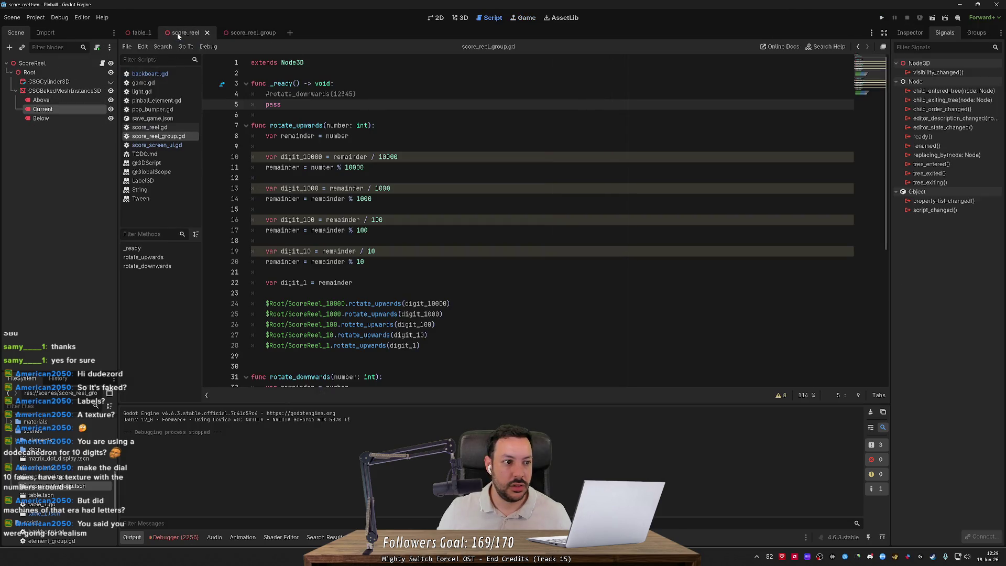
{"action": "left_click", "coordinate": [252, 33]}
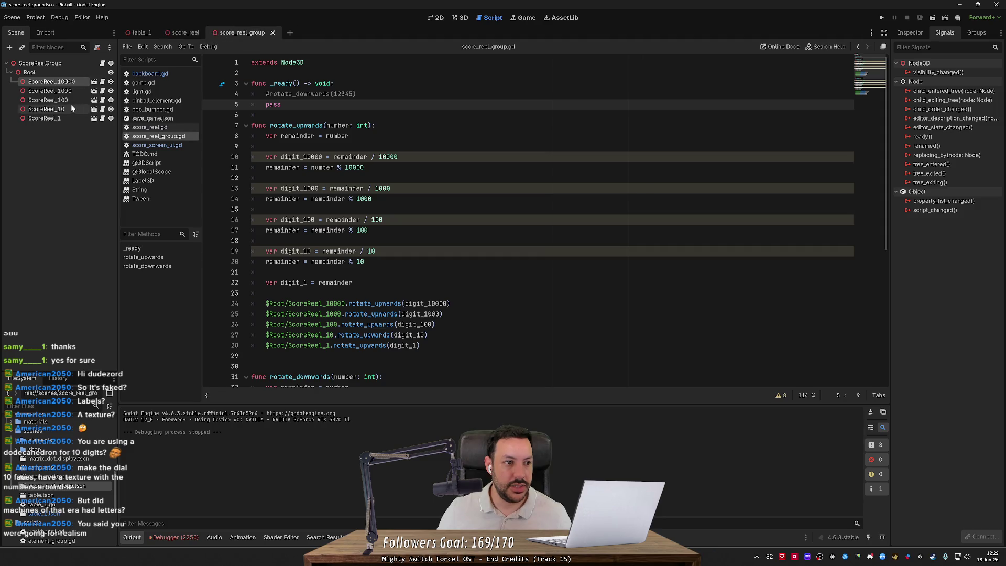
{"action": "left_click", "coordinate": [185, 35]}
{"action": "left_click", "coordinate": [140, 33]}
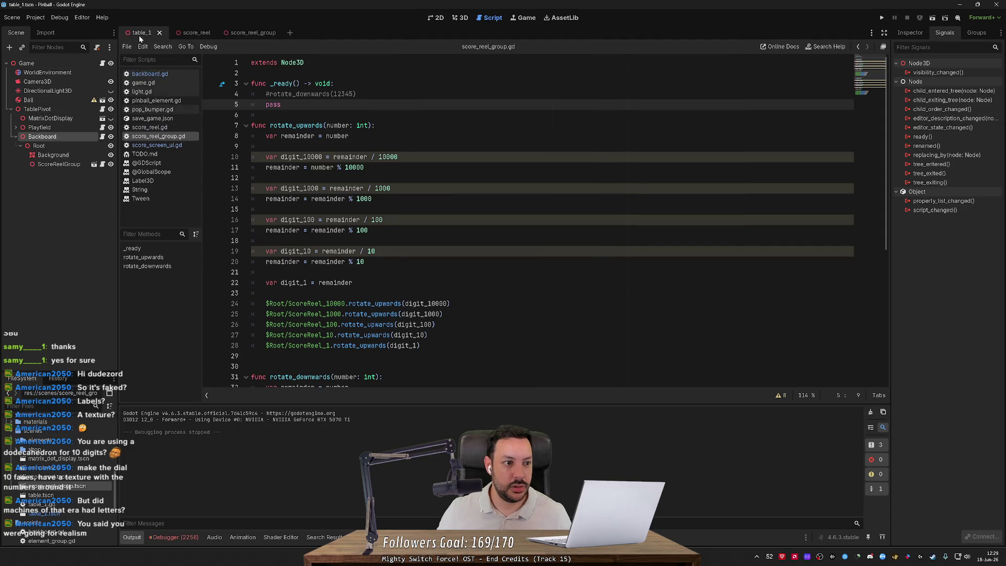
{"action": "left_click", "coordinate": [66, 83]}
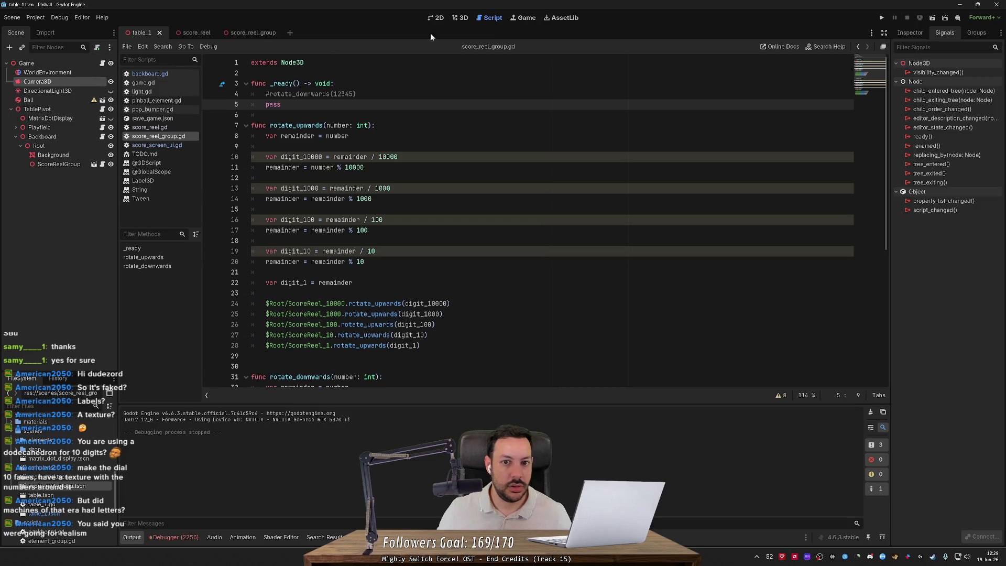
{"action": "left_click", "coordinate": [463, 18]}
{"action": "left_click", "coordinate": [48, 91]}
{"action": "left_click", "coordinate": [52, 81]}
Toggle Camera3D's preview on and off to compare views, then switch to Fork.
{"action": "left_click_drag", "start_coordinate": [438, 125], "coordinate": [325, 118]}
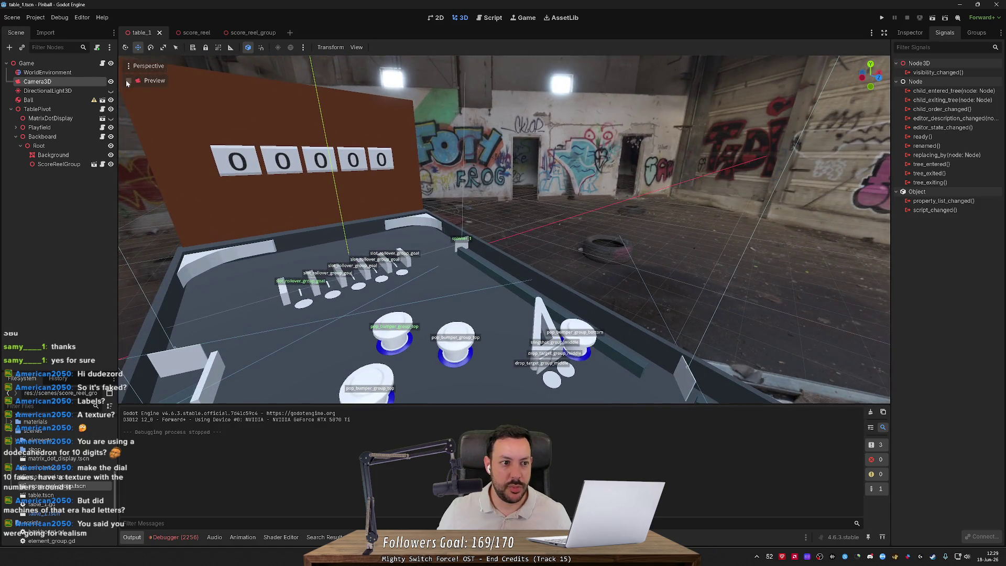
{"action": "left_click", "coordinate": [129, 81]}
{"action": "left_click", "coordinate": [128, 81]}
{"action": "left_click", "coordinate": [128, 82]}
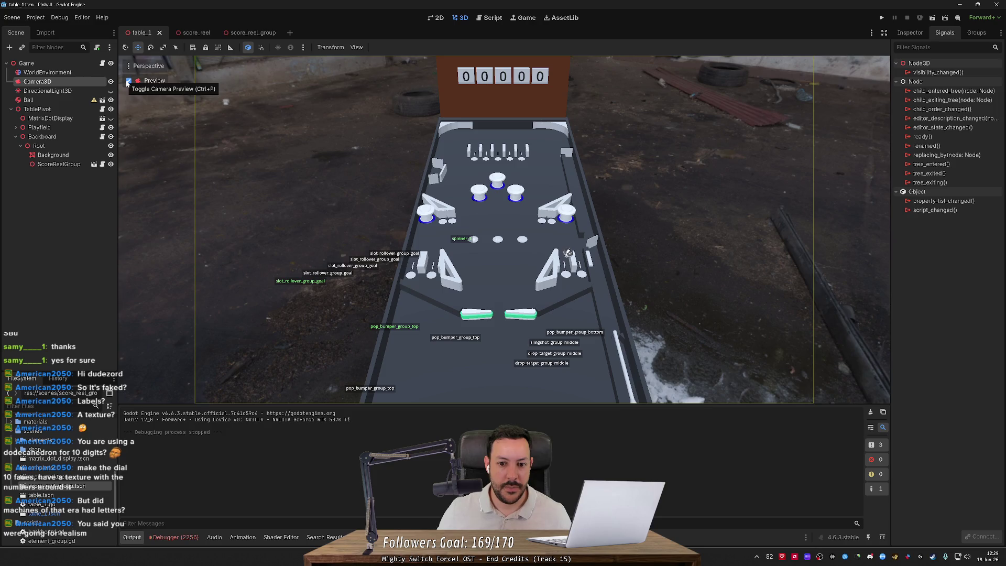
{"action": "left_click", "coordinate": [128, 82]}
{"action": "left_click", "coordinate": [129, 82]}
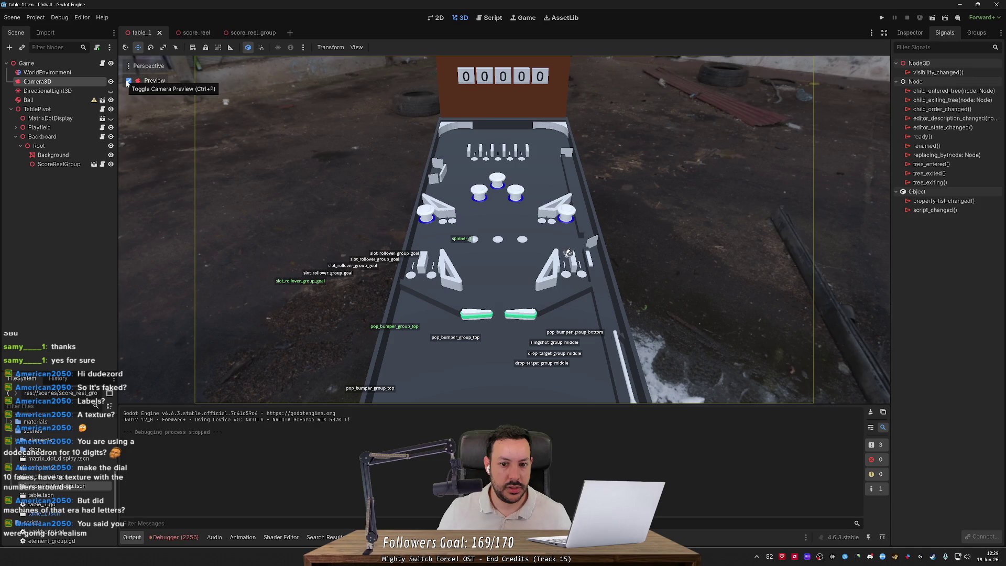
{"action": "key", "text": "alt+Tab"}
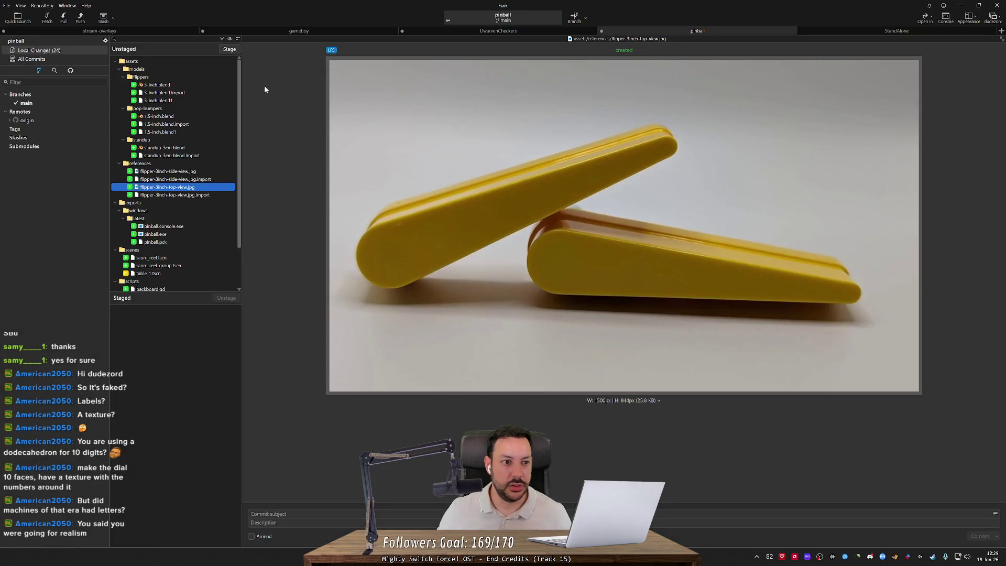
Load and scroll through the full table_1.tscn diff in Fork, then switch back to Godot.
{"action": "scroll", "coordinate": [203, 230], "scroll_direction": "down", "scroll_amount": 2}
{"action": "left_click", "coordinate": [204, 226]}
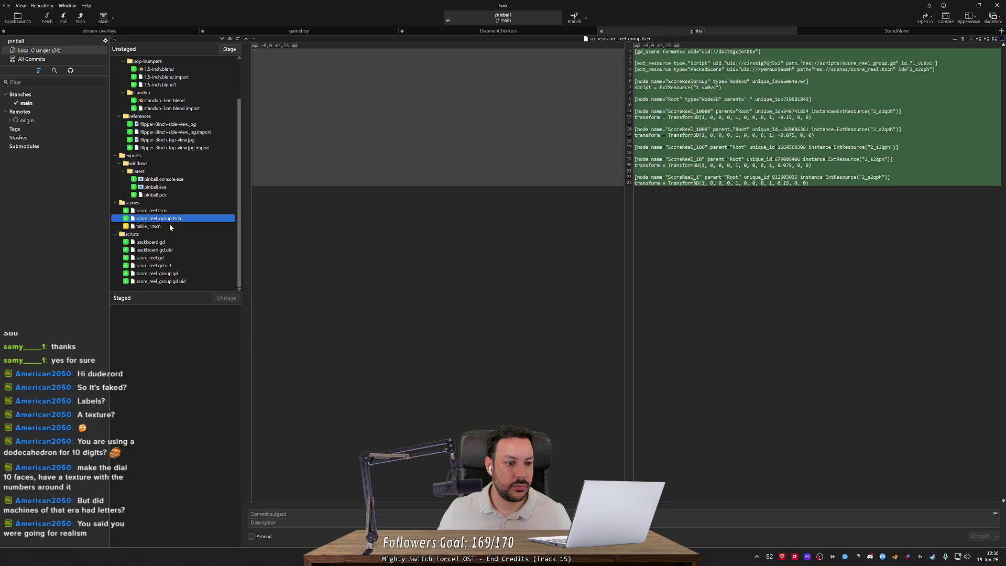
{"action": "left_click", "coordinate": [632, 293]}
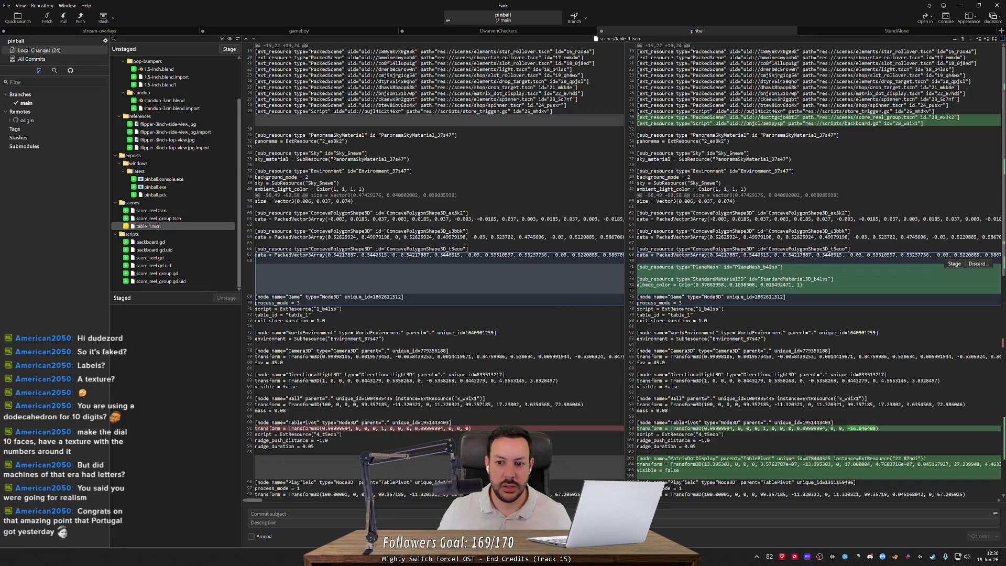
{"action": "scroll", "coordinate": [990, 287], "scroll_direction": "down", "scroll_amount": 10}
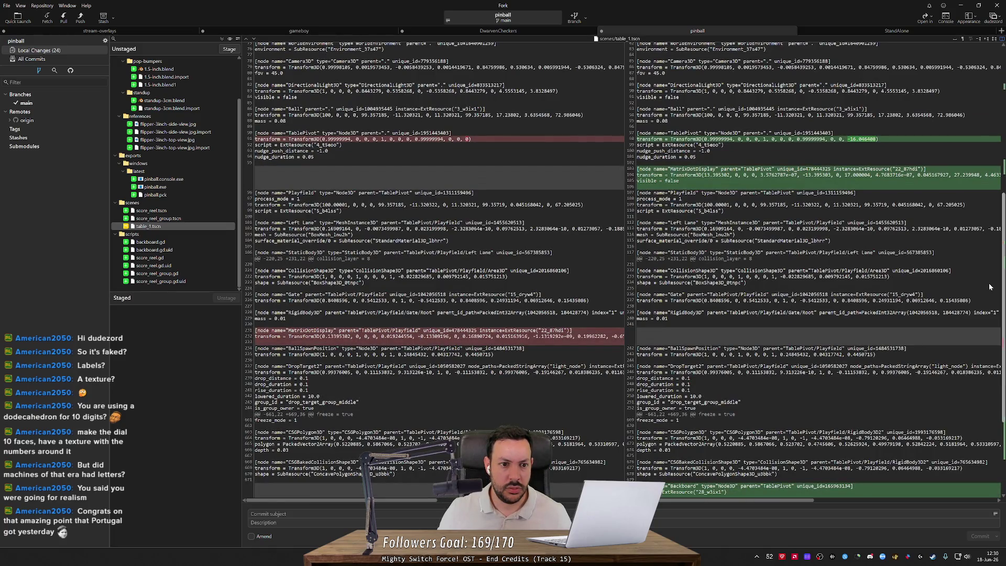
{"action": "scroll", "coordinate": [990, 287], "scroll_direction": "down", "scroll_amount": 5}
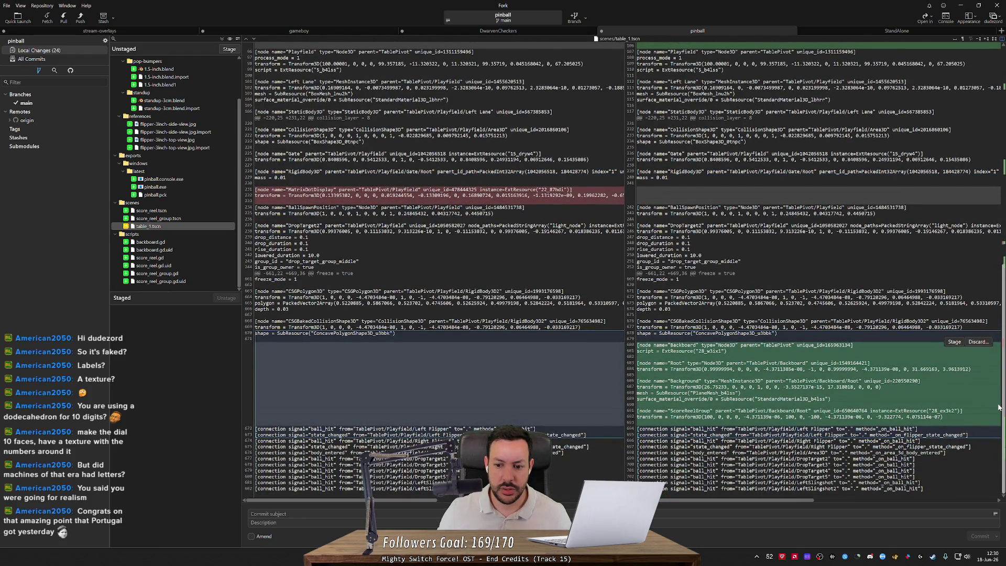
{"action": "scroll", "coordinate": [999, 407], "scroll_direction": "up", "scroll_amount": 1}
{"action": "key", "text": "alt+Tab"}
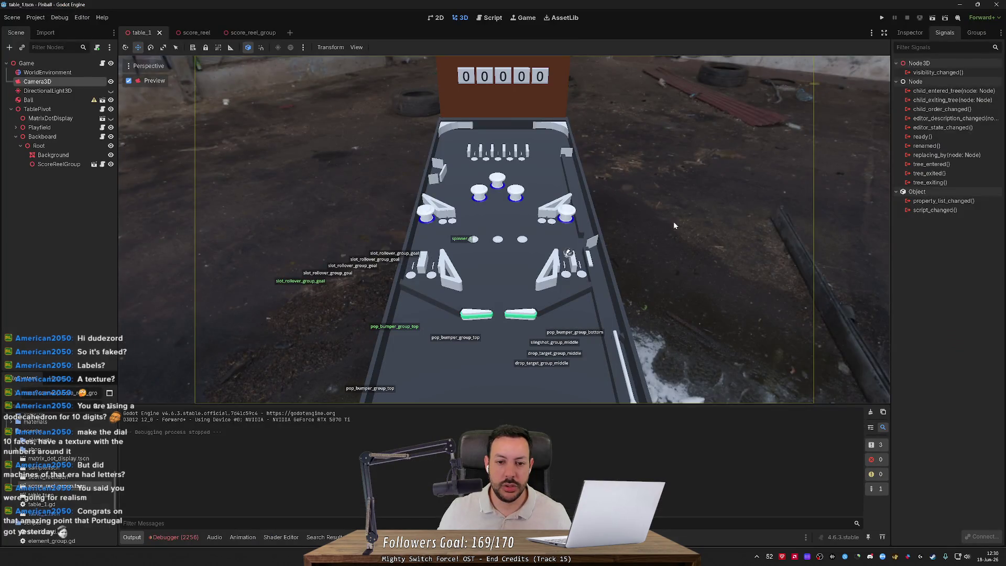
{"action": "key", "text": "alt+Tab"}
{"action": "left_click", "coordinate": [627, 294]}
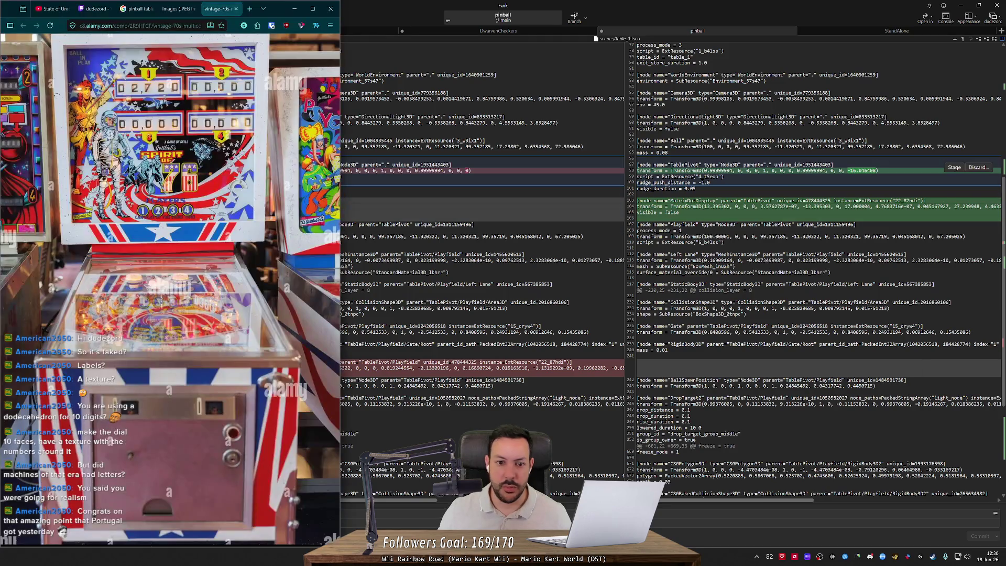
{"action": "key", "text": "alt+Tab"}
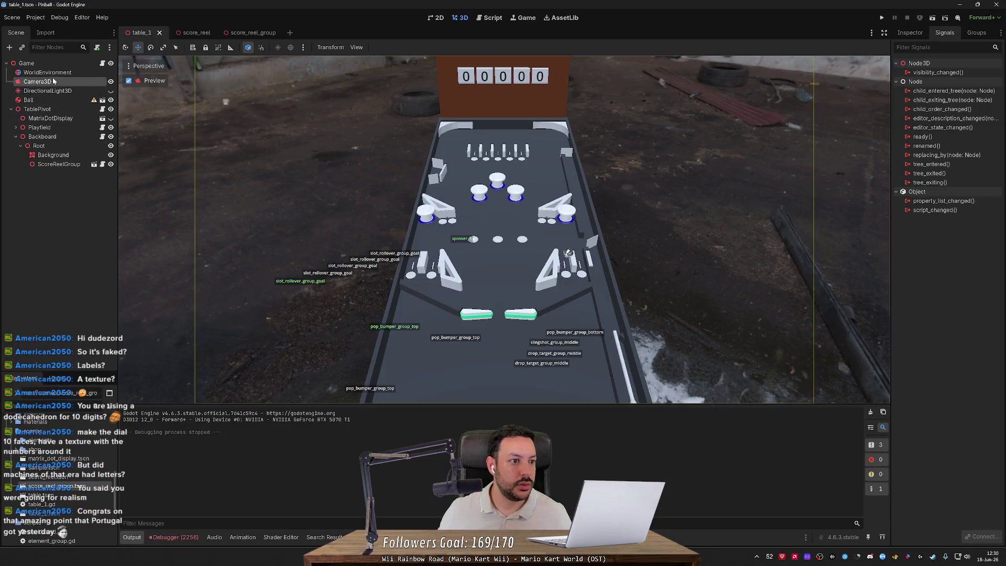
{"action": "left_click", "coordinate": [46, 110]}
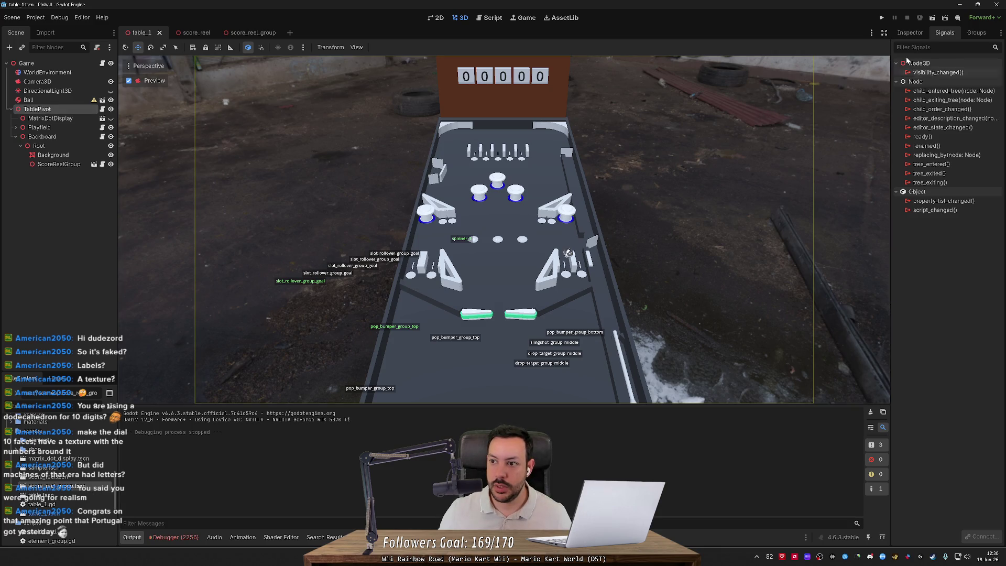
Set TablePivot's Position z to 0, then save and run the game and launch a ball.
{"action": "left_click", "coordinate": [910, 33]}
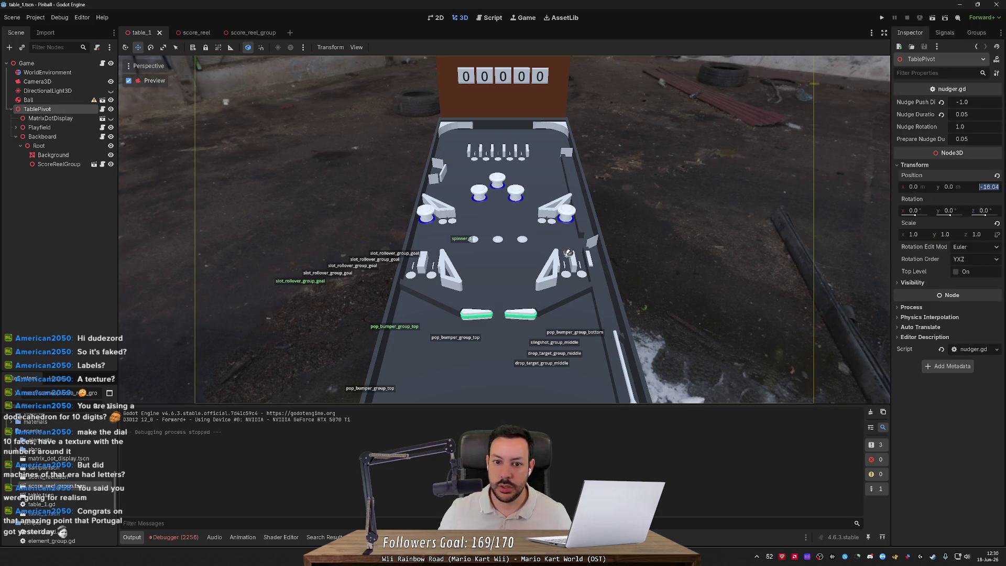
{"action": "type", "text": "0"}
{"action": "key", "text": "Return"}
{"action": "key", "text": "F5"}
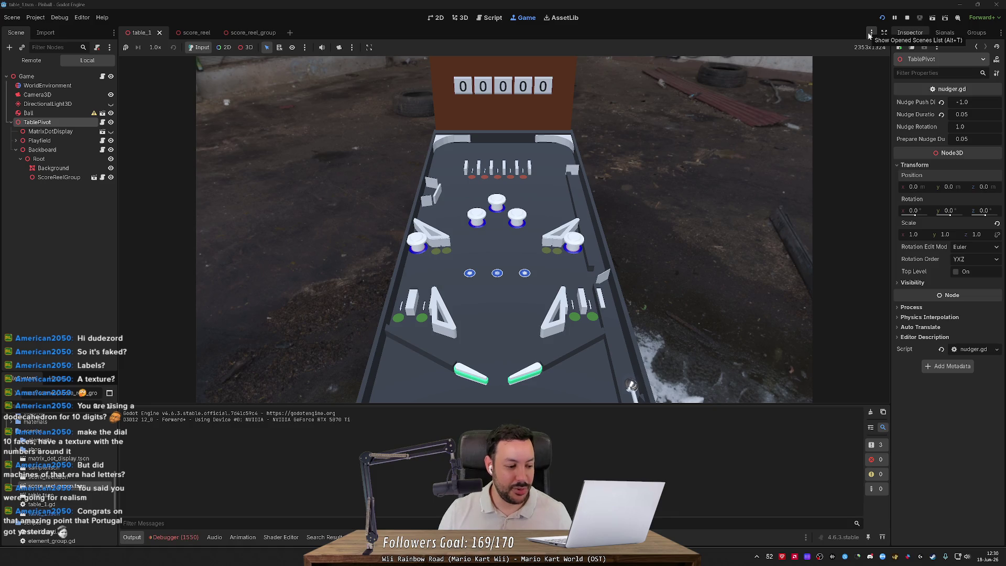
{"action": "key", "text": "space"}
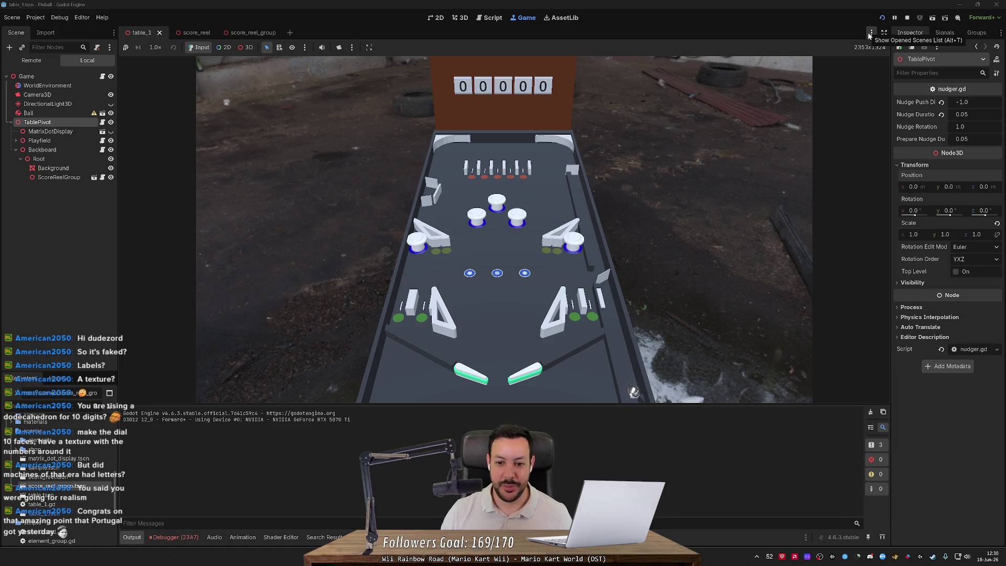
Work both flippers to send the first ball up toward the bumpers and keep it in play.
{"action": "key", "text": "Left"}
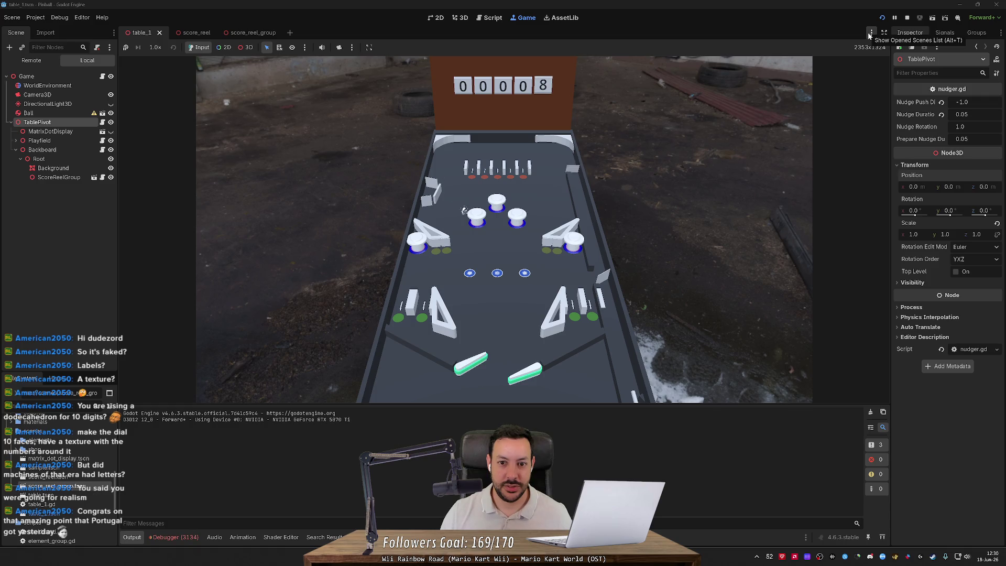
{"action": "key", "text": "Right"}
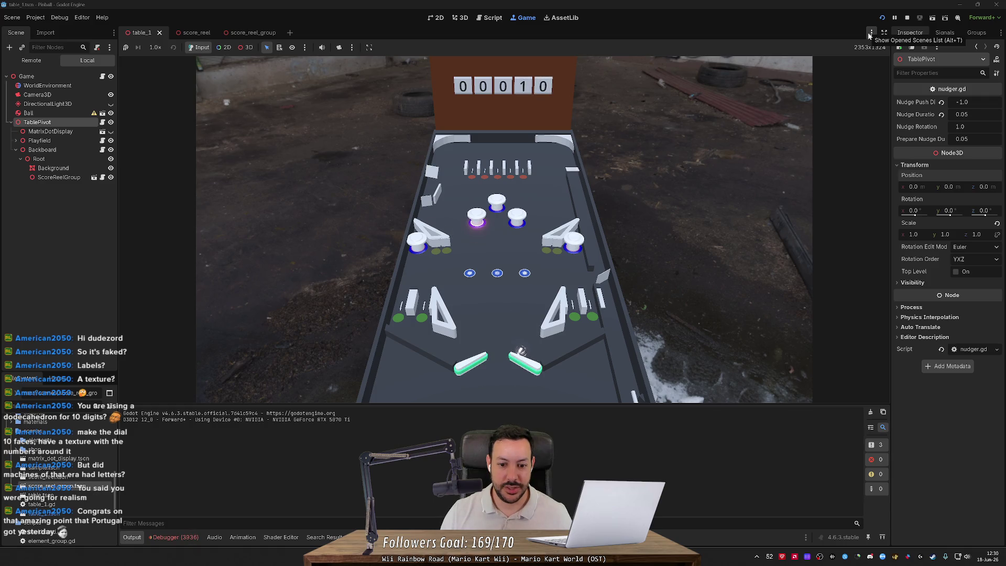
{"action": "key", "text": "Left"}
{"action": "key", "text": "Left"}
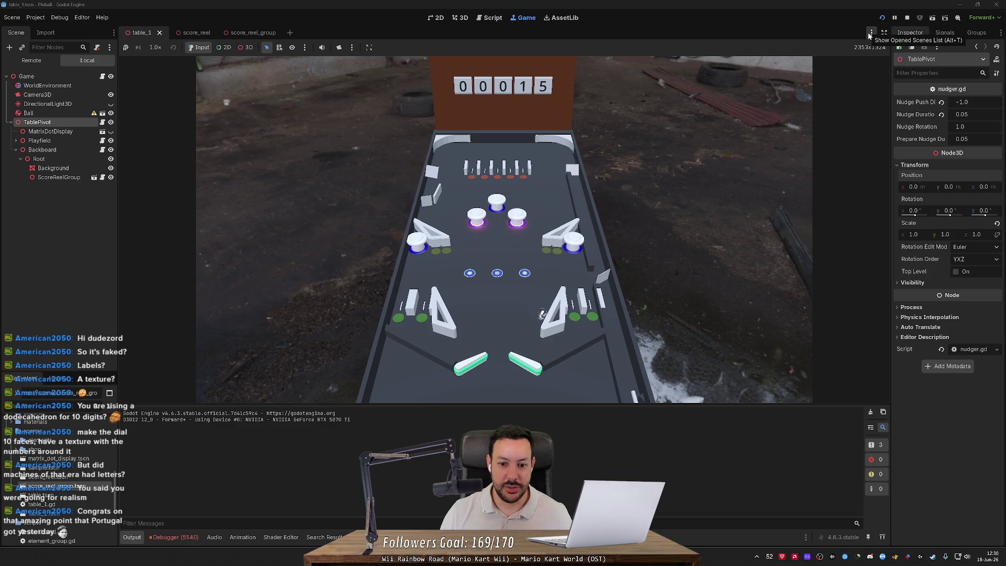
{"action": "key", "text": "Left"}
{"action": "key", "text": "Right"}
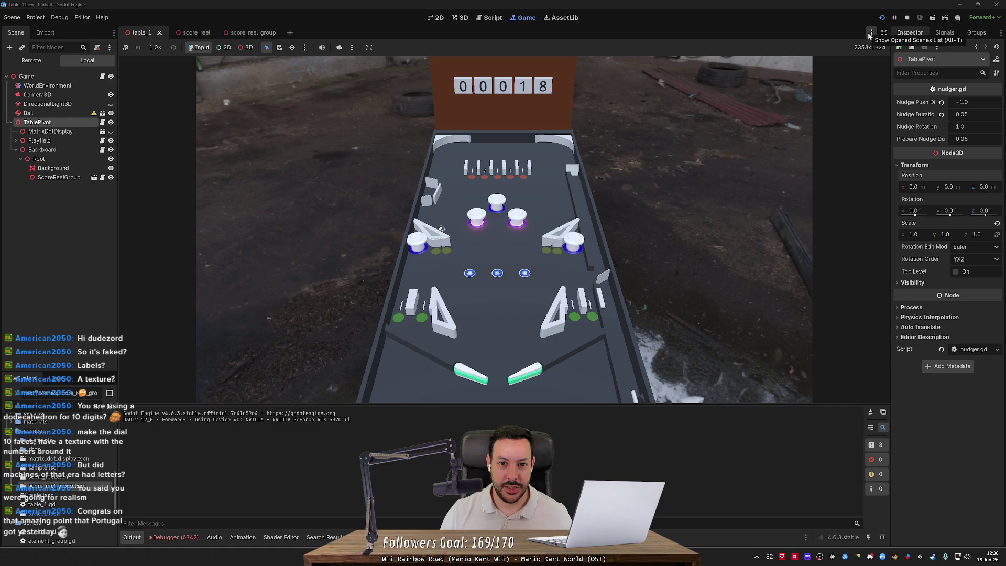
{"action": "key", "text": "Left"}
{"action": "key", "text": "Right"}
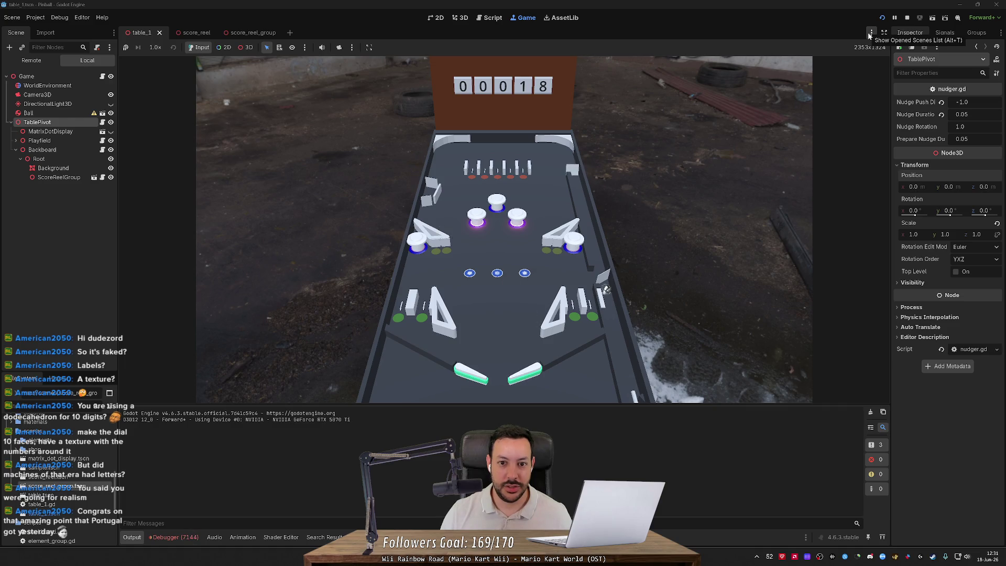
{"action": "key", "text": "Left"}
{"action": "key", "text": "Right"}
Launch a new ball and keep flipping it up until the reels read 00068.
{"action": "key", "text": "space"}
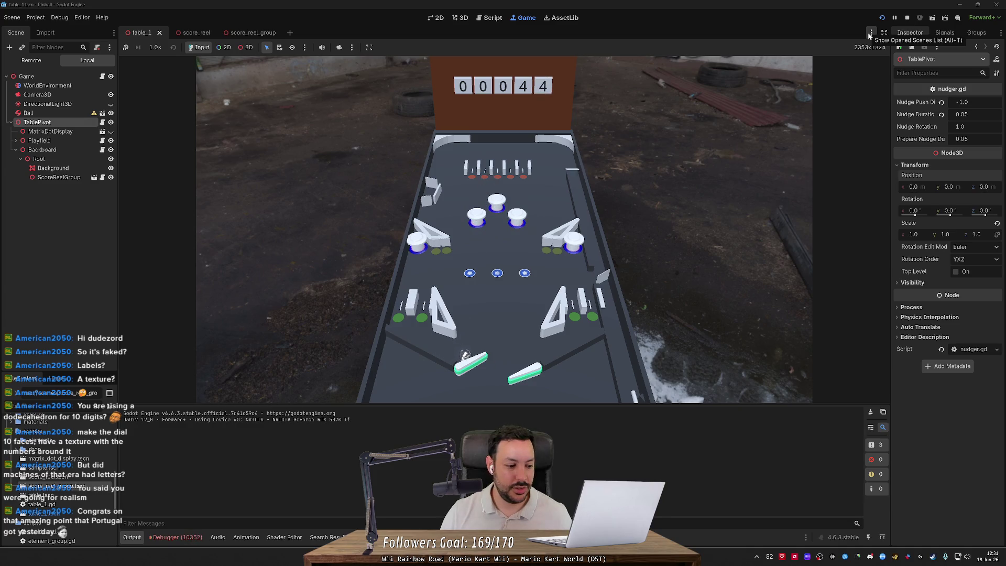
{"action": "key", "text": "Left"}
{"action": "key", "text": "Right"}
{"action": "key", "text": "space"}
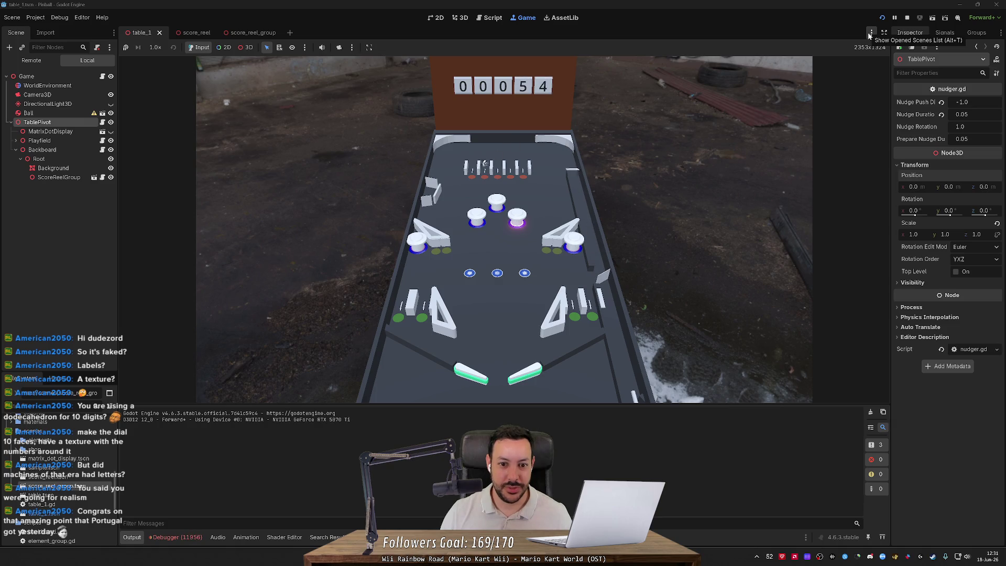
{"action": "key", "text": "Left"}
{"action": "key", "text": "Left"}
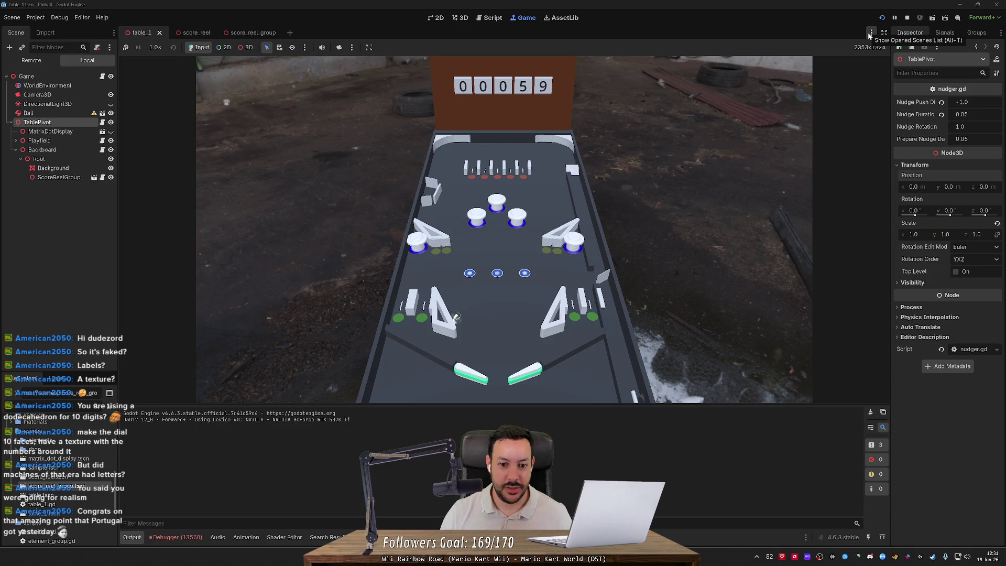
{"action": "key", "text": "Left"}
{"action": "key", "text": "Left"}
{"action": "key", "text": "Right"}
{"action": "key", "text": "Left"}
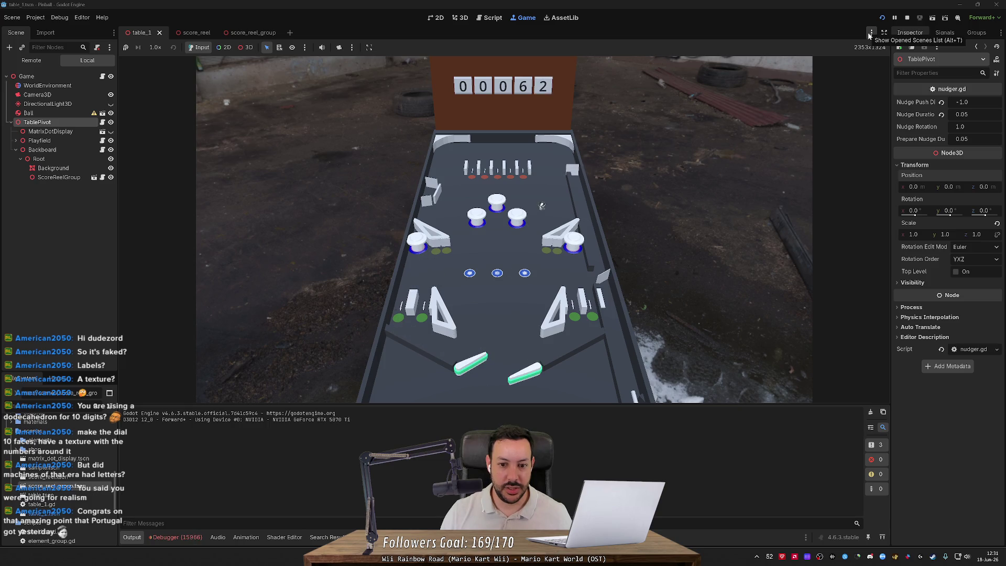
{"action": "key", "text": "Left"}
{"action": "key", "text": "Right"}
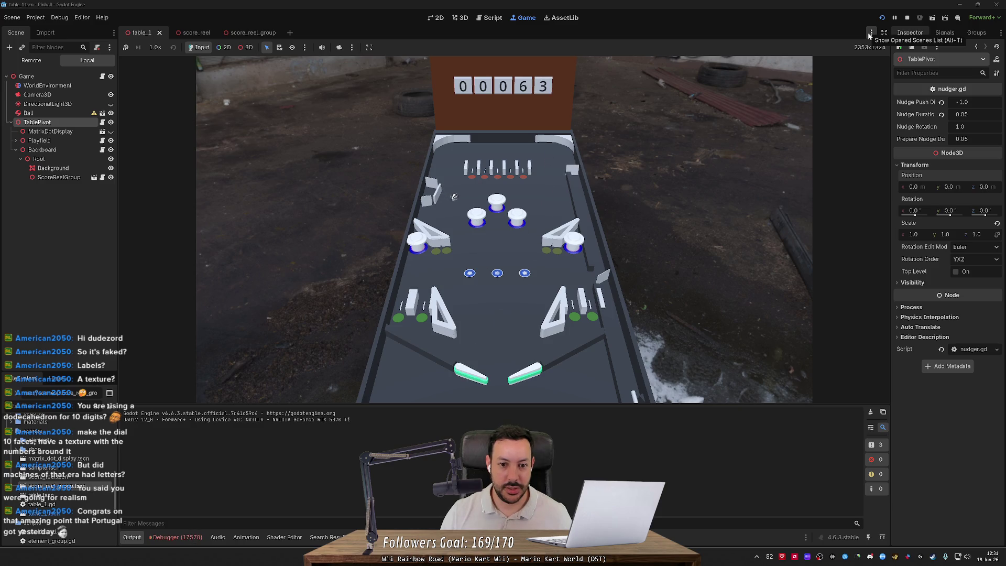
{"action": "key", "text": "Left"}
{"action": "key", "text": "Right"}
{"action": "key", "text": "Right"}
{"action": "key", "text": "Right"}
{"action": "key", "text": "Right"}
{"action": "key", "text": "Left"}
{"action": "key", "text": "Right"}
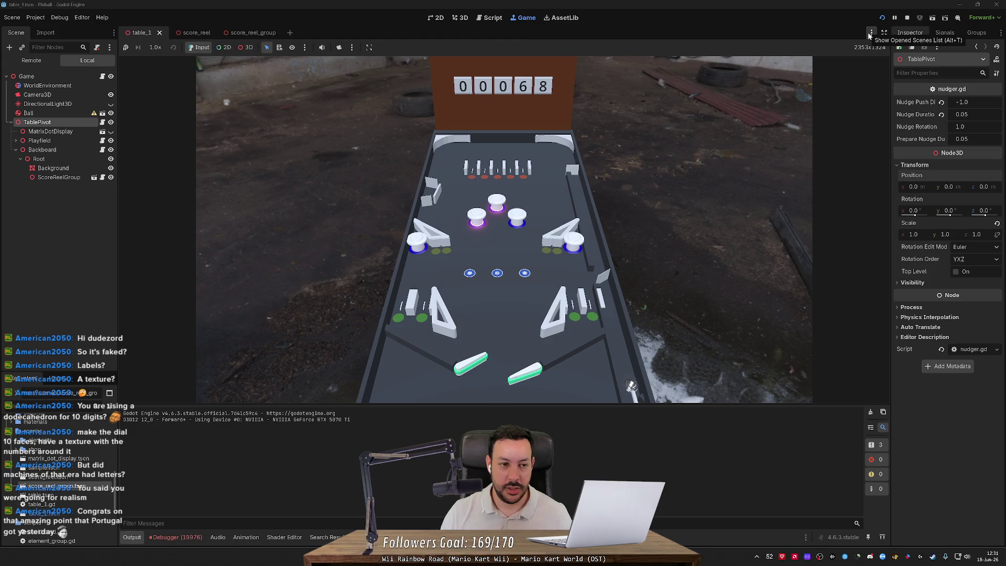
Stop the running game and open save_game.json from the FileSystem.
{"action": "left_click", "coordinate": [907, 18]}
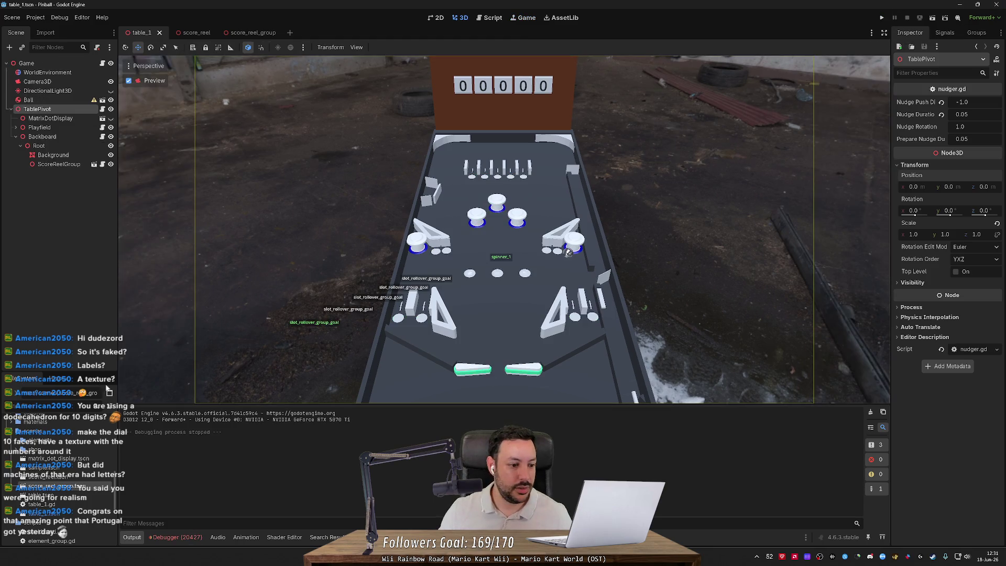
{"action": "scroll", "coordinate": [47, 469], "scroll_direction": "up", "scroll_amount": 5}
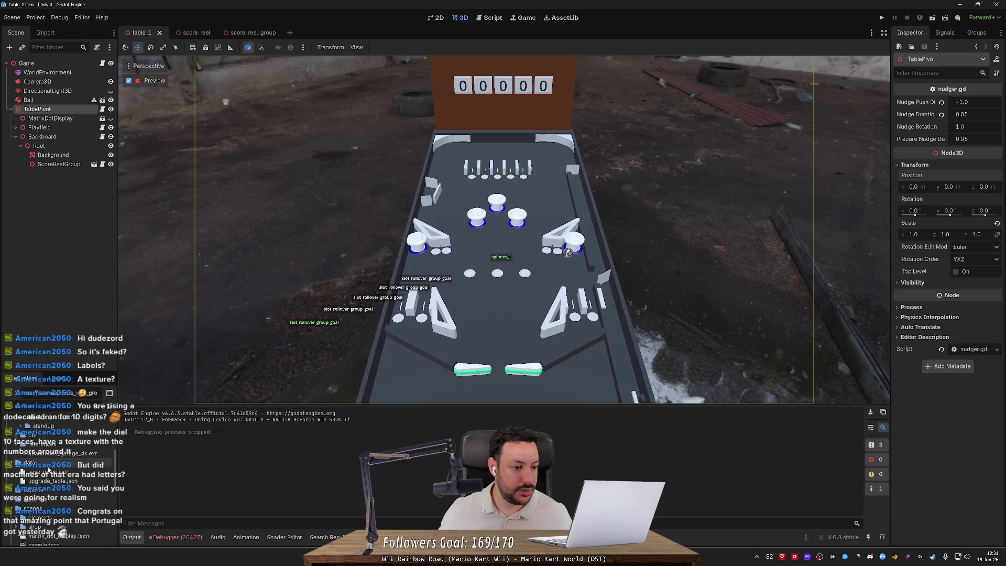
{"action": "double_click", "coordinate": [49, 472]}
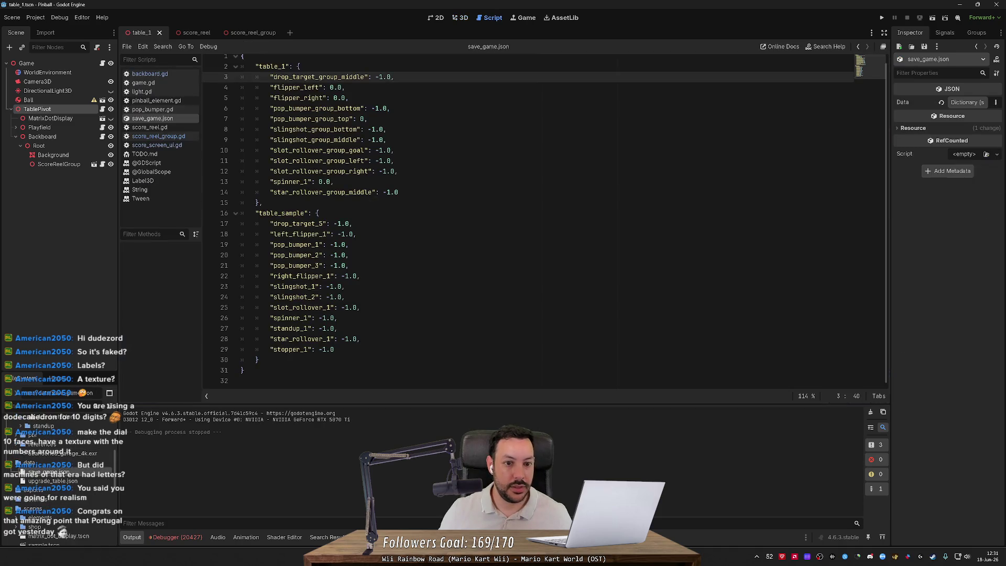
Replace all table_1 -1.0 values with 0.0, save save_game.json, and relaunch the game.
{"action": "key", "text": "ctrl+d"}
{"action": "key", "text": "ctrl+d"}
{"action": "key", "text": "ctrl+d"}
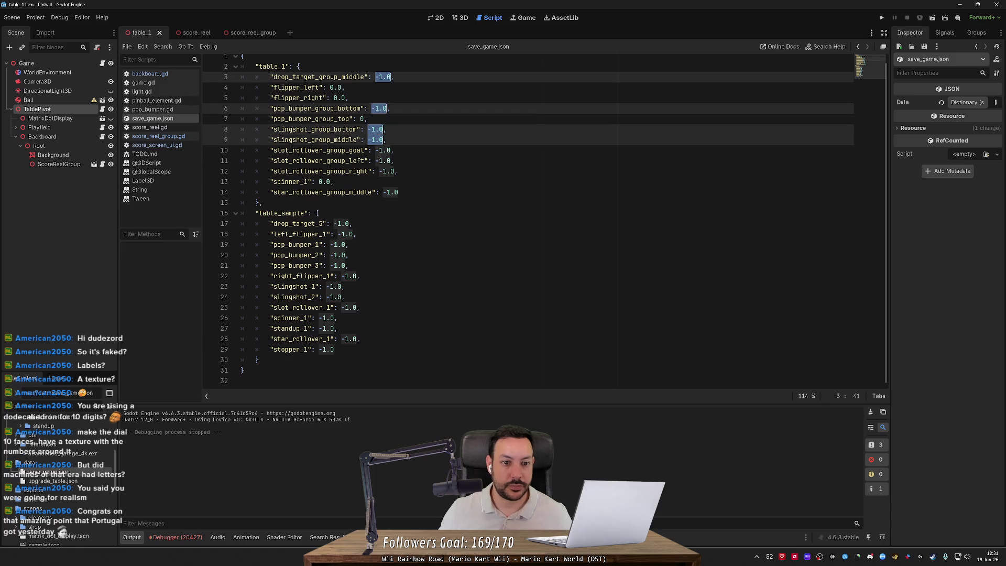
{"action": "key", "text": "ctrl+d"}
{"action": "key", "text": "ctrl+d"}
{"action": "key", "text": "ctrl+d"}
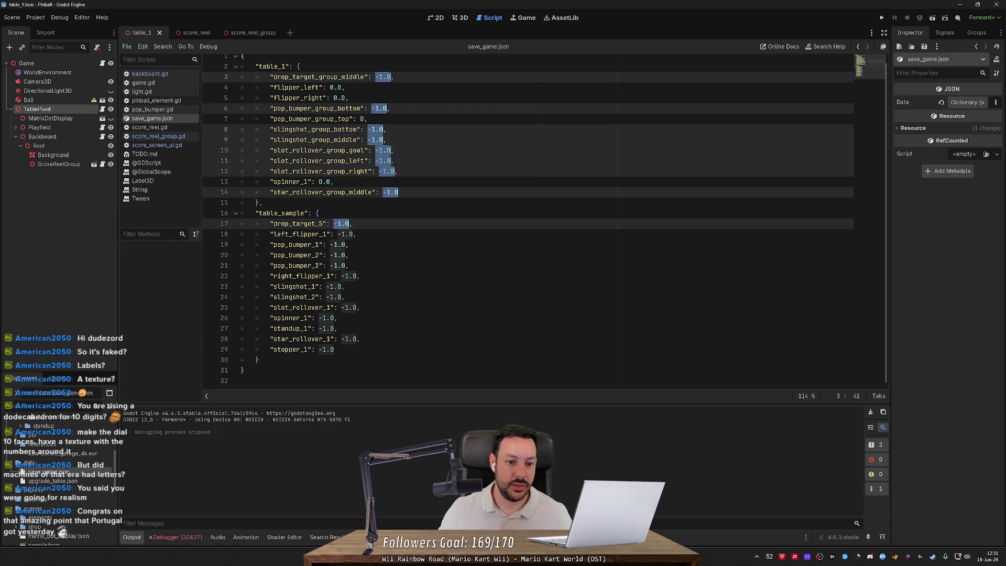
{"action": "type", "text": "0.0"}
{"action": "left_click", "coordinate": [334, 223]}
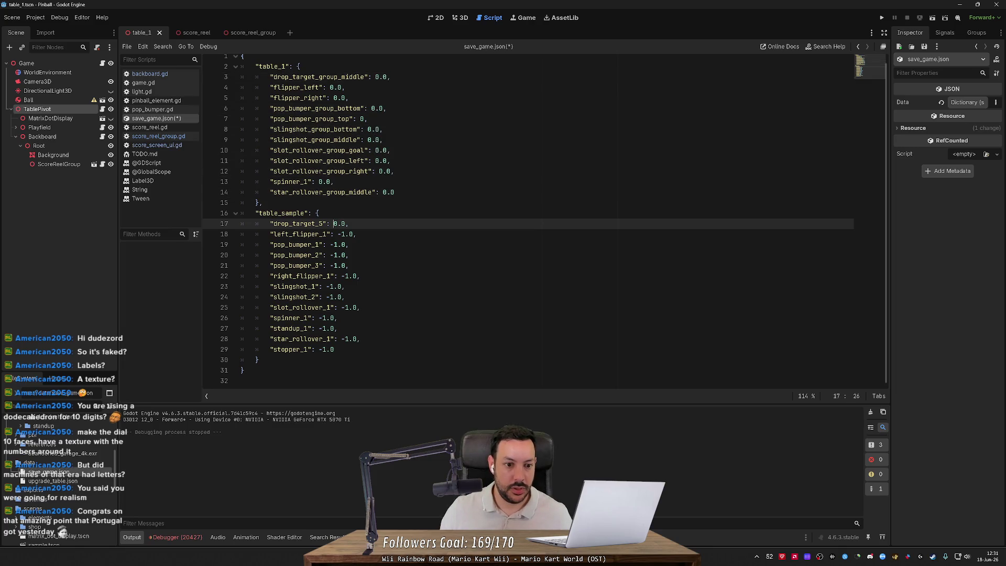
{"action": "type", "text": "-1"}
{"action": "key", "text": "ctrl+s"}
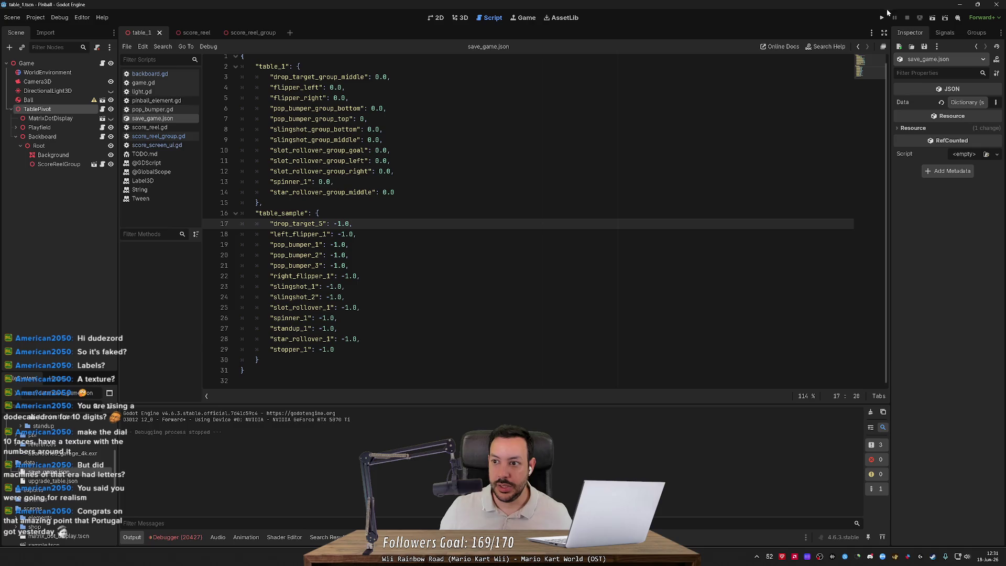
{"action": "left_click", "coordinate": [882, 17]}
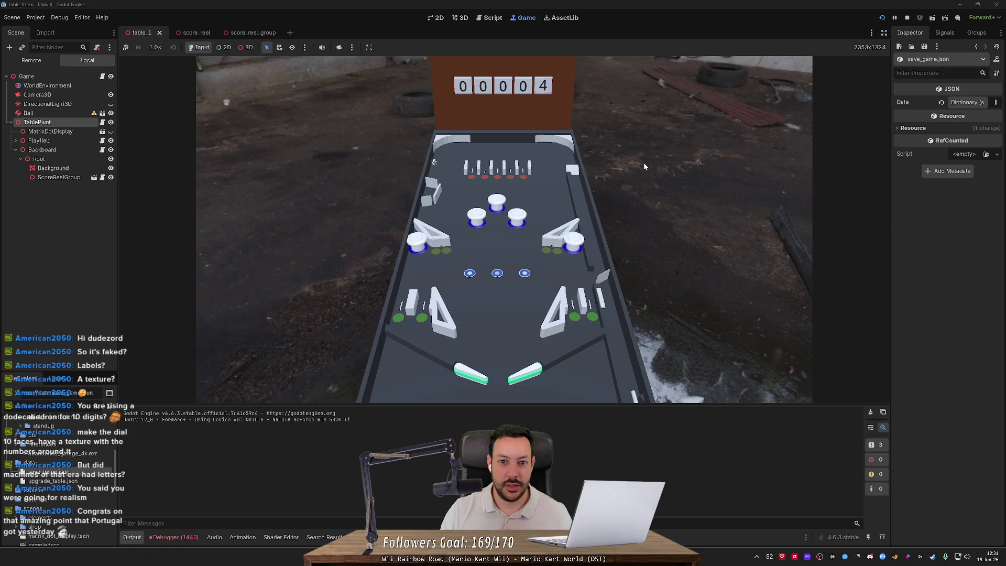
Flip the relaunched ball toward the bumpers with both flippers to keep it alive.
{"action": "key", "text": "Left"}
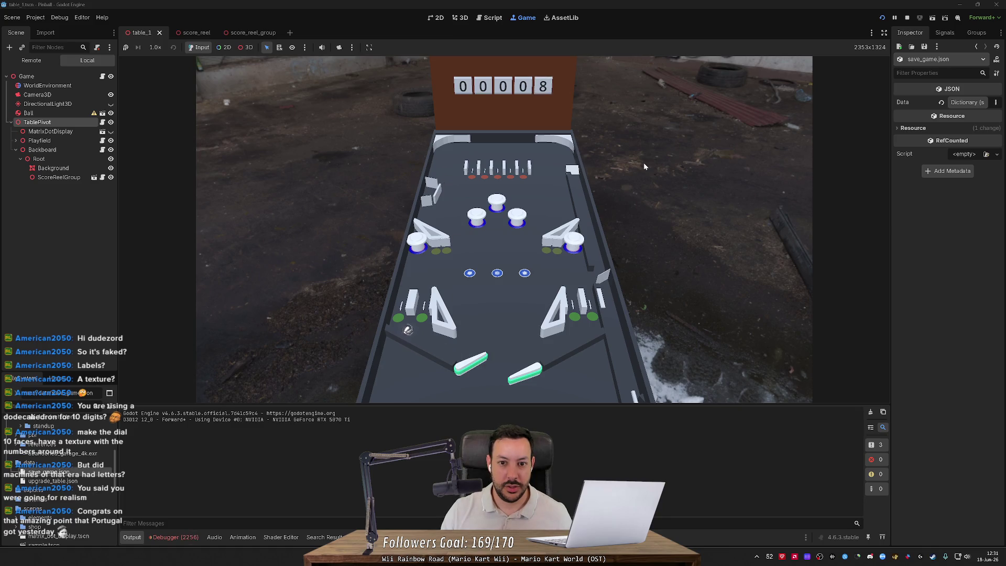
{"action": "key", "text": "Left"}
{"action": "key", "text": "Right"}
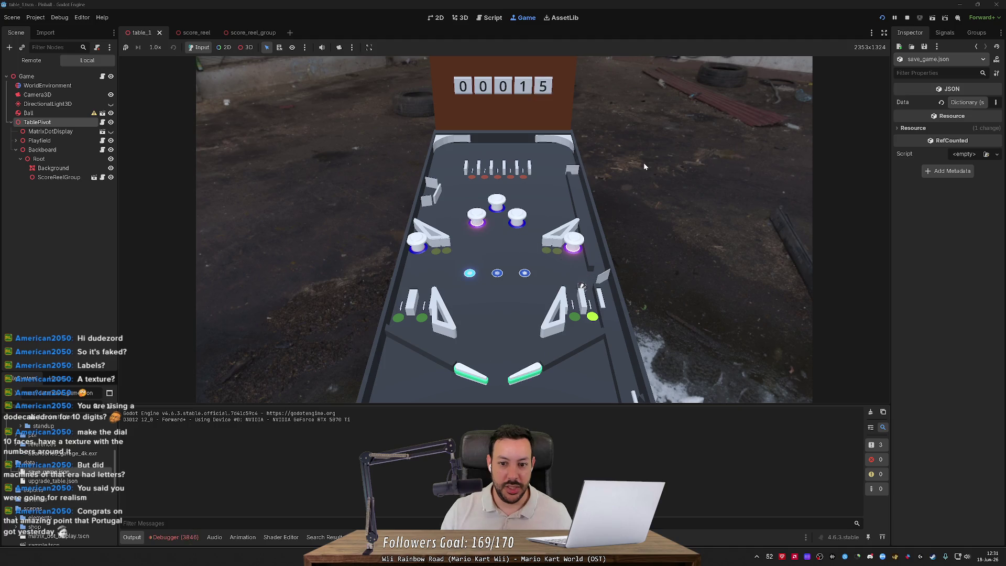
{"action": "key", "text": "Right"}
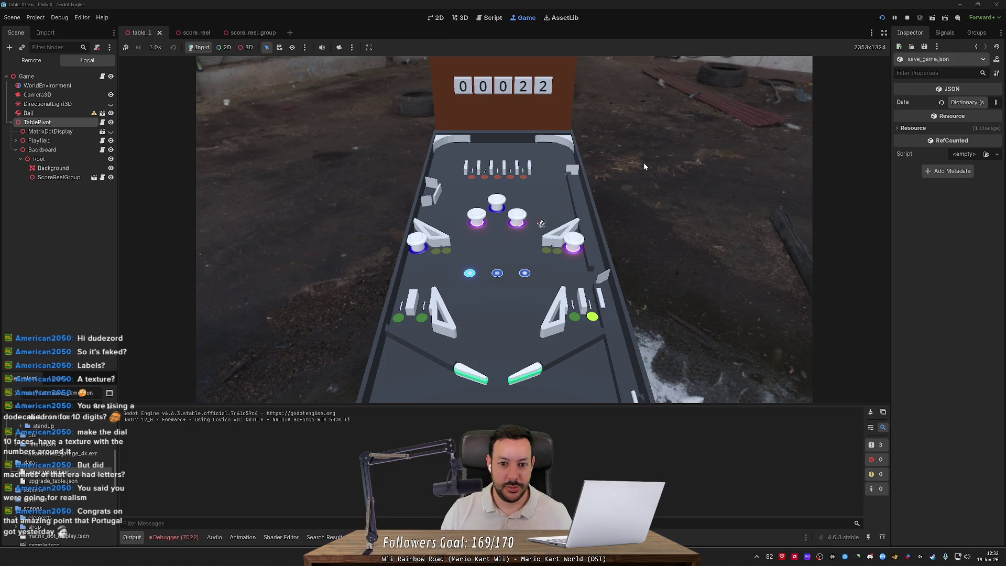
{"action": "key", "text": "Left"}
{"action": "key", "text": "Right"}
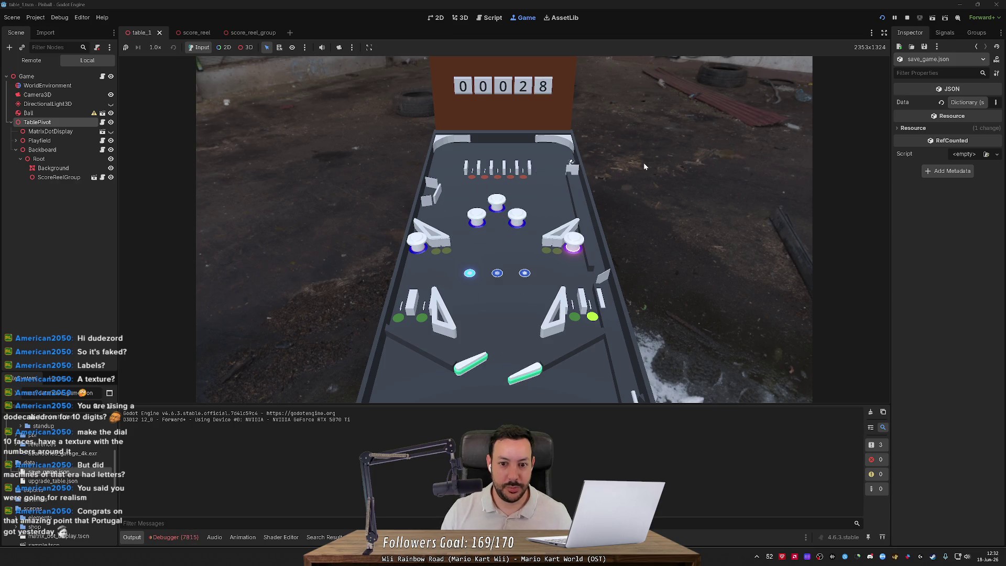
{"action": "key", "text": "Right"}
{"action": "key", "text": "Left"}
{"action": "key", "text": "Right"}
{"action": "key", "text": "Right"}
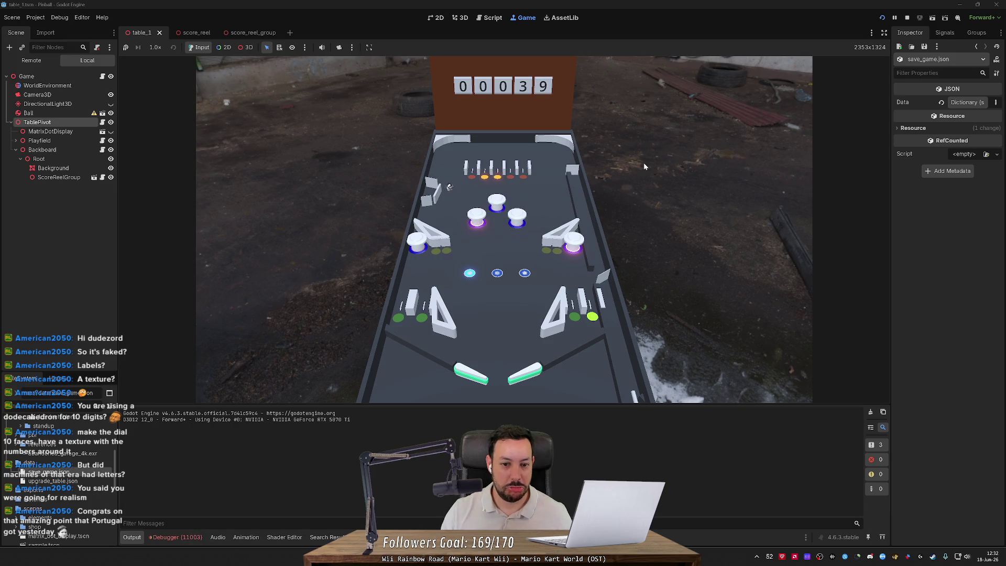
Keep flipping the ball back up the table until the reels show 01056.
{"action": "key", "text": "Left"}
{"action": "key", "text": "Right"}
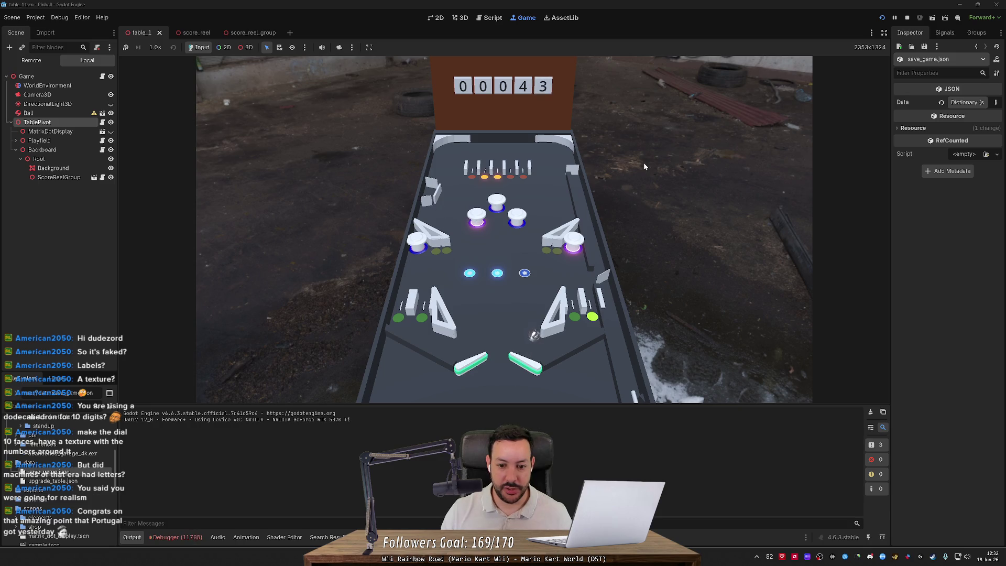
{"action": "key", "text": "Left"}
{"action": "key", "text": "Right"}
{"action": "key", "text": "Right"}
{"action": "key", "text": "Left"}
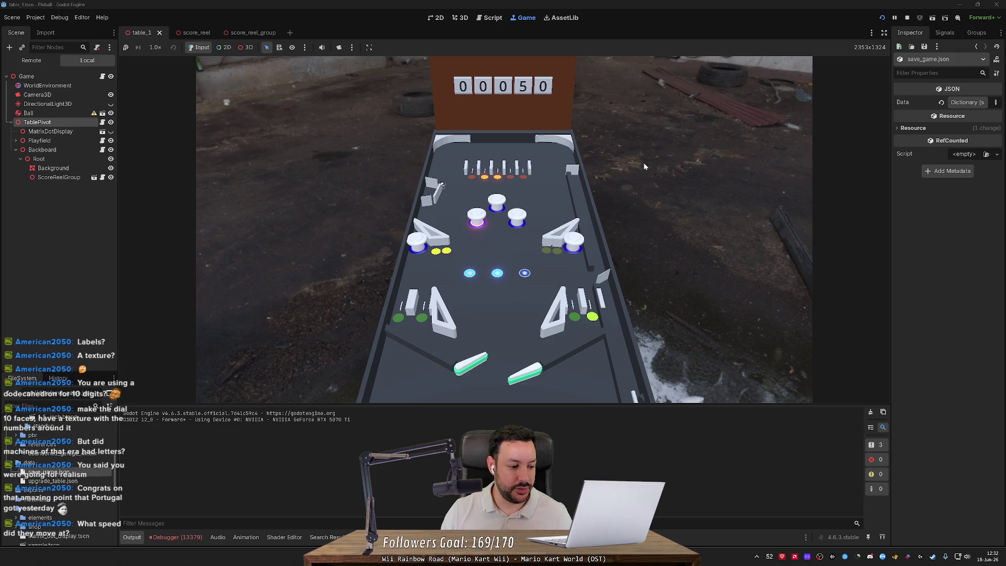
{"action": "key", "text": "Right"}
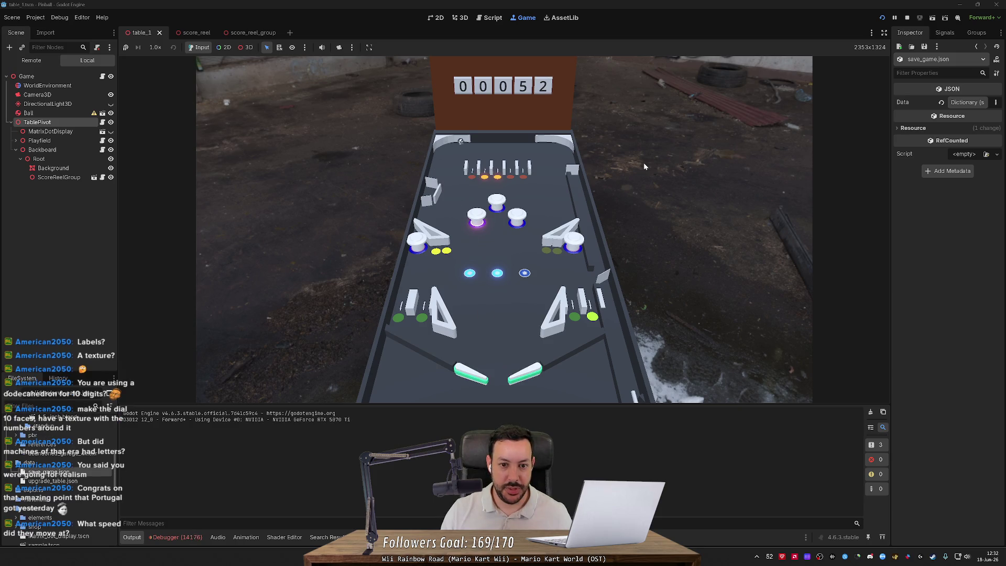
{"action": "key", "text": "Left"}
{"action": "key", "text": "Right"}
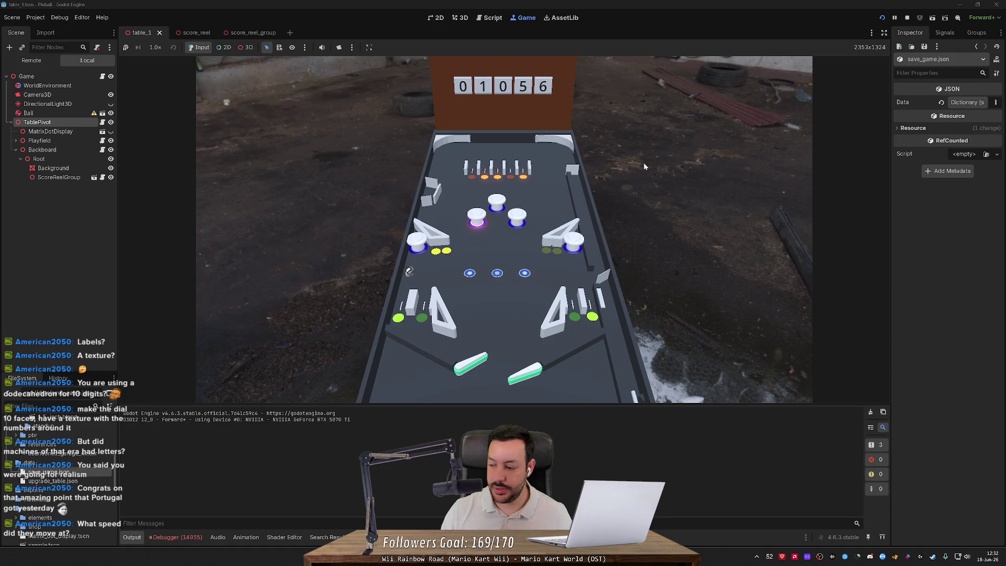
Launch a new ball and flip it up toward the upper left and the bumpers.
{"action": "key", "text": "Right"}
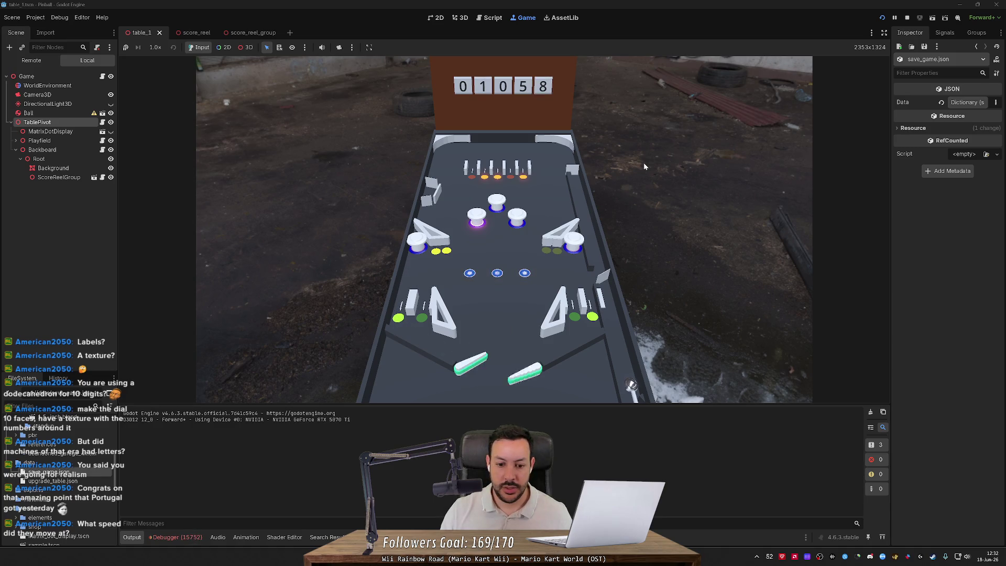
{"action": "key", "text": "space"}
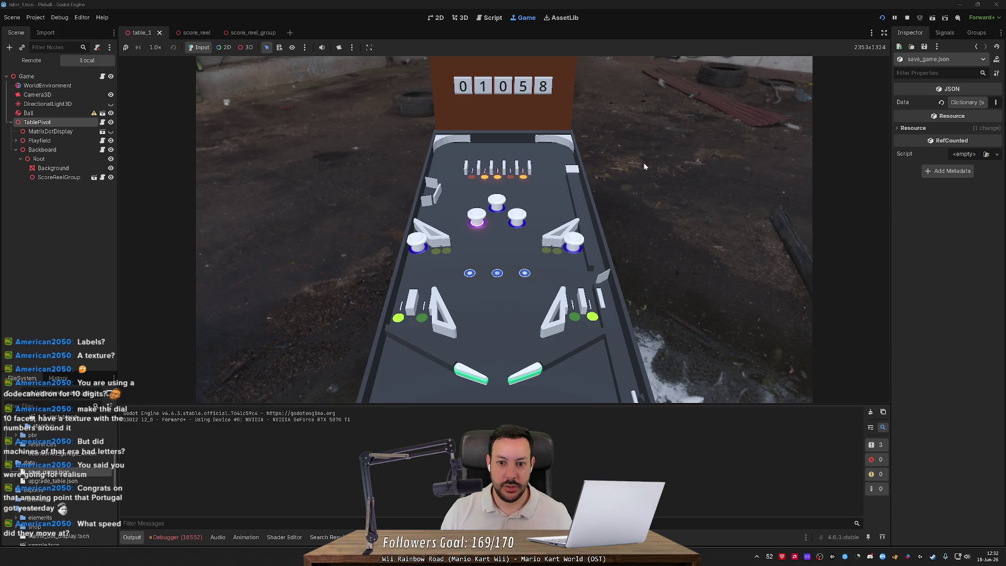
{"action": "key", "text": "Left"}
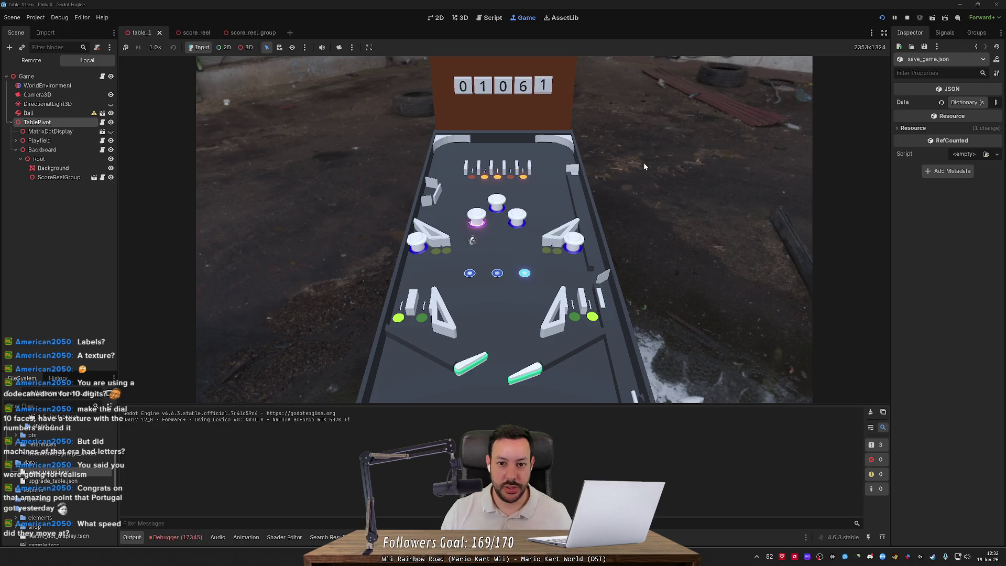
{"action": "key", "text": "Right"}
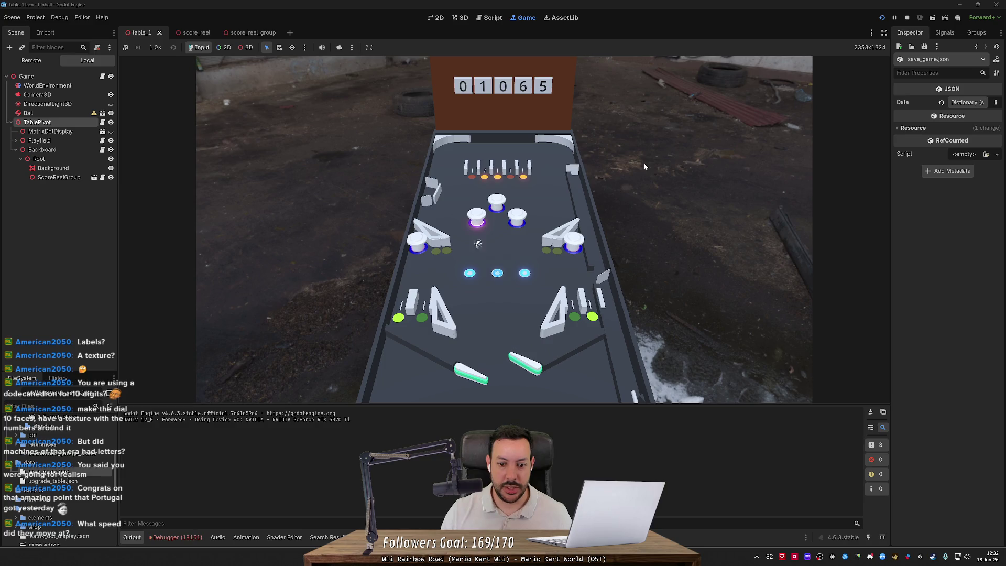
{"action": "key", "text": "Left"}
{"action": "key", "text": "Right"}
{"action": "key", "text": "Left"}
{"action": "key", "text": "Right"}
{"action": "key", "text": "Left"}
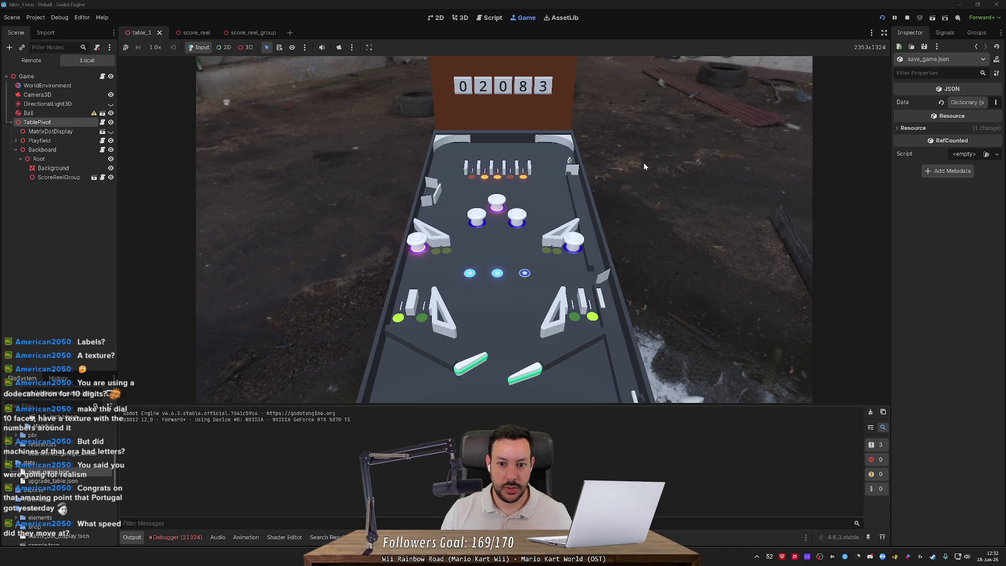
Keep flicking both flippers to save the ball and bounce it back up.
{"action": "key", "text": "Left"}
{"action": "key", "text": "Right"}
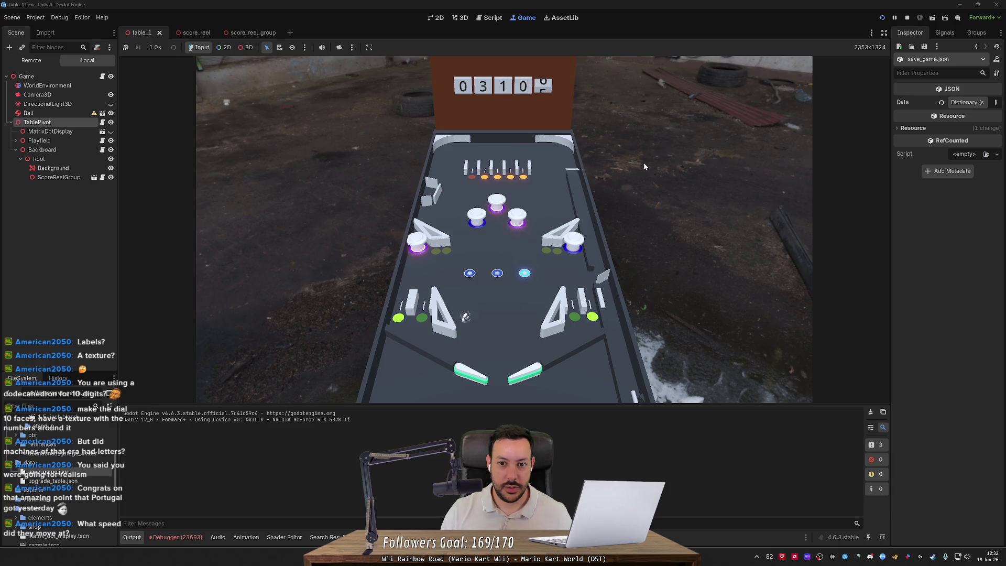
{"action": "key", "text": "Left"}
{"action": "key", "text": "Right"}
{"action": "key", "text": "Right"}
{"action": "key", "text": "Left"}
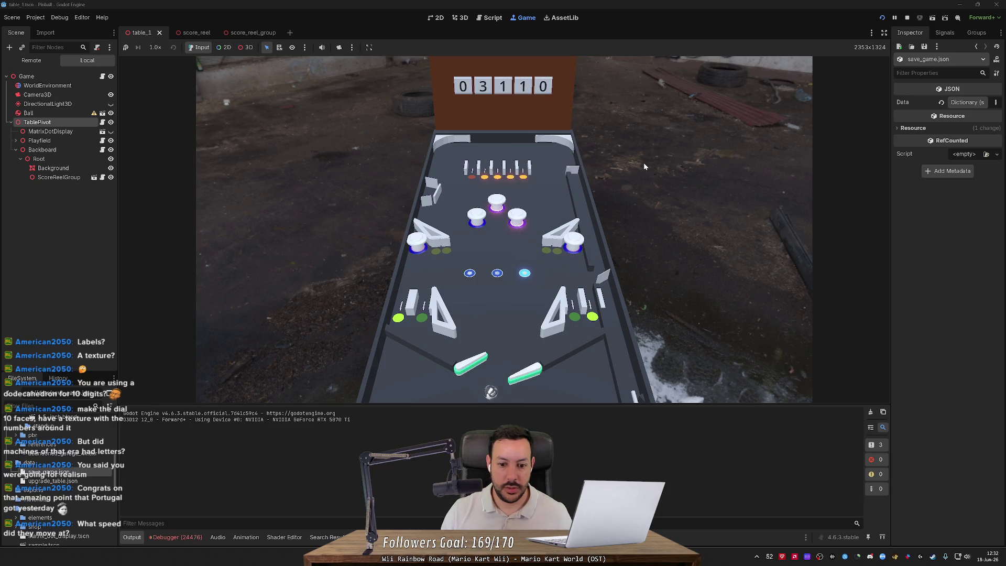
{"action": "key", "text": "Right"}
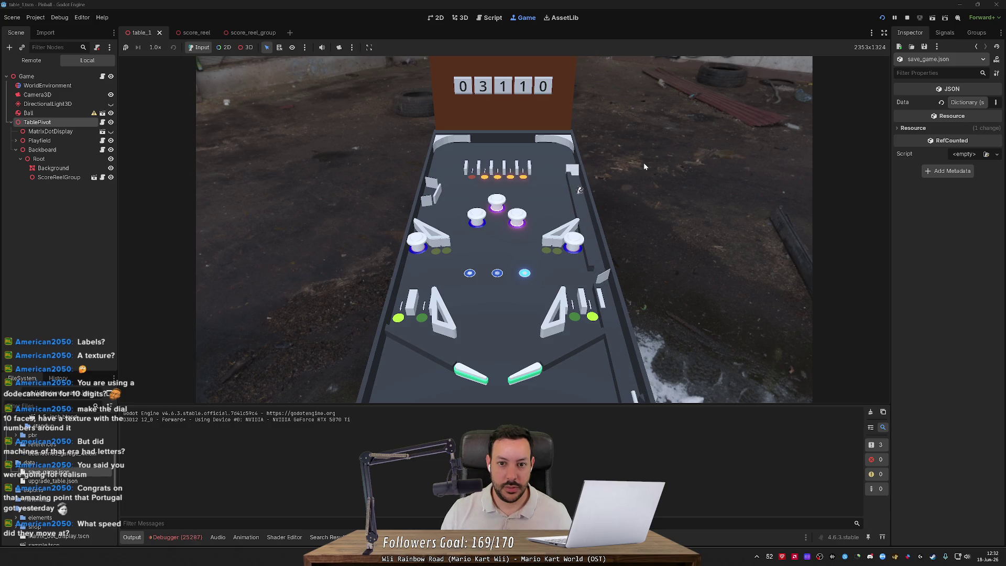
{"action": "key", "text": "Right"}
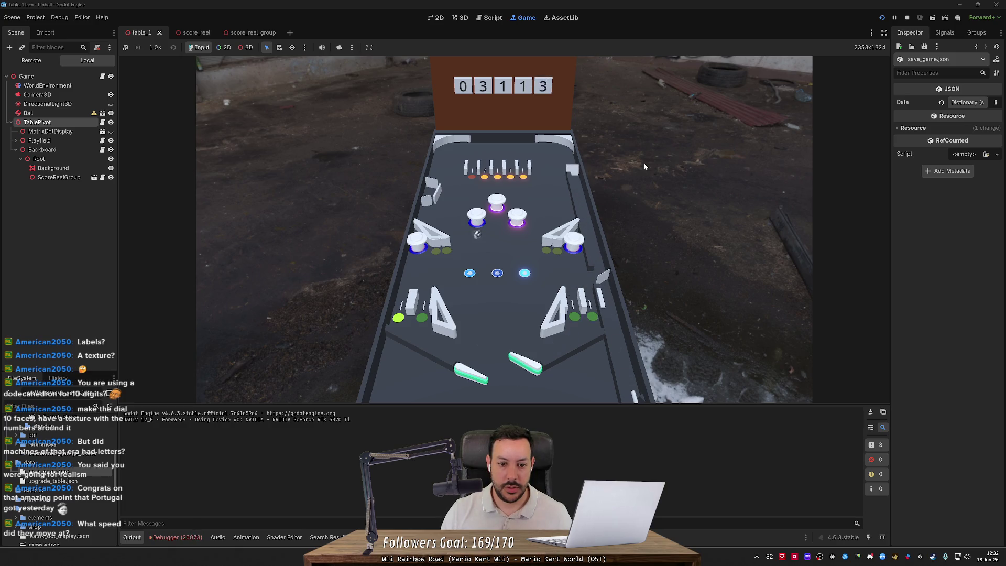
{"action": "key", "text": "Left"}
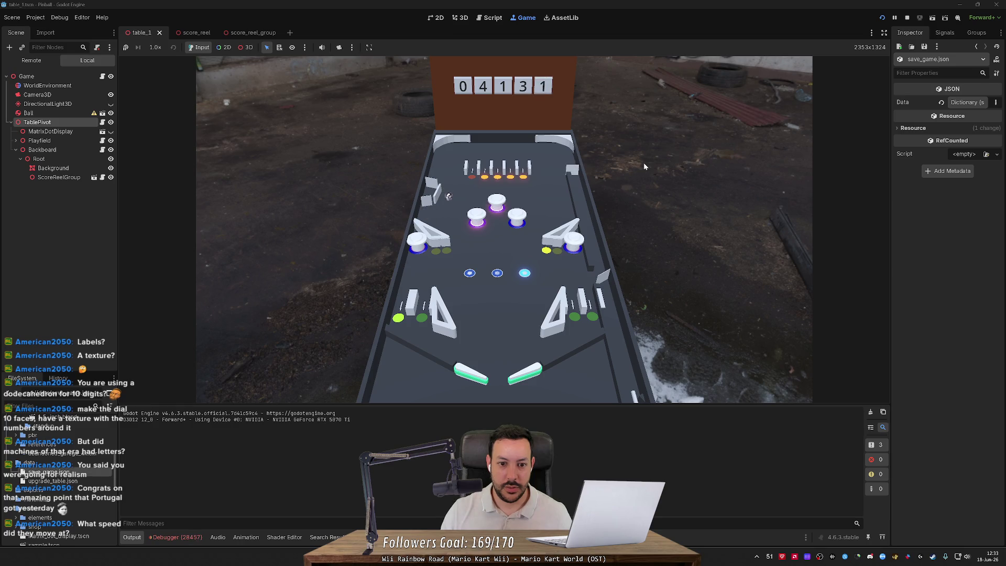
{"action": "key", "text": "Left"}
{"action": "key", "text": "Left"}
Play on until the reels pass 05160, then stop the game with F8.
{"action": "key", "text": "Right"}
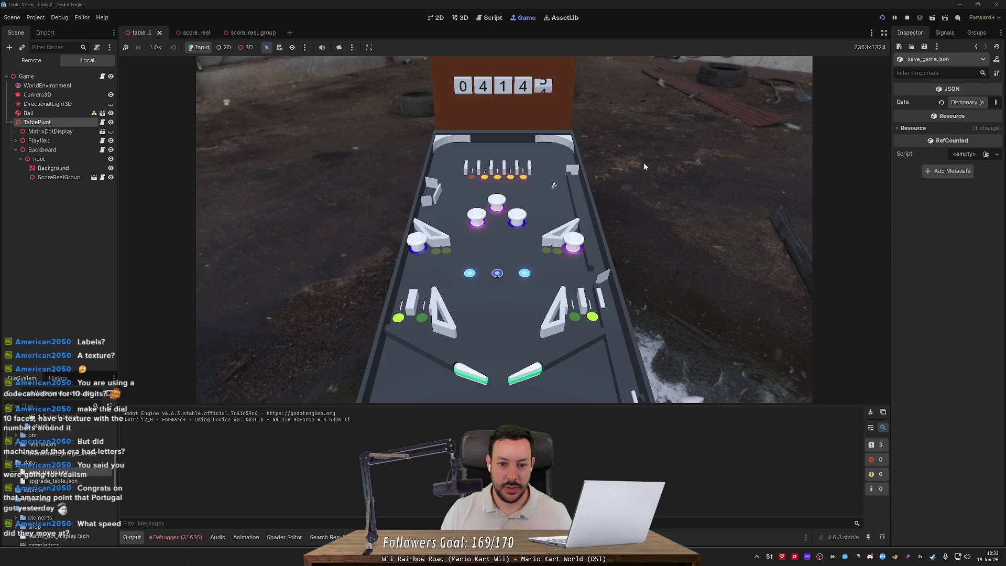
{"action": "key", "text": "Left"}
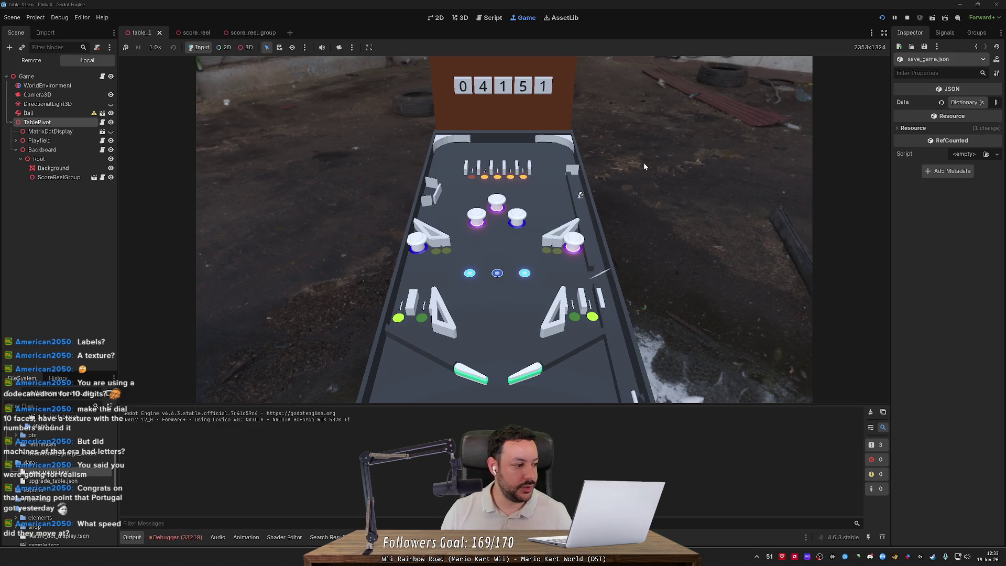
{"action": "key", "text": "Left"}
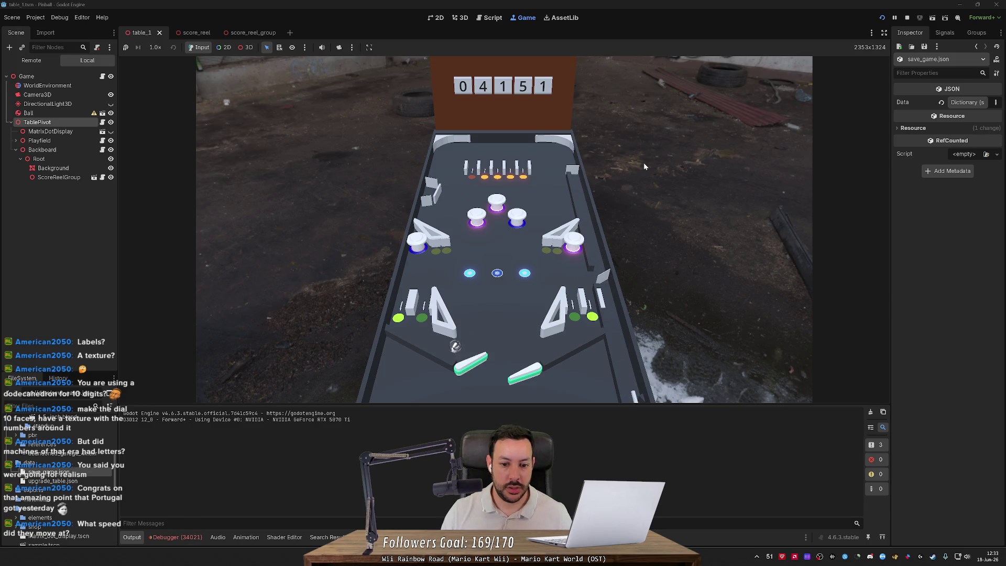
{"action": "key", "text": "Right"}
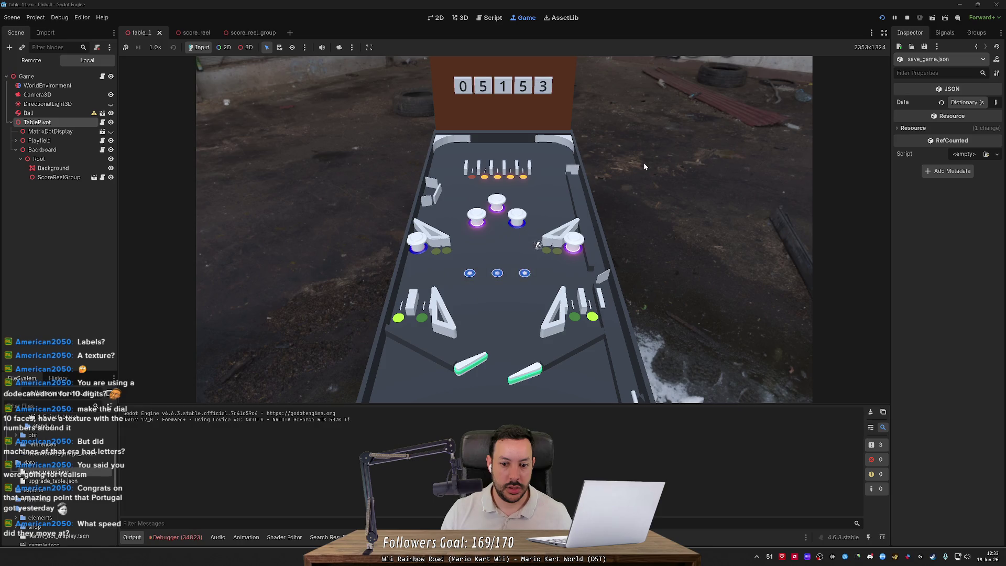
{"action": "key", "text": "Right"}
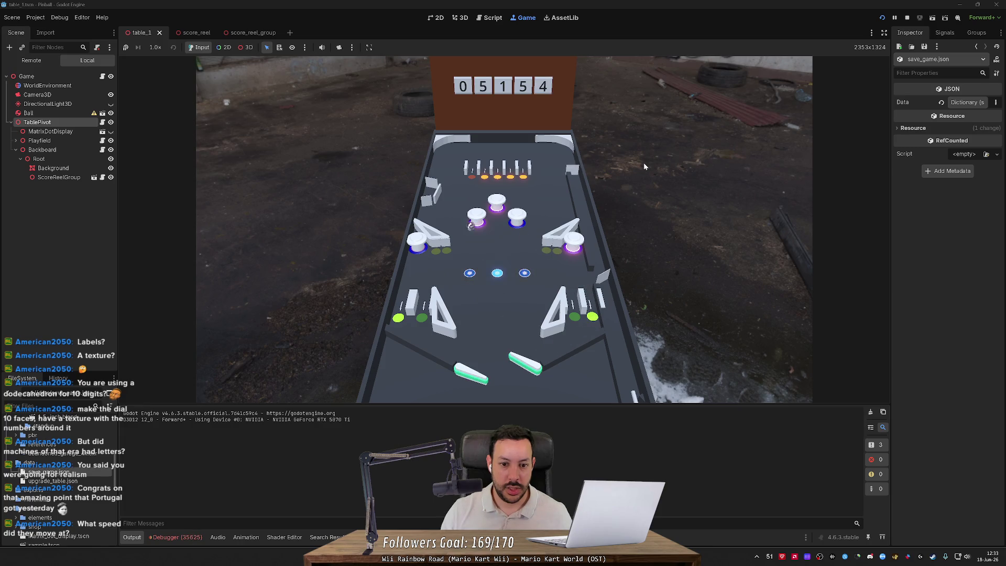
{"action": "key", "text": "Left"}
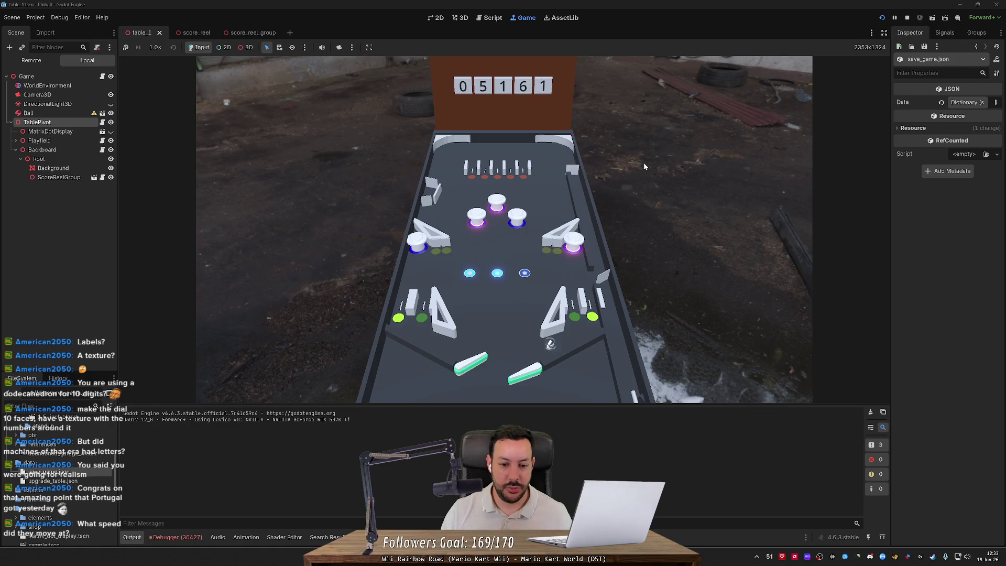
{"action": "key", "text": "Right"}
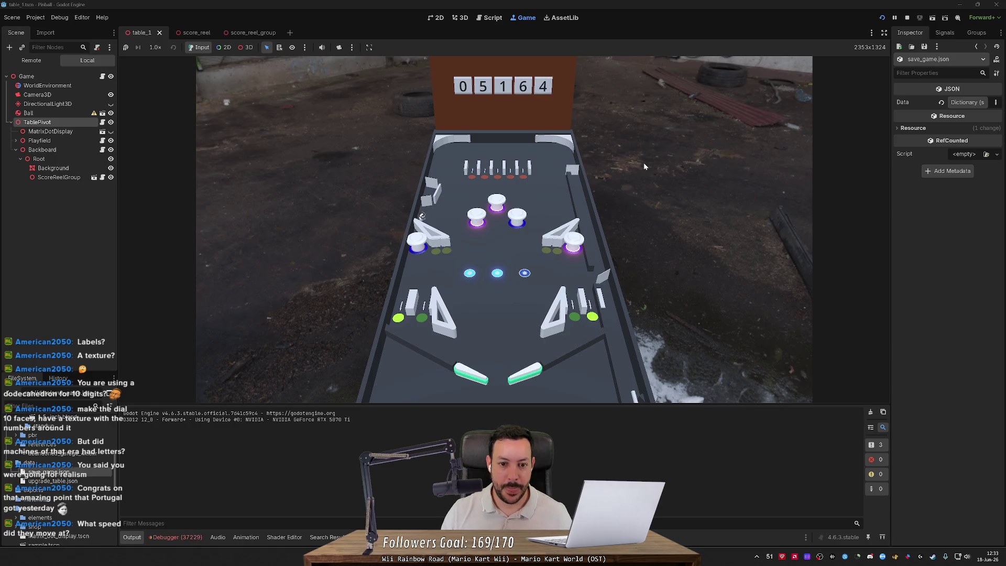
{"action": "key", "text": "F8"}
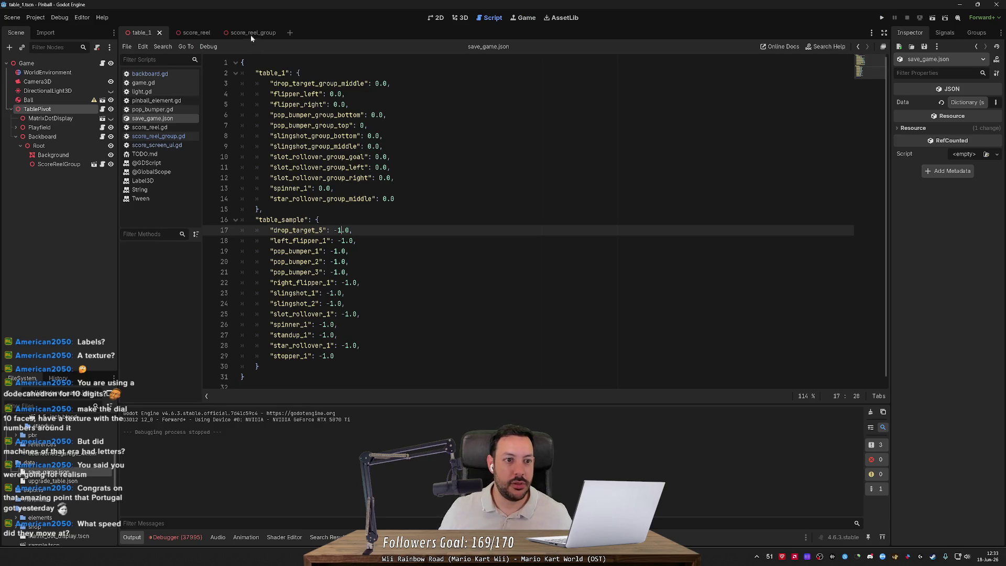
Switch to the score_reel scene tab.
{"action": "left_click", "coordinate": [202, 35]}
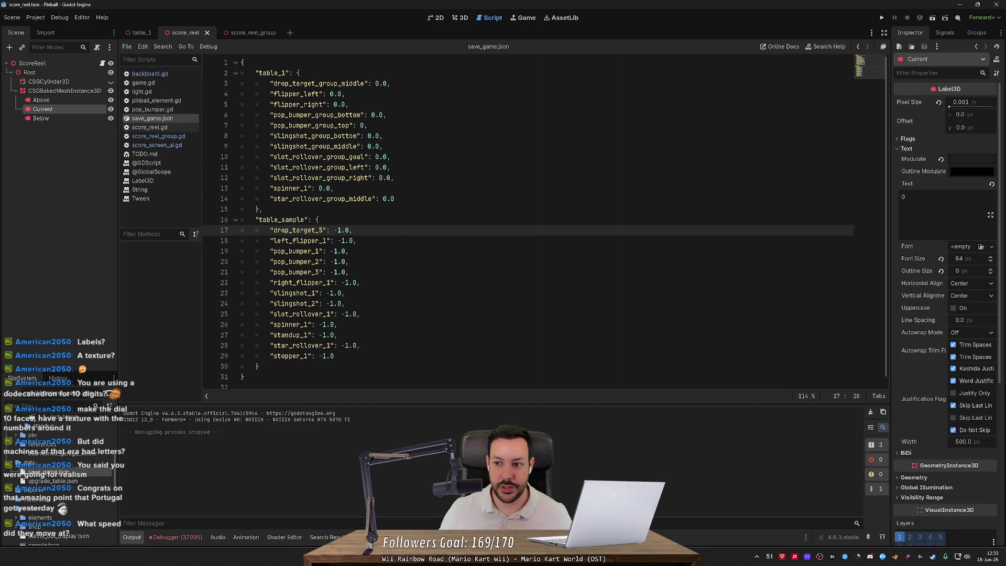
{"action": "scroll", "coordinate": [528, 222], "scroll_direction": "down", "scroll_amount": 1}
{"action": "scroll", "coordinate": [528, 221], "scroll_direction": "up", "scroll_amount": 1}
{"action": "scroll", "coordinate": [528, 221], "scroll_direction": "down", "scroll_amount": 1}
{"action": "scroll", "coordinate": [528, 222], "scroll_direction": "up", "scroll_amount": 1}
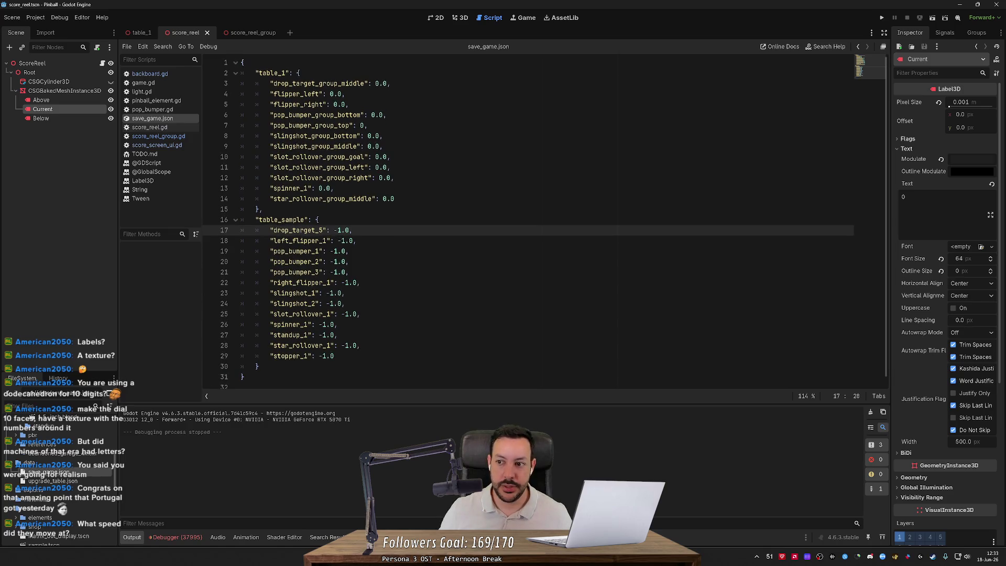
Change both tween_interval calls in score_reel.gd from 0.15 to 0.12 and run the game.
{"action": "left_click", "coordinate": [150, 127]}
{"action": "scroll", "coordinate": [242, 136], "scroll_direction": "down", "scroll_amount": 5}
{"action": "scroll", "coordinate": [545, 222], "scroll_direction": "down", "scroll_amount": 1}
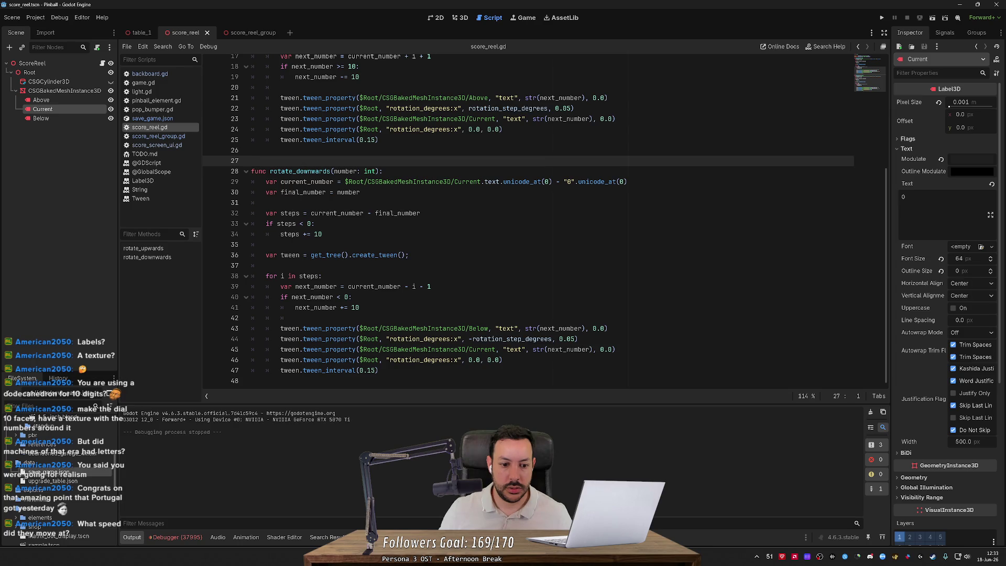
{"action": "left_click", "coordinate": [372, 370]}
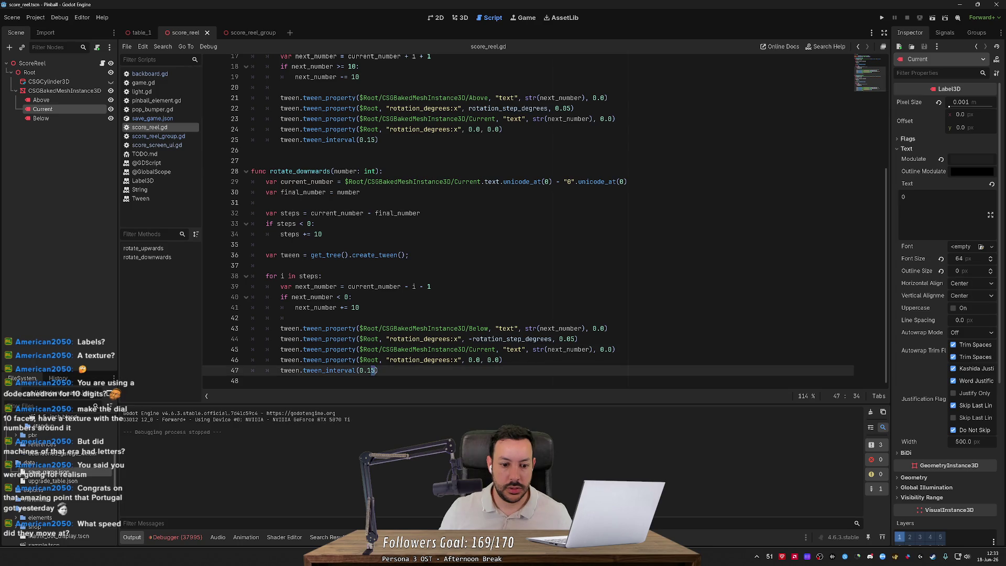
{"action": "type", "text": "2"}
{"action": "left_click", "coordinate": [374, 139]}
{"action": "type", "text": "2"}
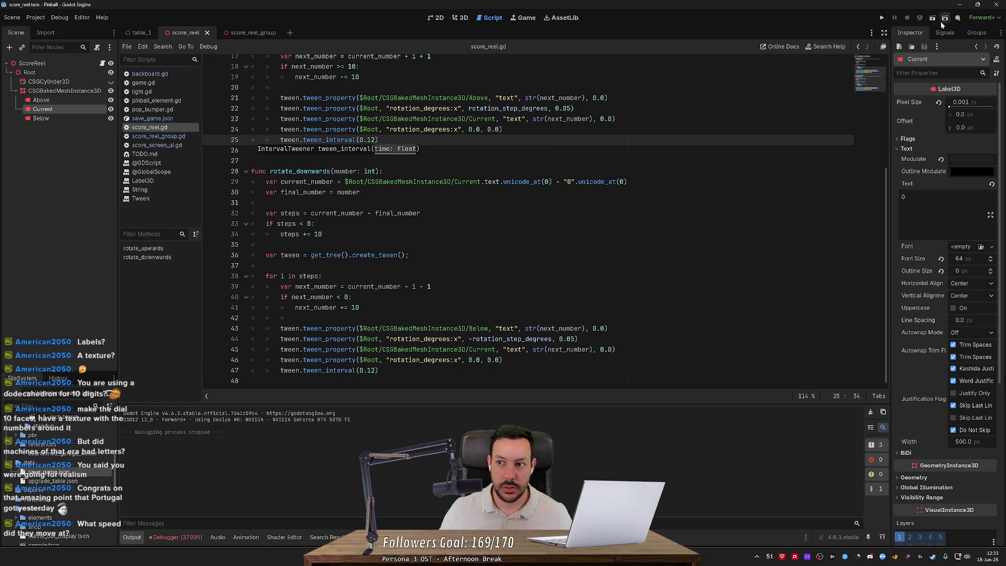
{"action": "left_click", "coordinate": [883, 19]}
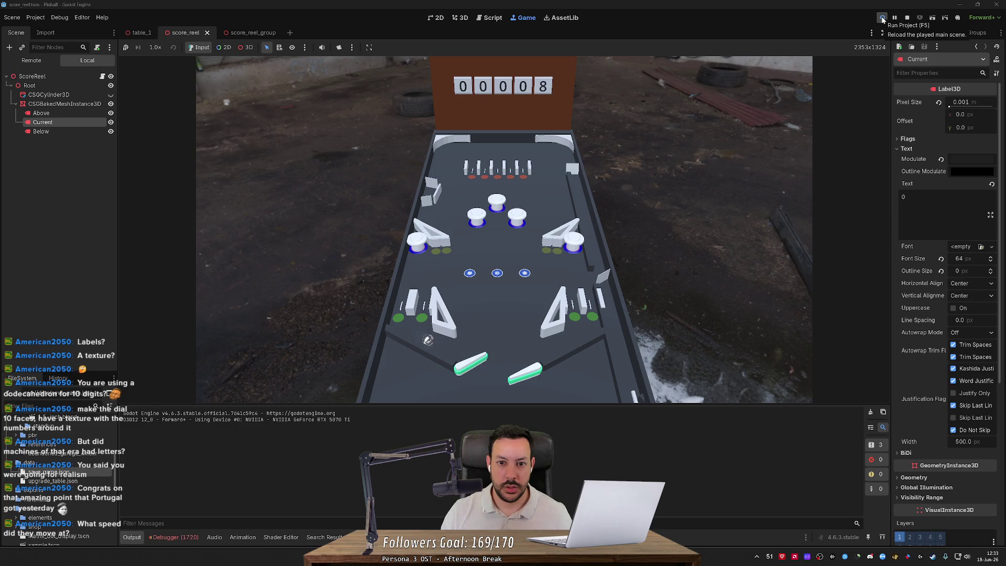
Flip and relaunch the ball while the faster reels climb to 01059, then stop the game.
{"action": "key", "text": "Left"}
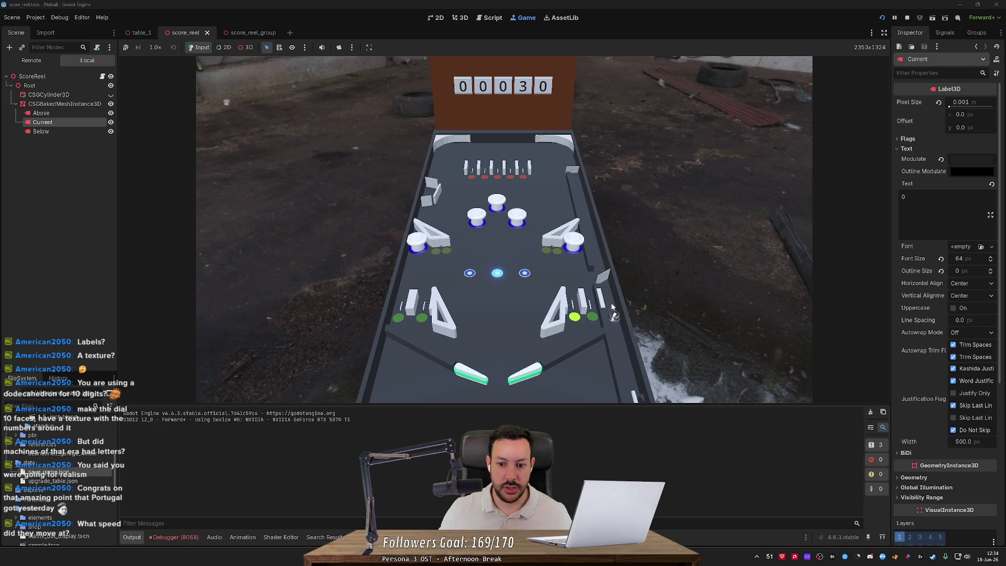
{"action": "key", "text": "space"}
{"action": "key", "text": "Left"}
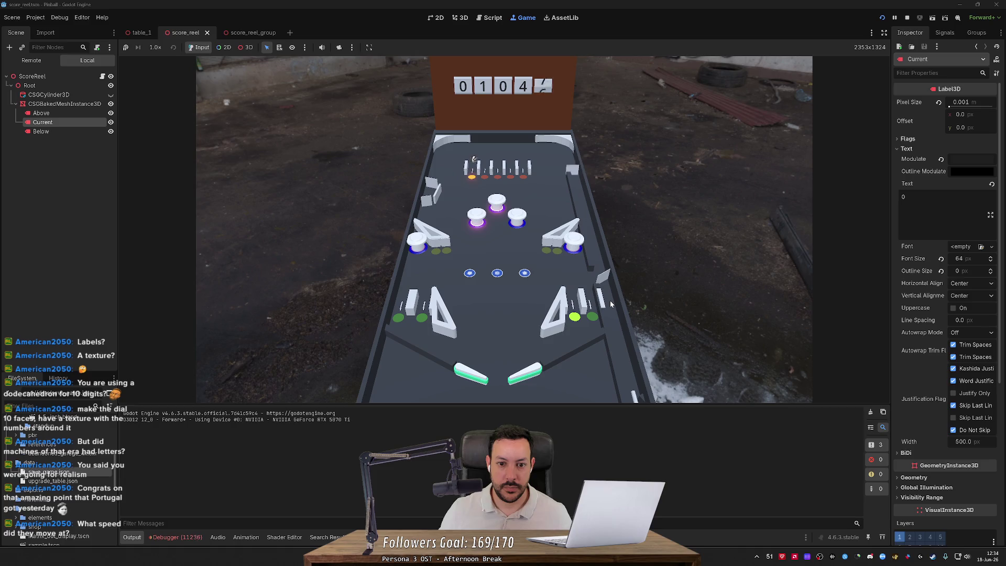
{"action": "key", "text": "Left"}
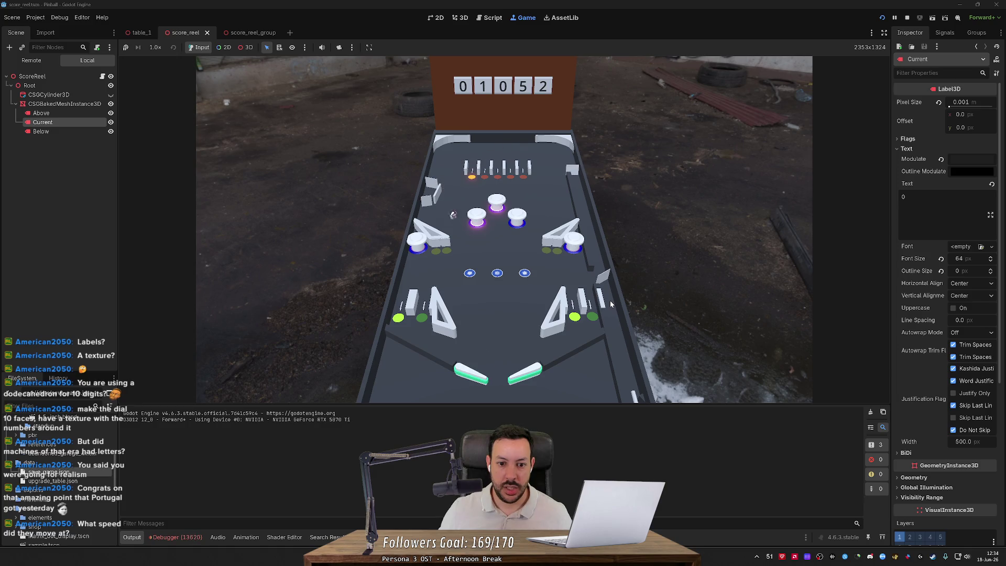
{"action": "key", "text": "Left"}
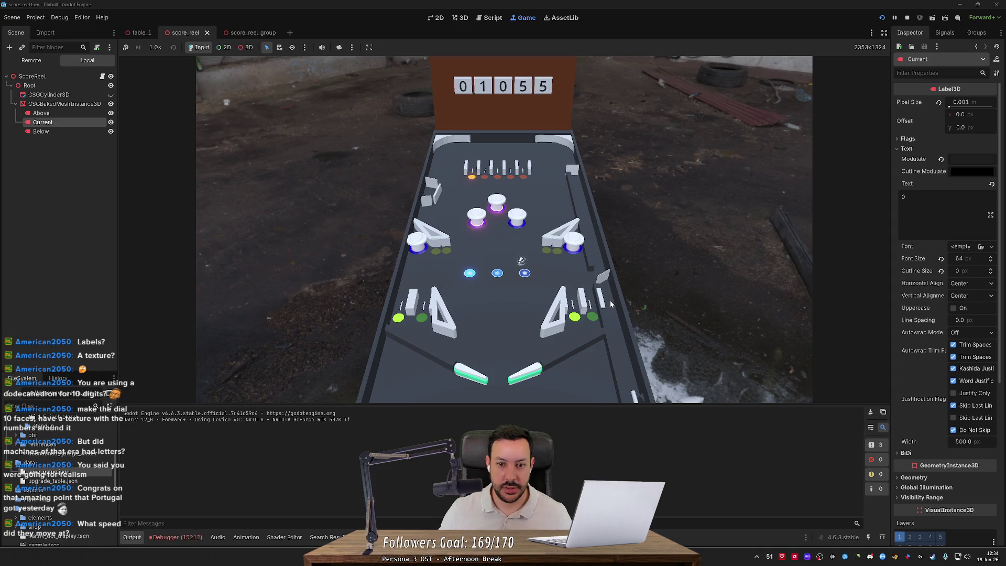
{"action": "left_click", "coordinate": [907, 19]}
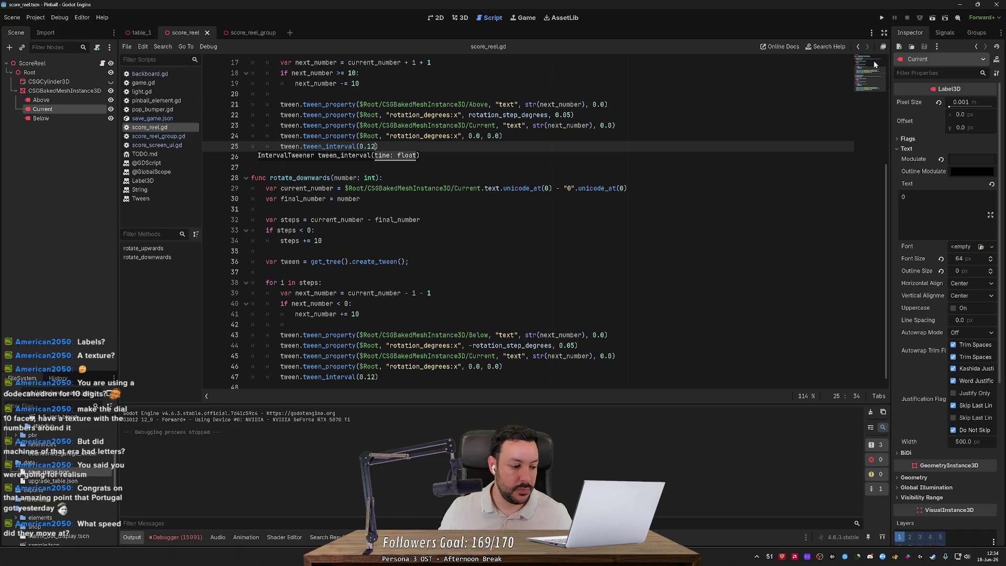
Switch to the 3D workspace and the table_1 scene tab.
{"action": "left_click", "coordinate": [460, 19]}
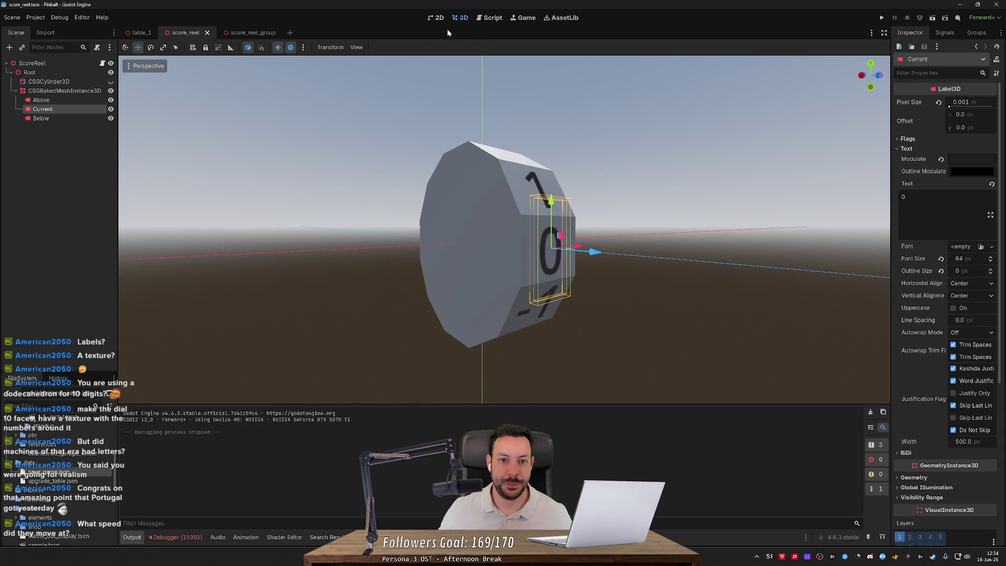
{"action": "left_click", "coordinate": [139, 32]}
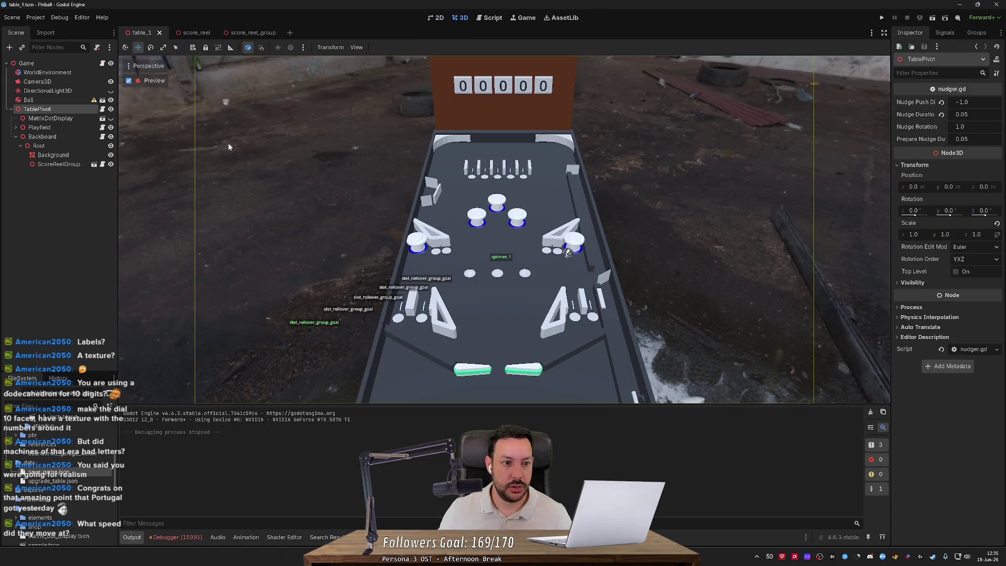
Close and reopen table_1.tscn, pulling the view back to show the whole table.
{"action": "left_click", "coordinate": [160, 33]}
{"action": "scroll", "coordinate": [67, 461], "scroll_direction": "up", "scroll_amount": 5}
{"action": "scroll", "coordinate": [67, 461], "scroll_direction": "down", "scroll_amount": 8}
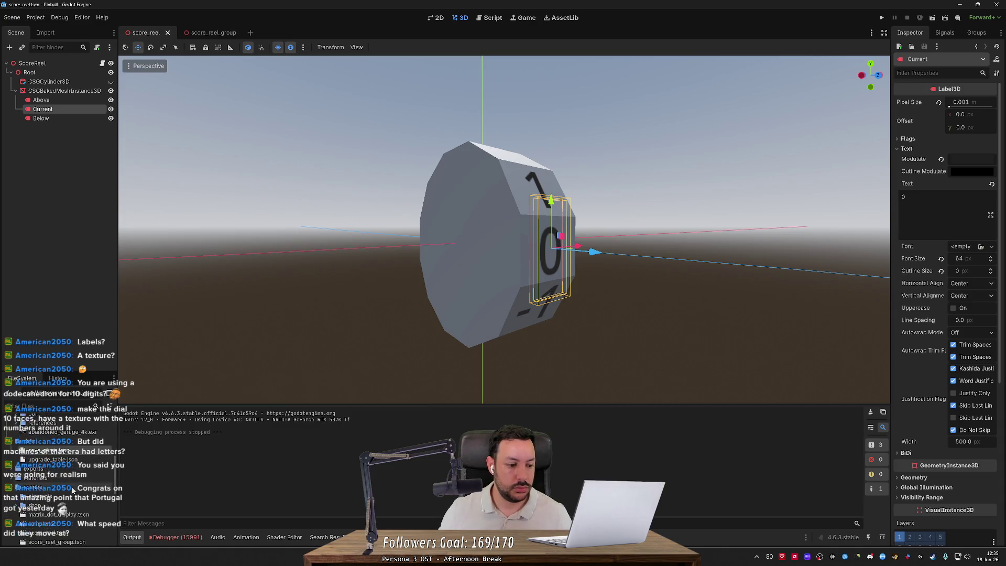
{"action": "double_click", "coordinate": [62, 474]}
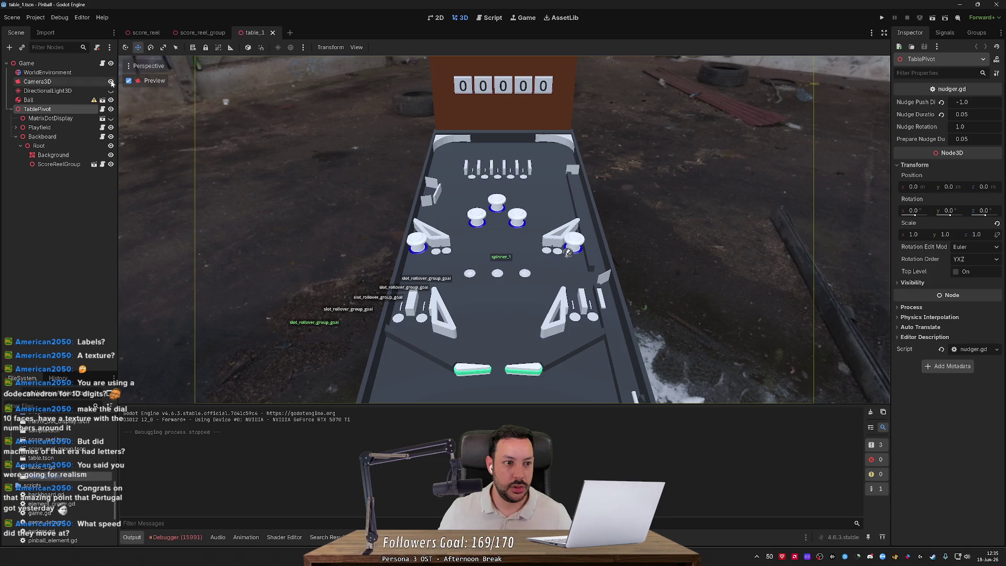
{"action": "scroll", "coordinate": [328, 165], "scroll_direction": "up", "scroll_amount": 5}
{"action": "key", "text": "s"}
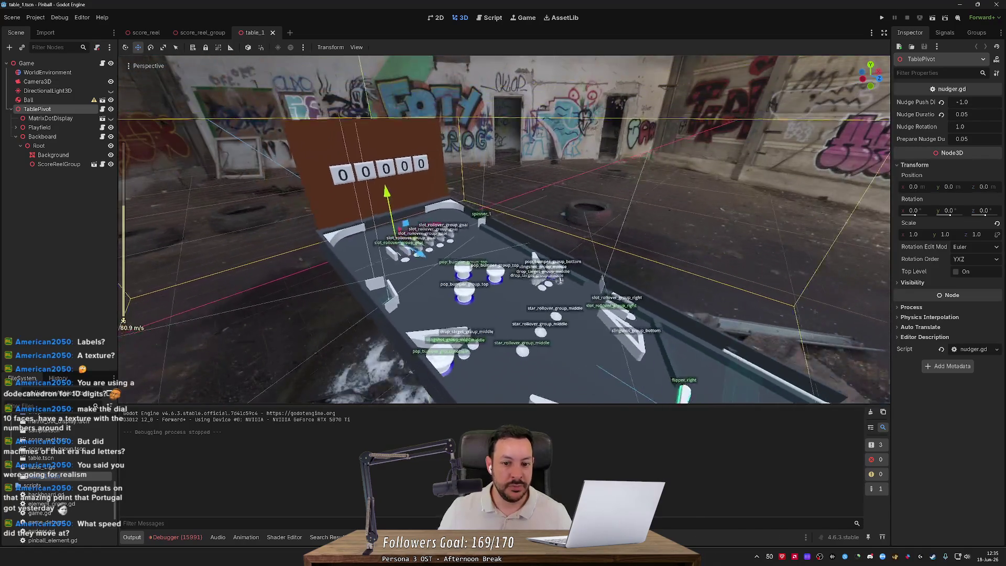
{"action": "key", "text": "s"}
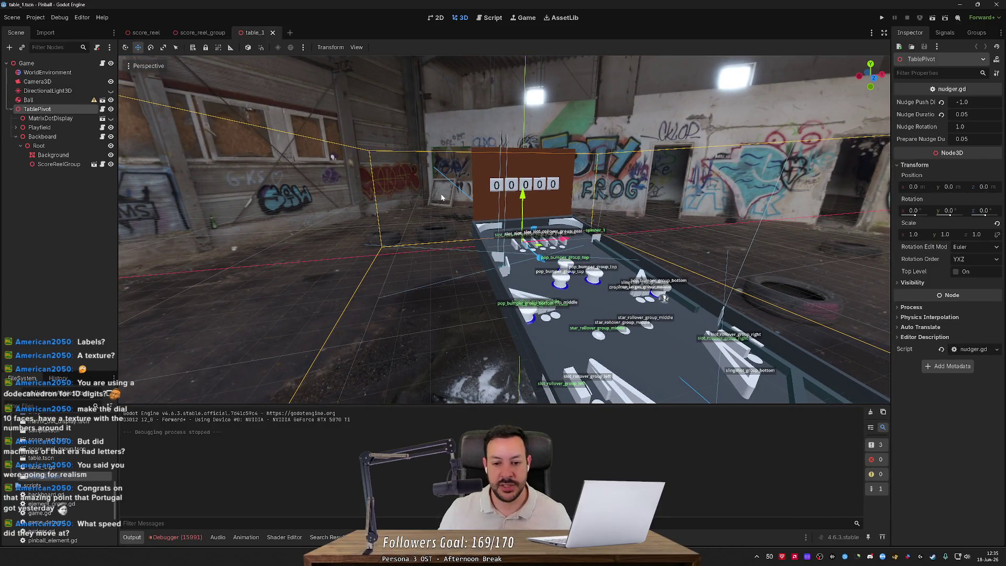
Unhide MatrixDotDisplay, move it to X -44.55 beside the reels, then save and run.
{"action": "left_click", "coordinate": [71, 121]}
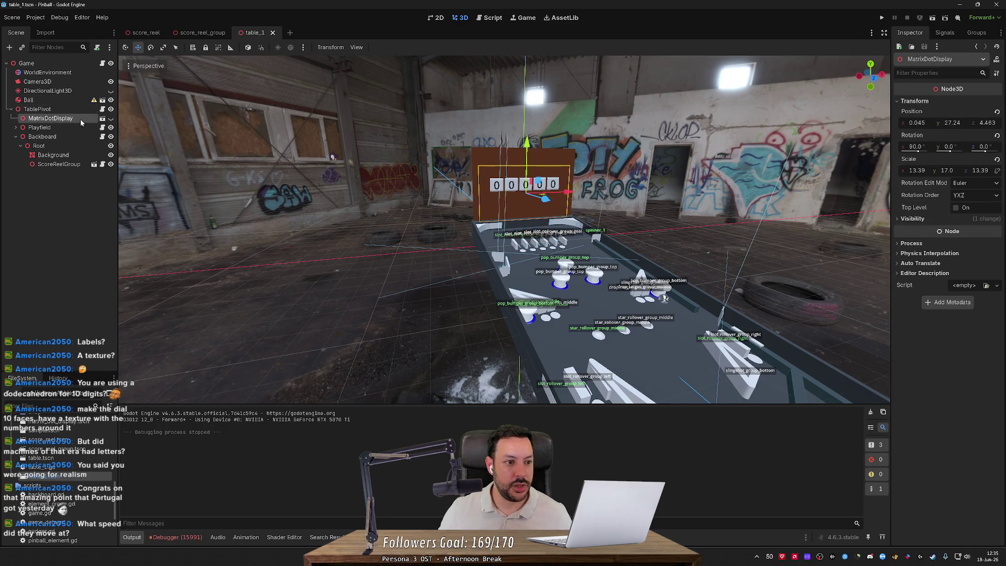
{"action": "left_click", "coordinate": [111, 118]}
{"action": "mouse_move", "coordinate": [569, 192]}
{"action": "left_mouse_down"}
{"action": "mouse_move", "coordinate": [469, 210]}
{"action": "mouse_move", "coordinate": [491, 212]}
{"action": "left_mouse_up"}
{"action": "key", "text": "F5"}
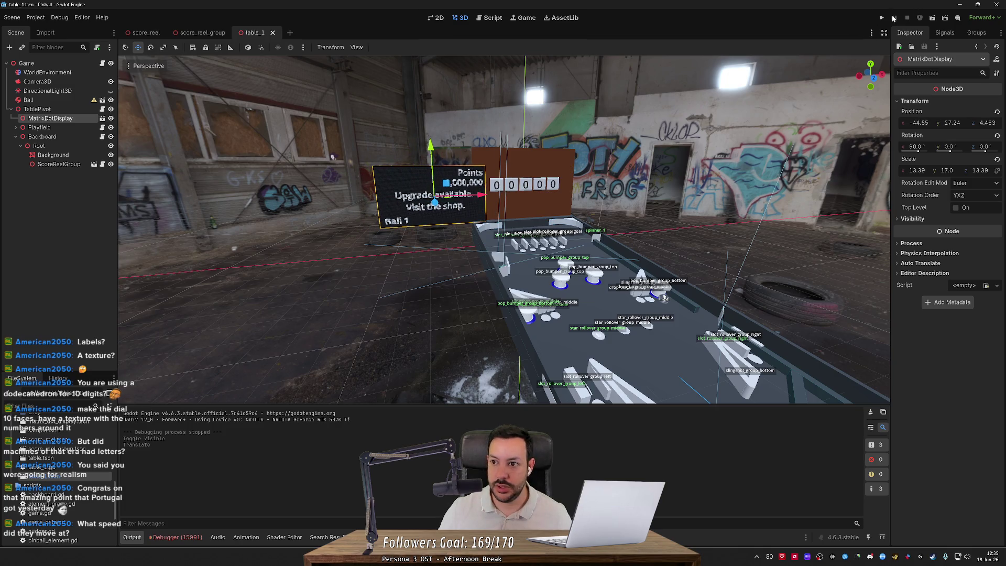
{"action": "key", "text": "space"}
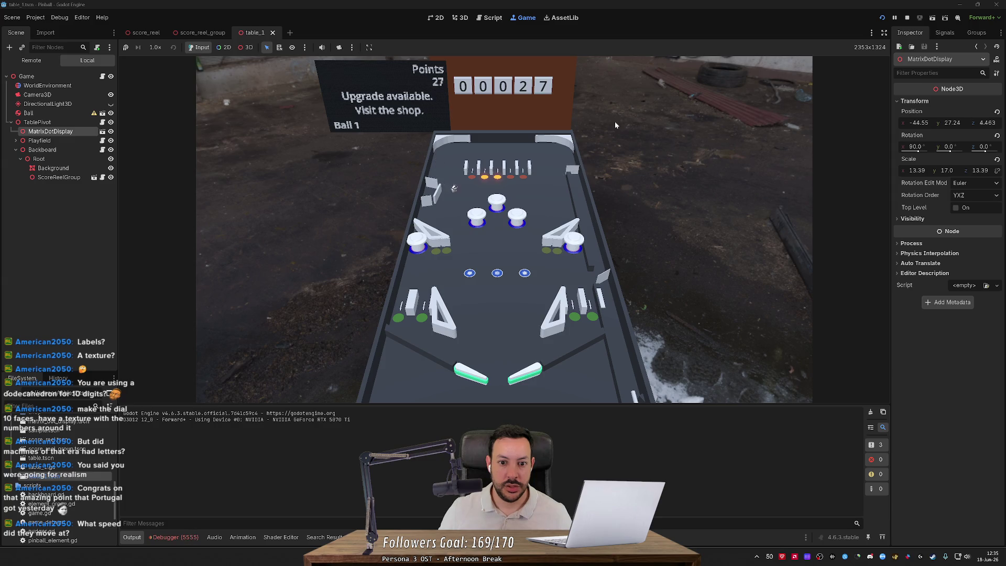
Keep the ball in play with the left and right flippers until the reels pass 4000.
{"action": "key", "text": "Left"}
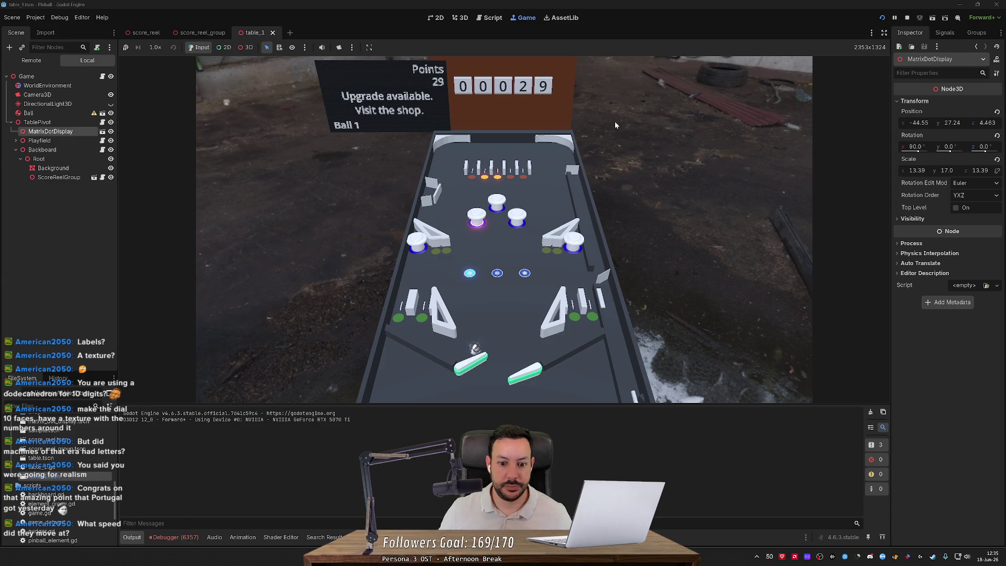
{"action": "key", "text": "Left"}
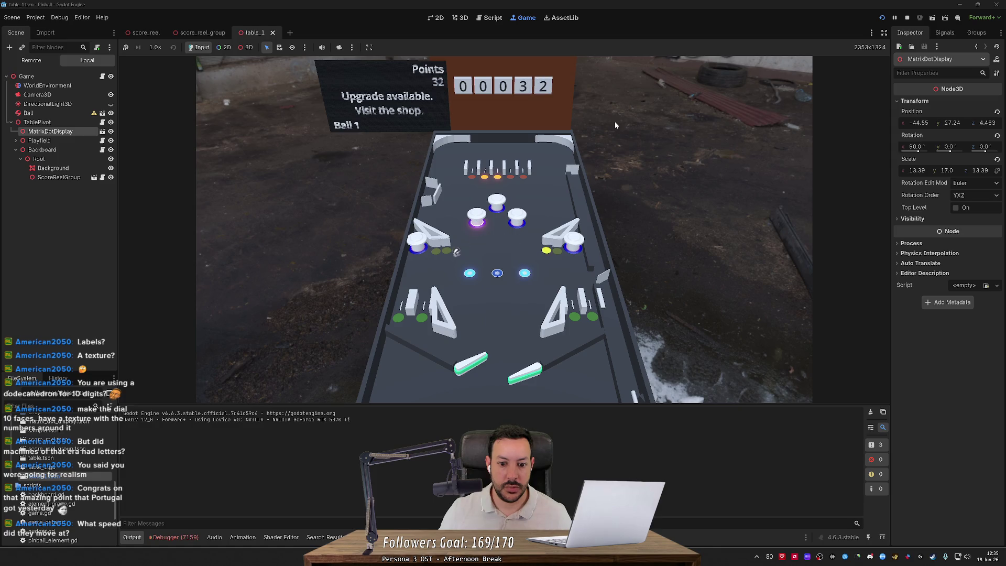
{"action": "key", "text": "Right"}
{"action": "key", "text": "Left"}
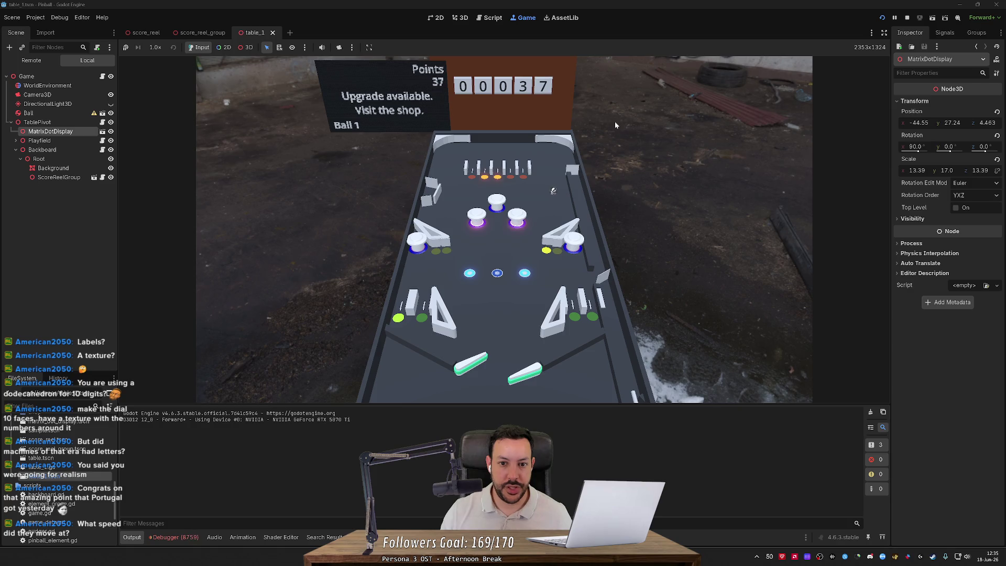
{"action": "key", "text": "Right"}
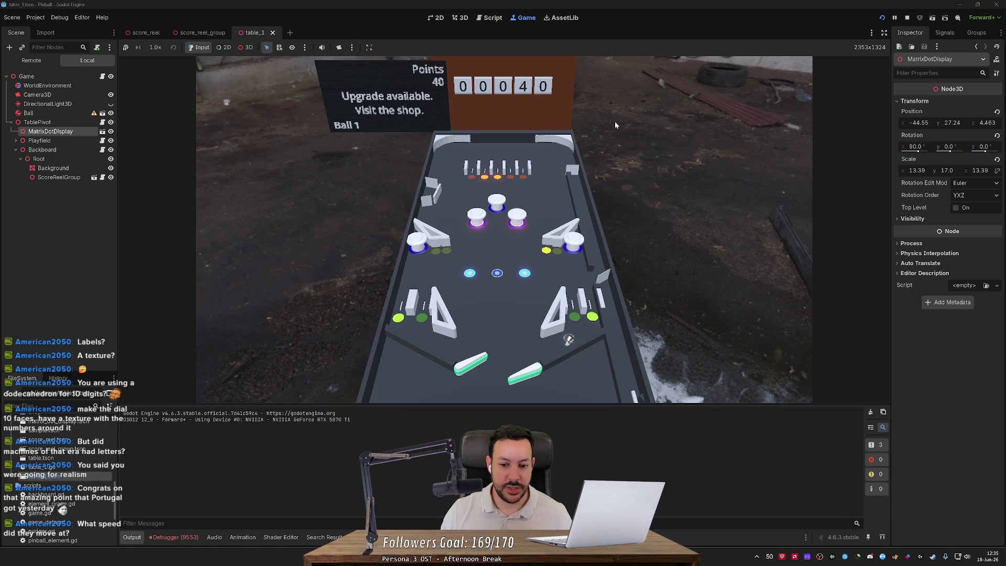
{"action": "key", "text": "Right"}
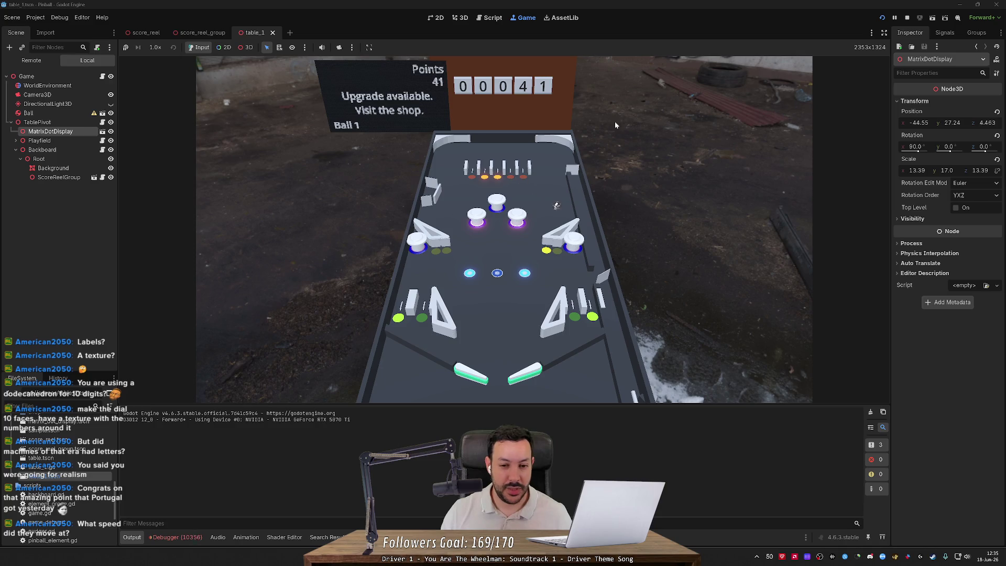
{"action": "key", "text": "Left"}
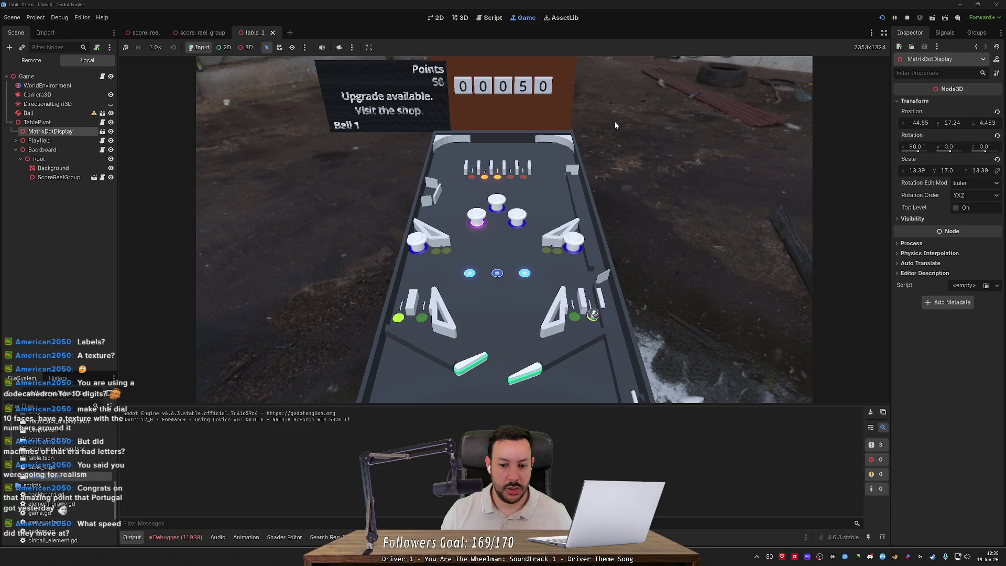
{"action": "key", "text": "Right"}
{"action": "key", "text": "Left"}
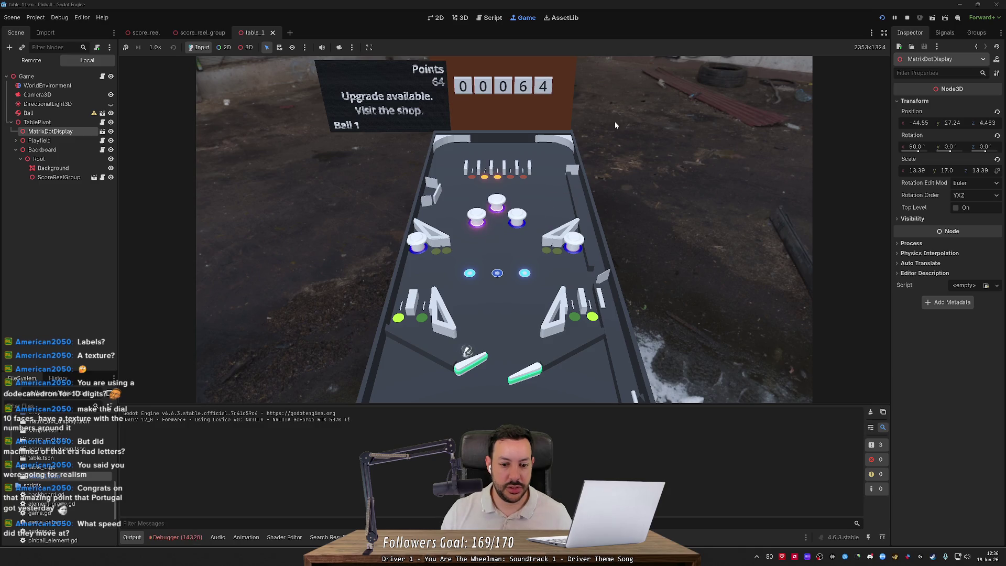
{"action": "key", "text": "Left"}
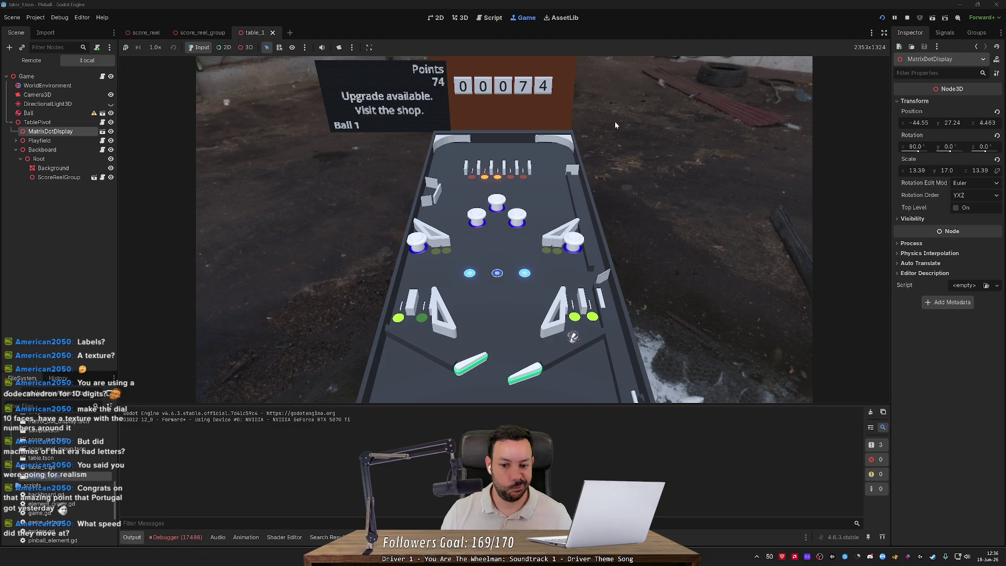
{"action": "key", "text": "Right"}
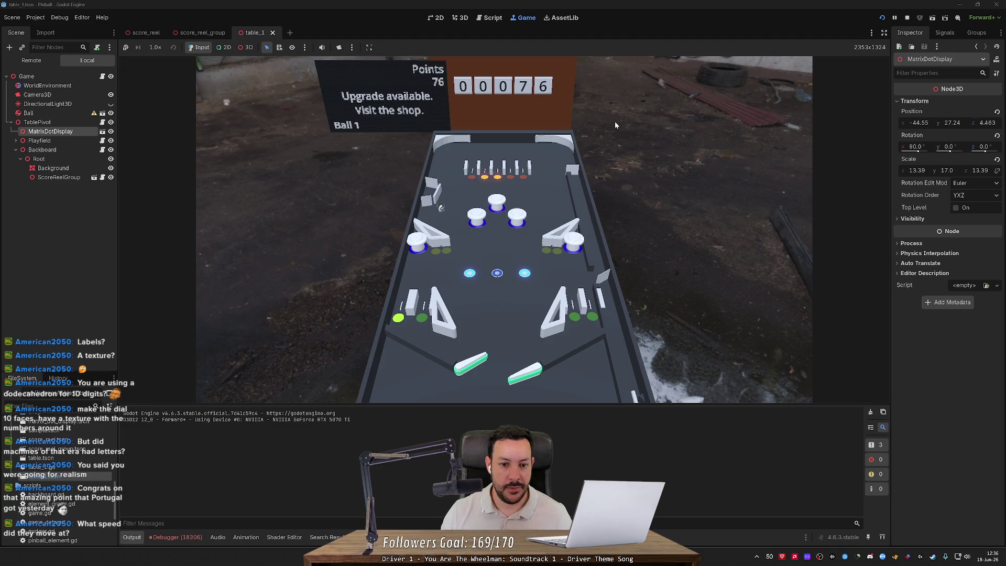
{"action": "key", "text": "Left"}
{"action": "key", "text": "Right"}
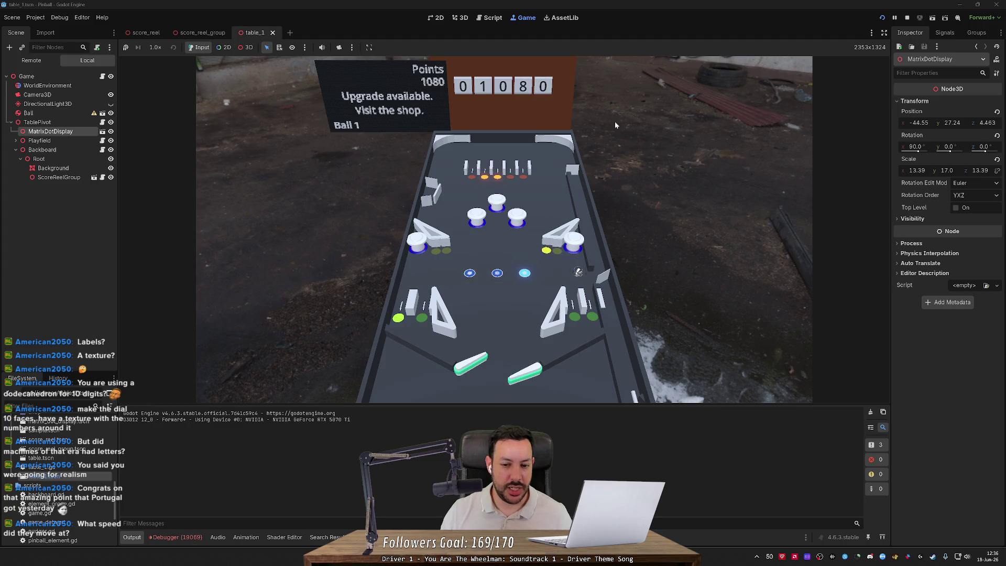
{"action": "key", "text": "Right"}
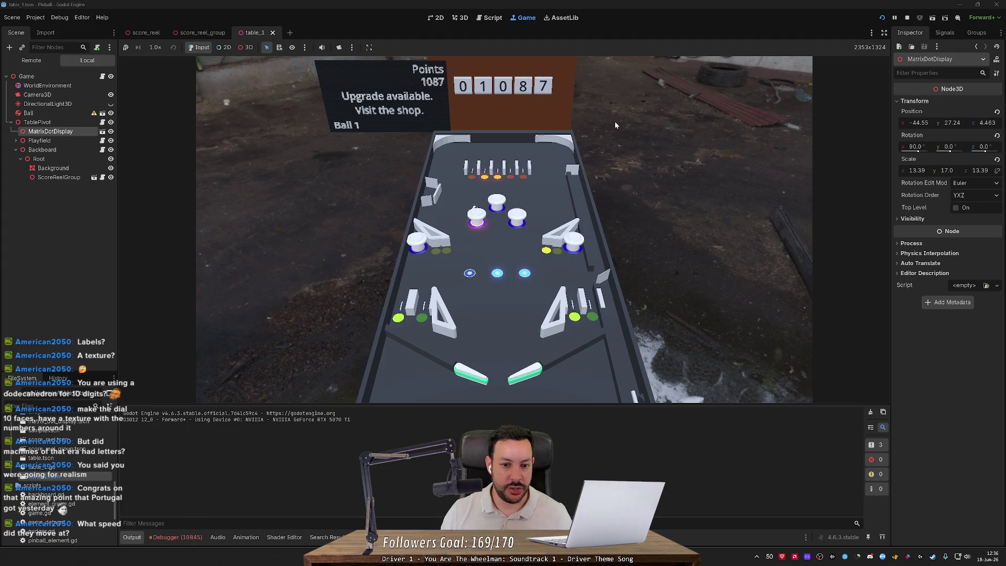
{"action": "key", "text": "Left"}
{"action": "key", "text": "Right"}
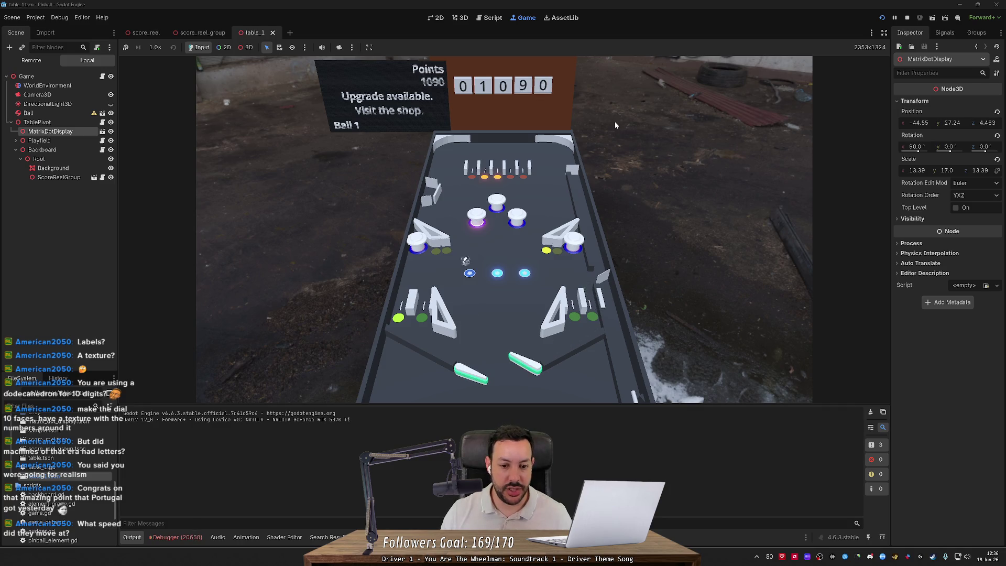
{"action": "key", "text": "Left"}
{"action": "key", "text": "Right"}
{"action": "key", "text": "Left"}
{"action": "key", "text": "Right"}
{"action": "key", "text": "Left"}
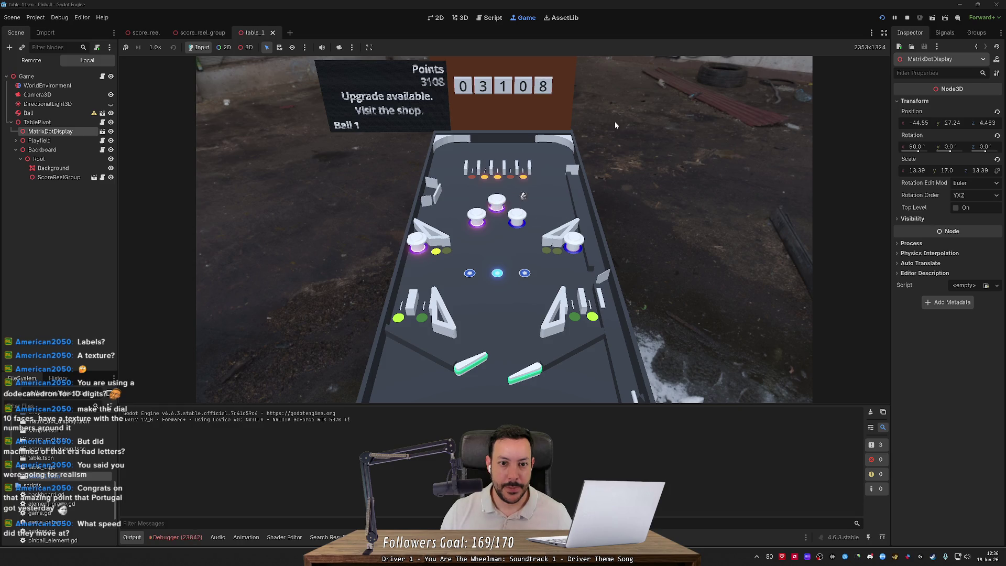
{"action": "key", "text": "Right"}
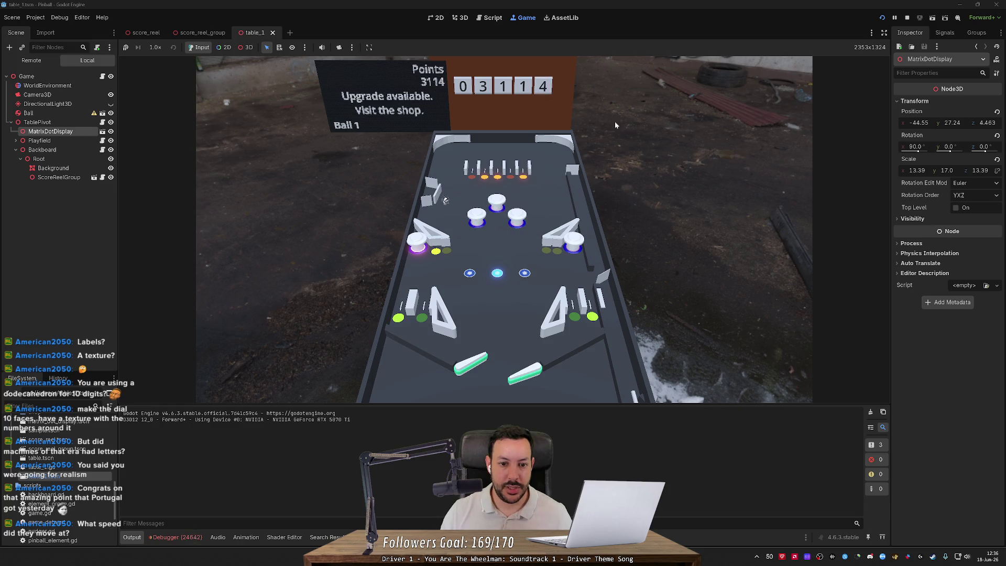
{"action": "key", "text": "Right"}
{"action": "key", "text": "Left"}
{"action": "key", "text": "Right"}
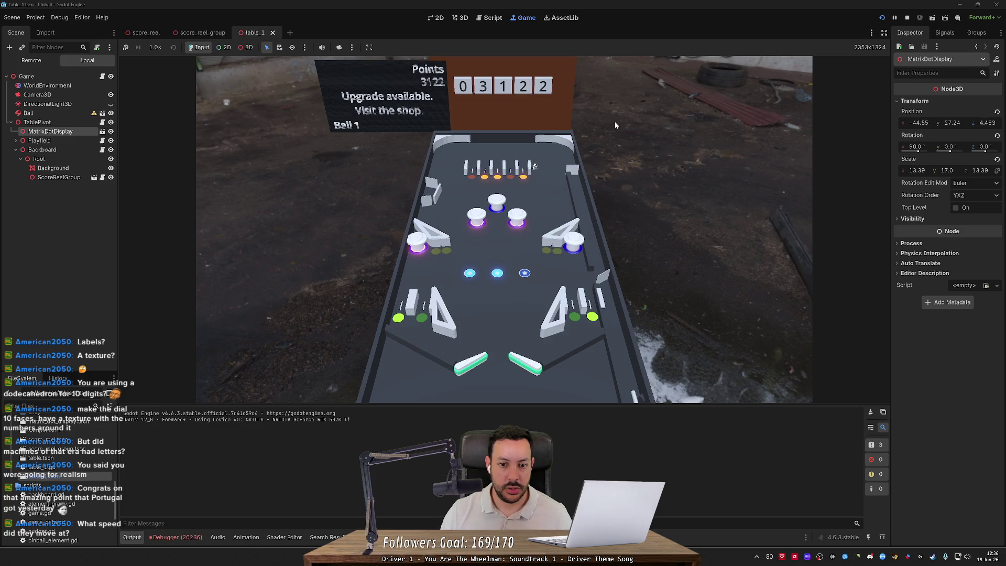
{"action": "key", "text": "Left"}
{"action": "key", "text": "Left"}
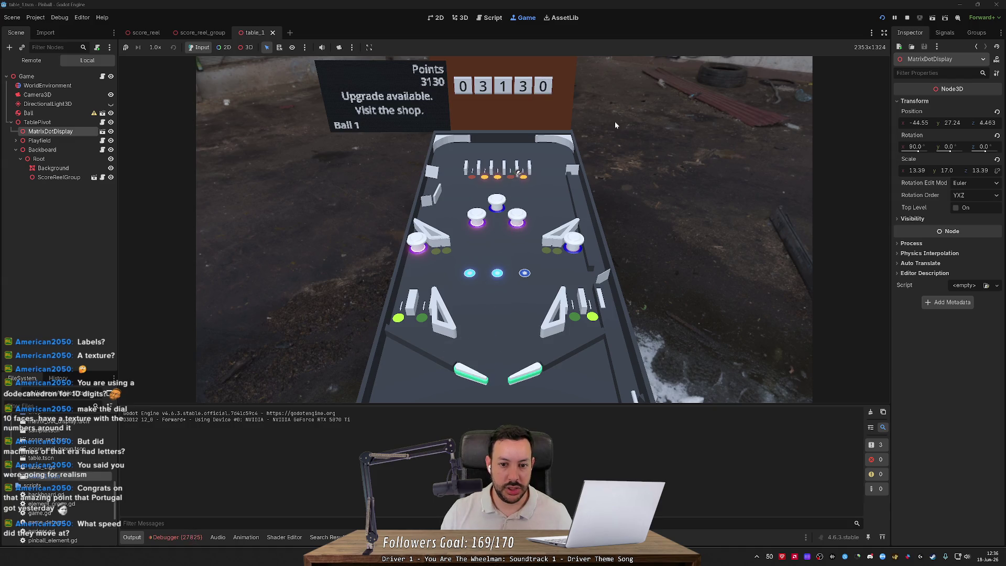
{"action": "key", "text": "Left"}
{"action": "key", "text": "Right"}
{"action": "key", "text": "Left"}
{"action": "key", "text": "Right"}
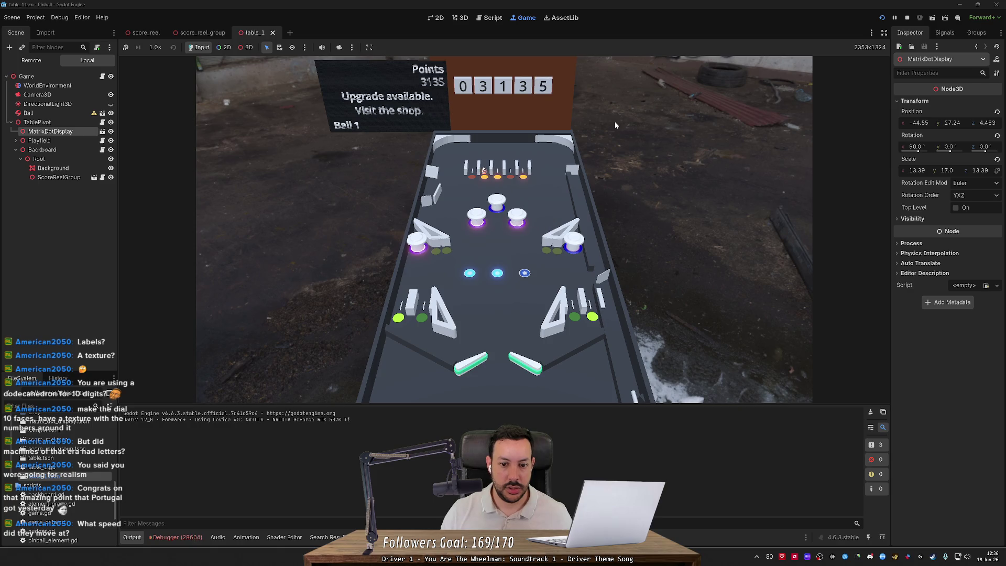
{"action": "key", "text": "Right"}
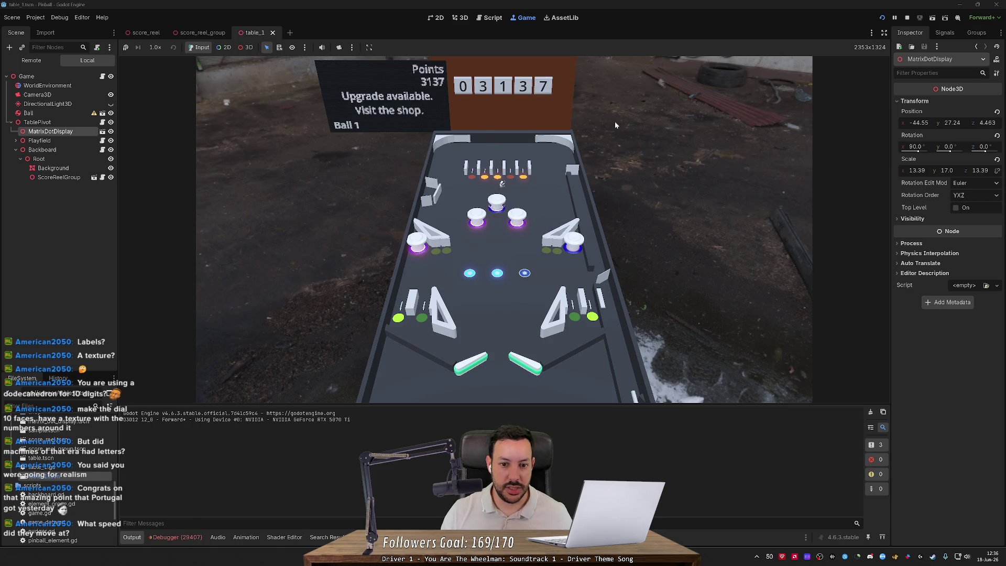
{"action": "key", "text": "Right"}
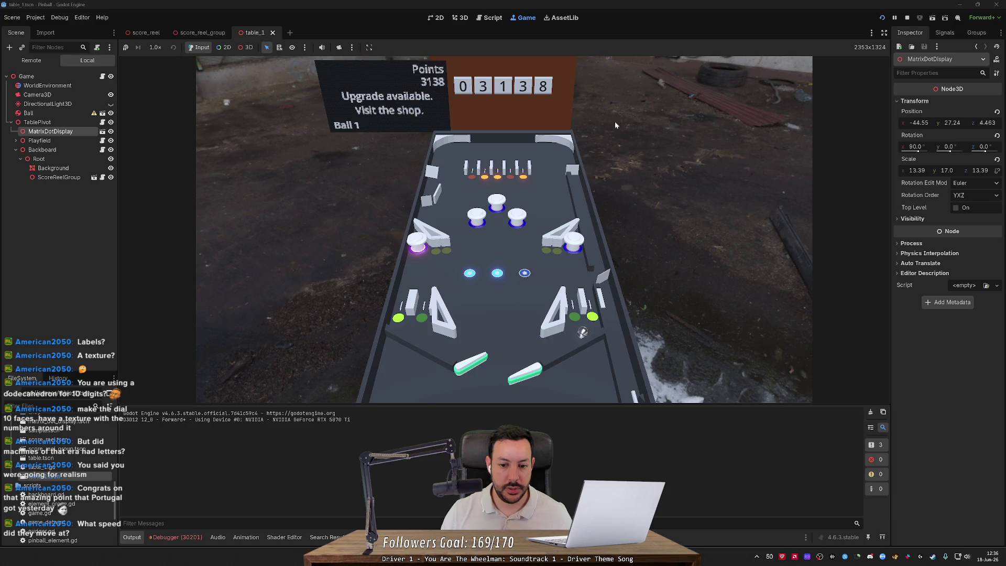
{"action": "key", "text": "Right"}
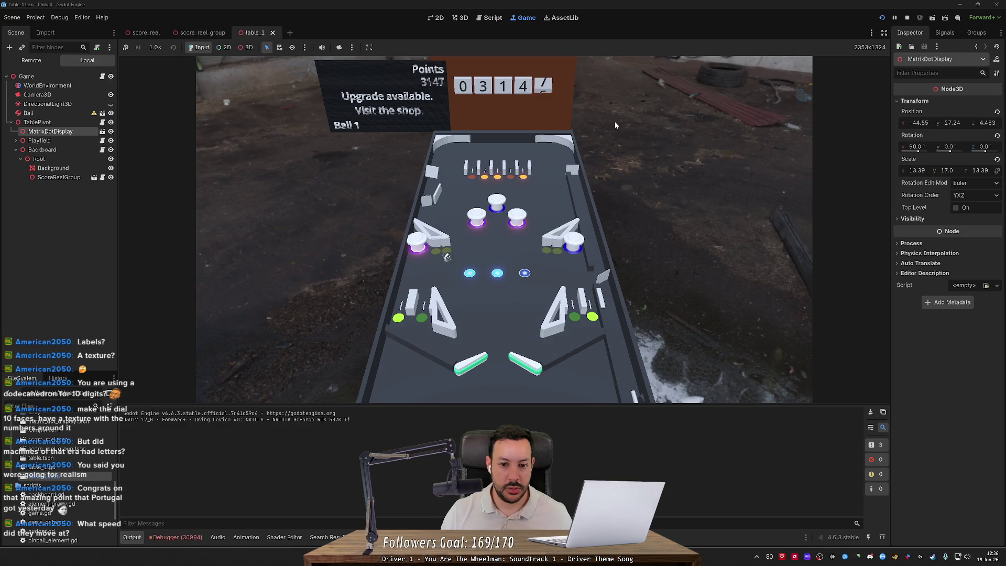
{"action": "key", "text": "Right"}
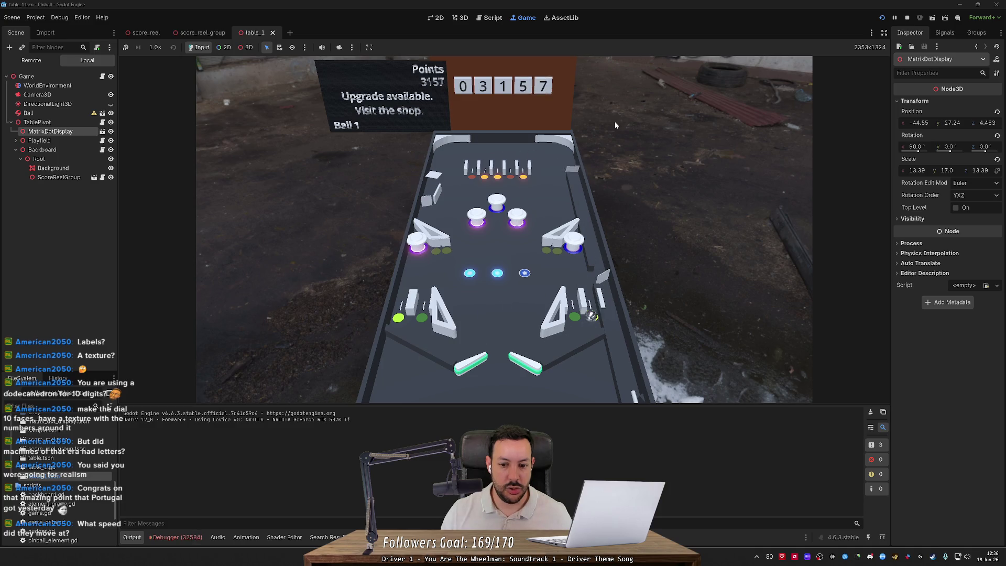
{"action": "key", "text": "Right"}
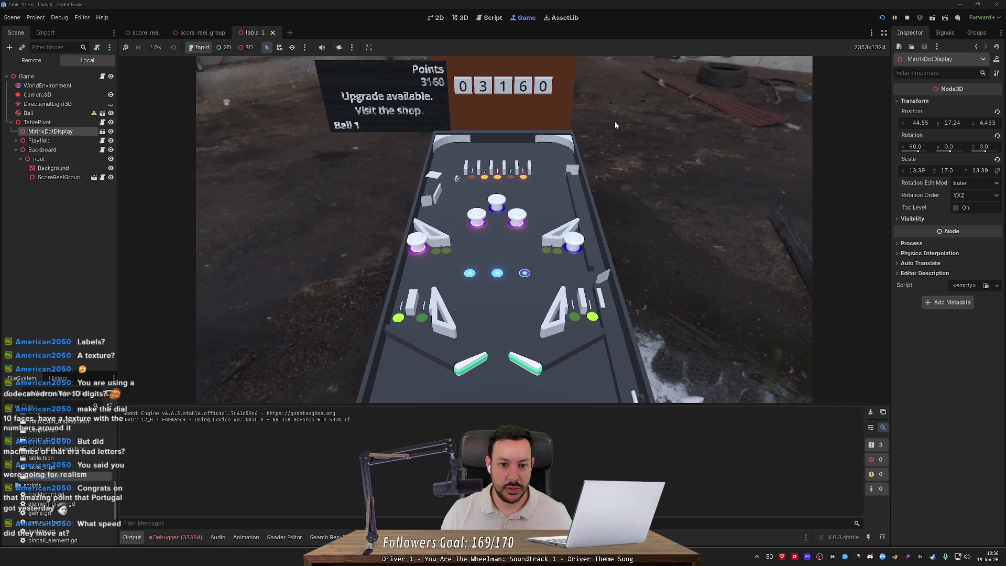
{"action": "key", "text": "Left"}
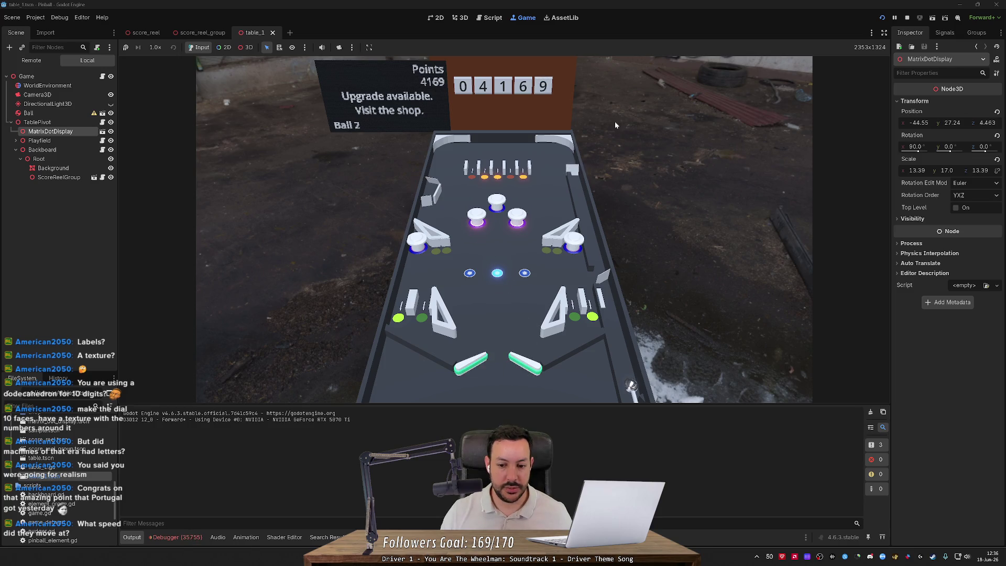
Launch the second ball and open the shop, showing a flipper_left upgrade costing 50.
{"action": "key", "text": "space"}
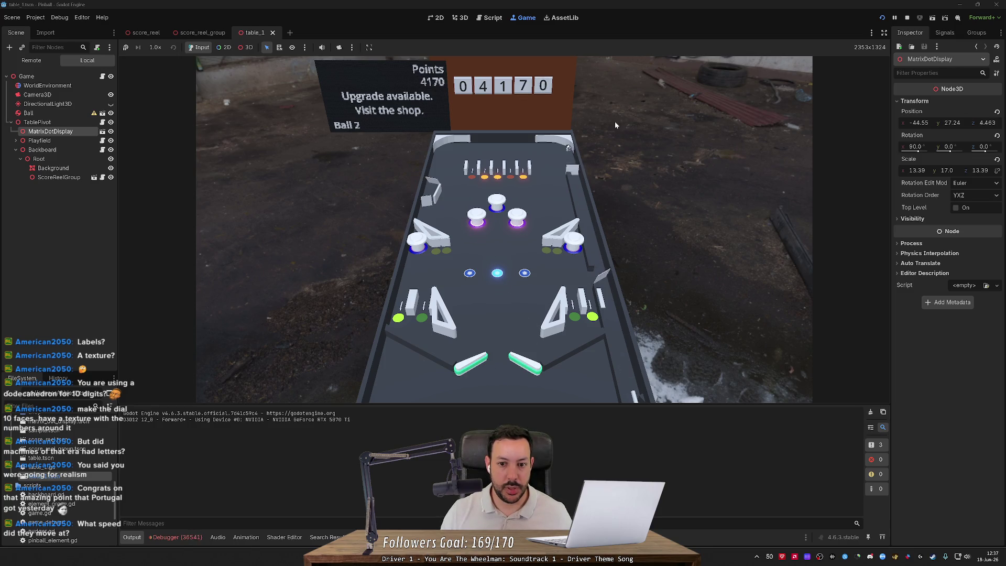
{"action": "key", "text": "Left"}
{"action": "key", "text": "Right"}
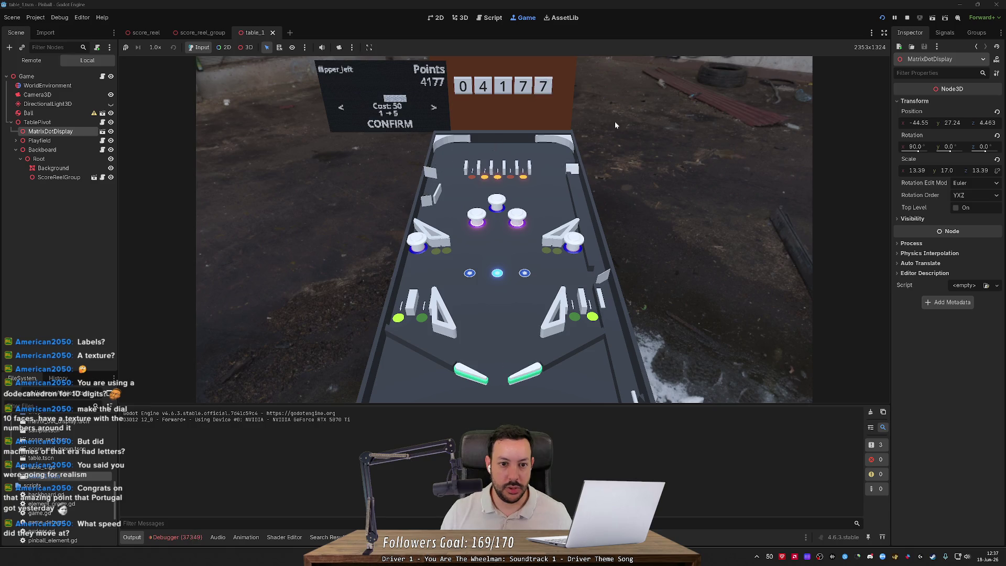
Cycle the shop past flipper_left, slingshot_group_middle, spinner_1 and slingshot_group_bottom until EXIT shows.
{"action": "key", "text": "Left"}
{"action": "key", "text": "Right"}
{"action": "key", "text": "Right"}
{"action": "key", "text": "Left"}
{"action": "key", "text": "Left"}
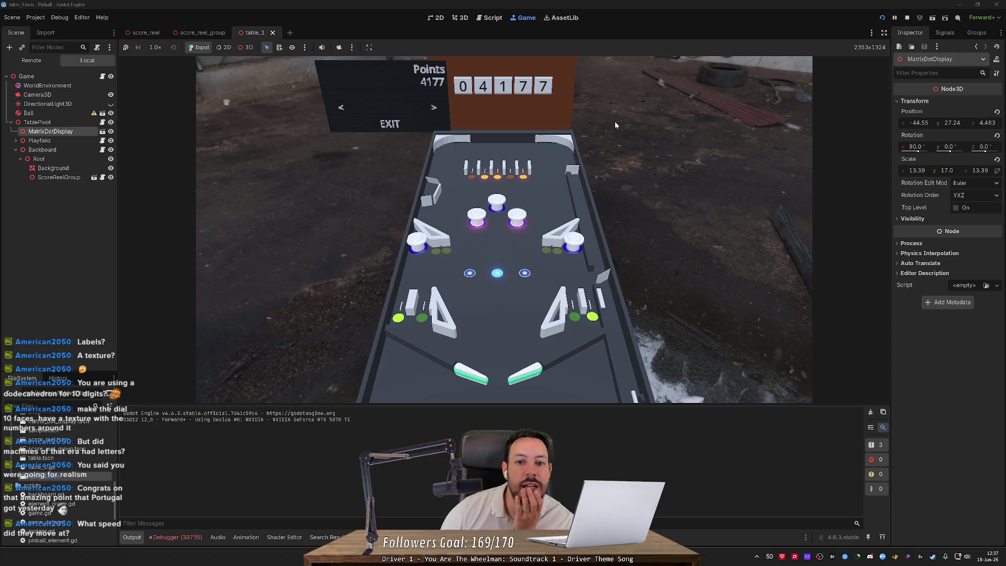
{"action": "key", "text": "Right"}
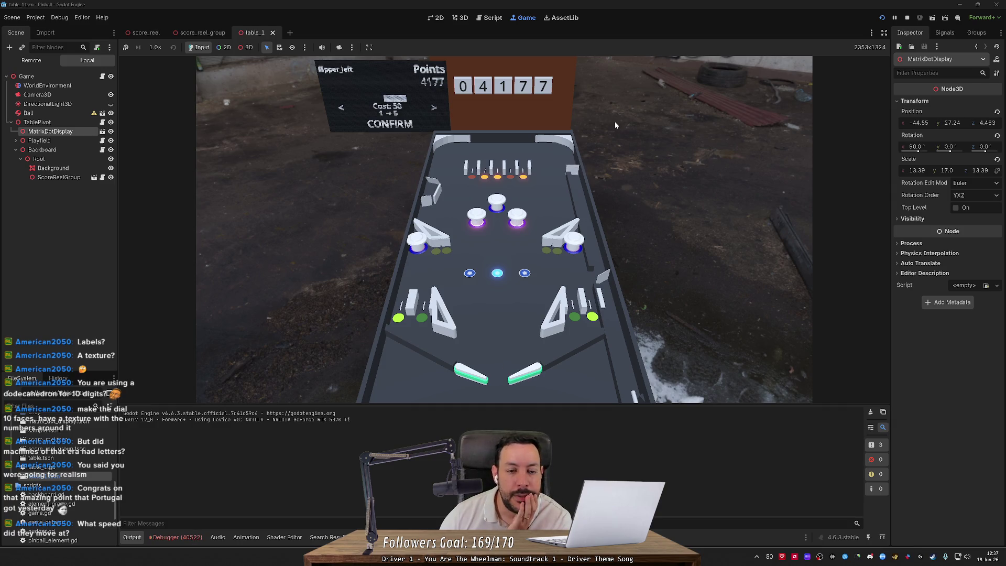
{"action": "key", "text": "Right"}
{"action": "key", "text": "Right"}
{"action": "key", "text": "Right"}
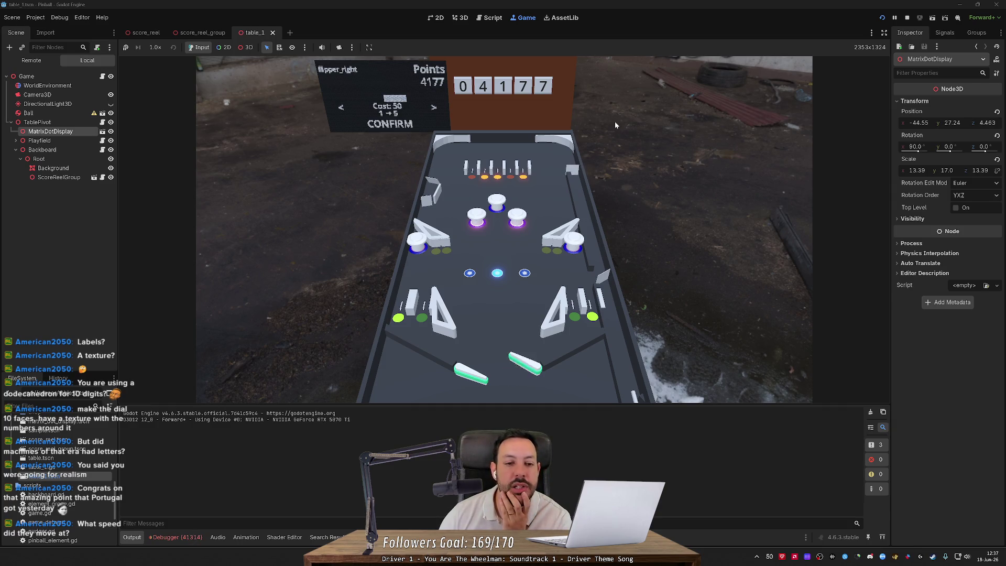
{"action": "key", "text": "Right"}
{"action": "key", "text": "Right"}
{"action": "key", "text": "Right"}
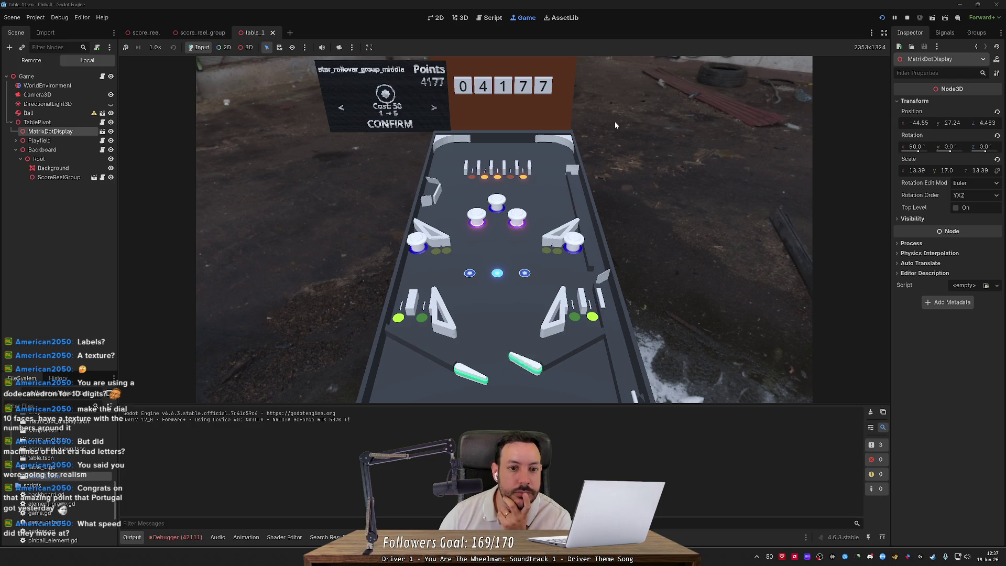
{"action": "key", "text": "Right"}
{"action": "key", "text": "Right"}
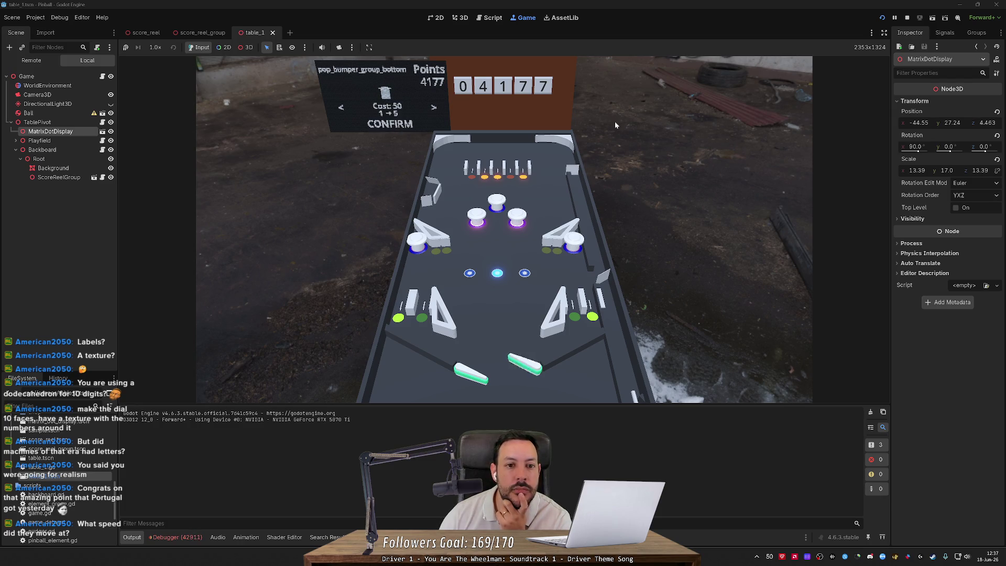
{"action": "key", "text": "Right"}
{"action": "key", "text": "Right"}
{"action": "key", "text": "Right"}
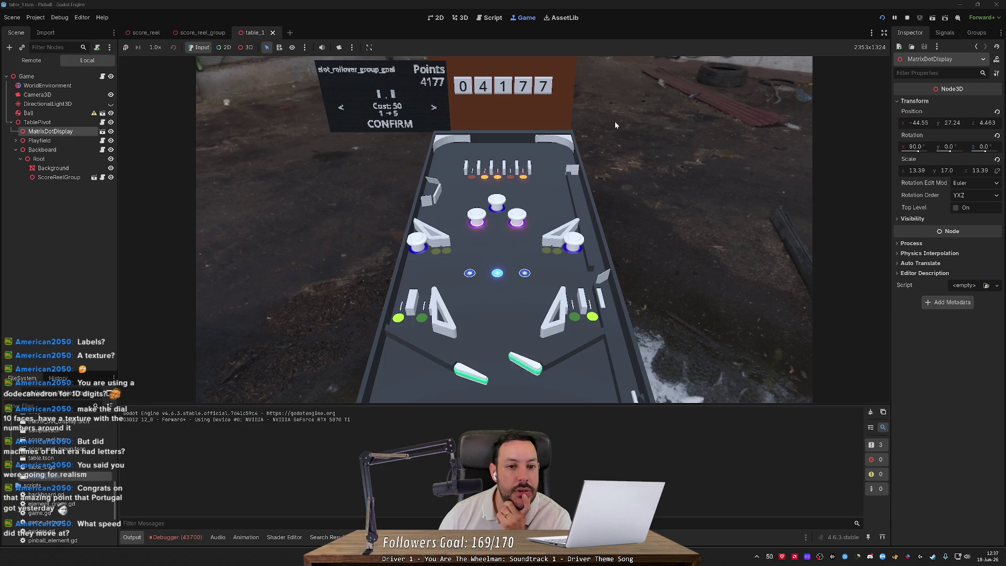
{"action": "key", "text": "Right"}
{"action": "key", "text": "Right"}
{"action": "key", "text": "Right"}
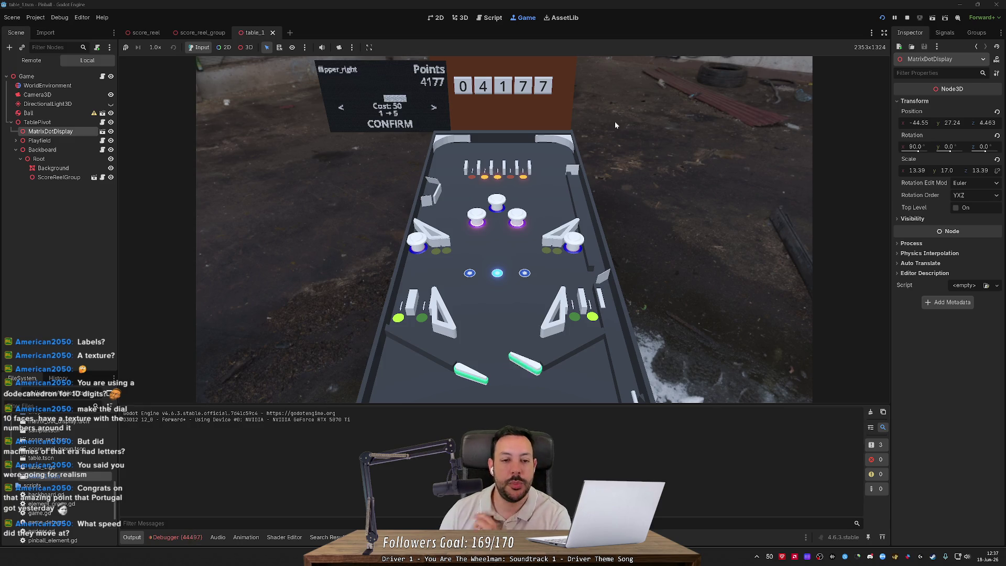
{"action": "key", "text": "Right"}
{"action": "key", "text": "Right"}
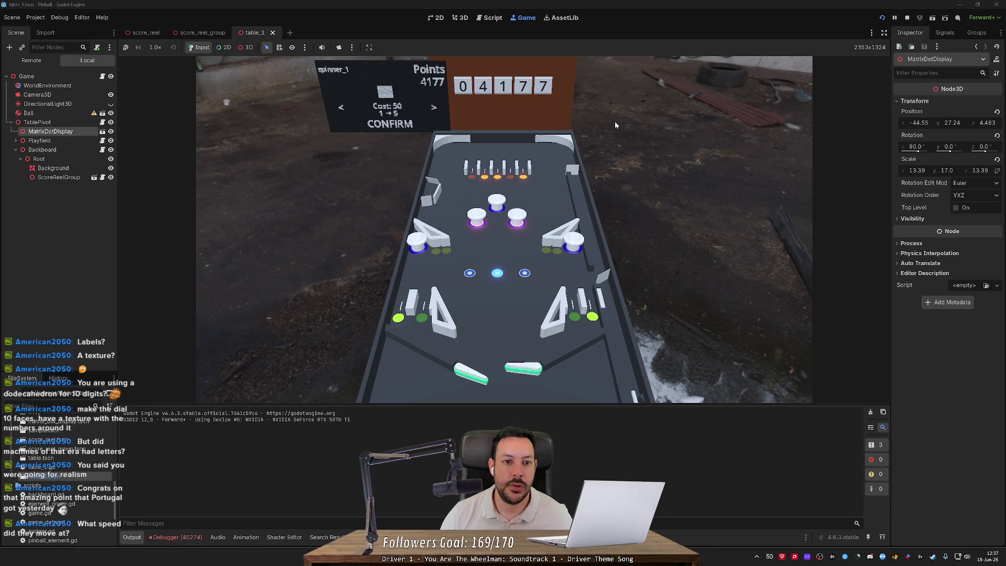
{"action": "key", "text": "Left"}
{"action": "key", "text": "Left"}
{"action": "key", "text": "Left"}
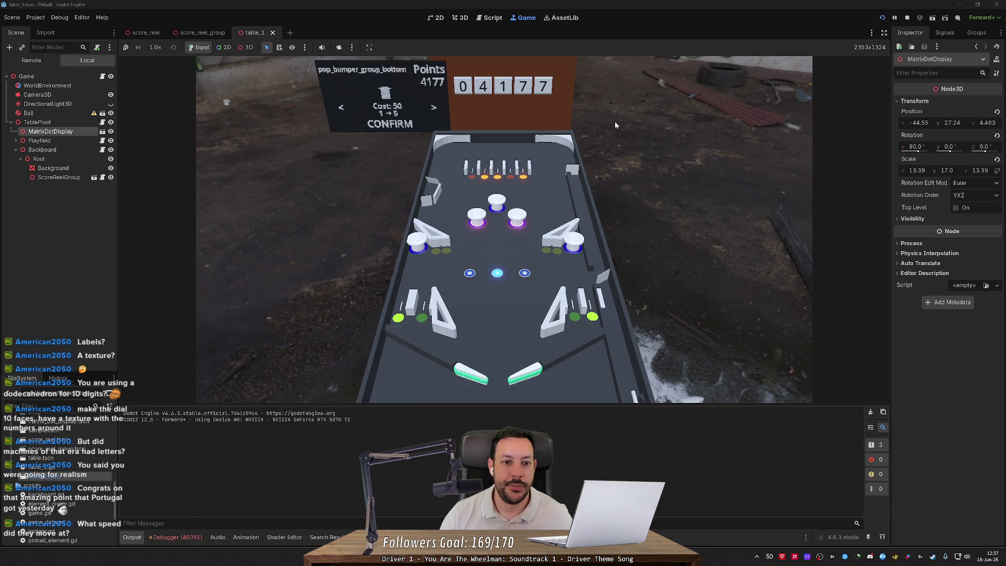
{"action": "key", "text": "Left"}
{"action": "key", "text": "Left"}
{"action": "key", "text": "Left"}
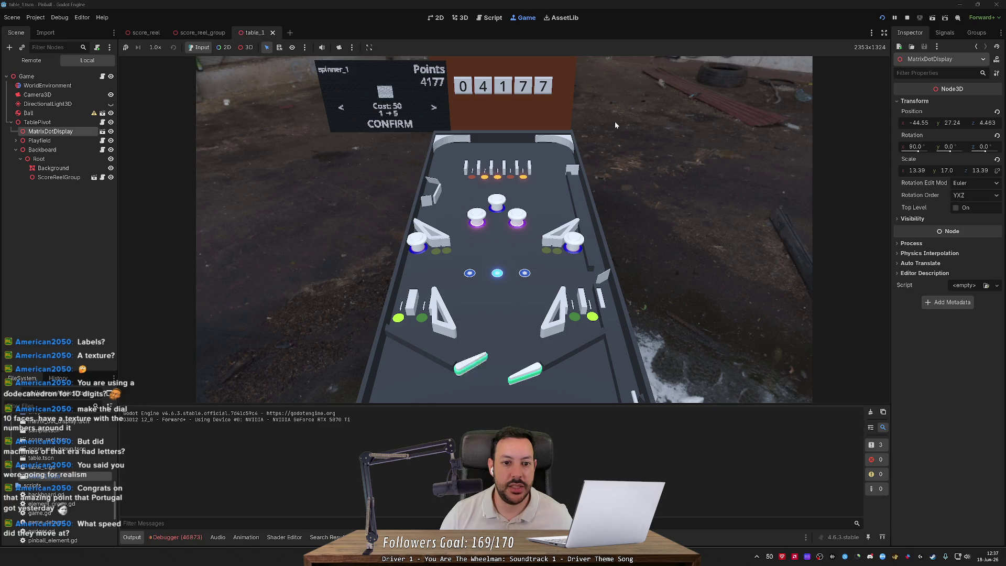
{"action": "key", "text": "Left"}
{"action": "key", "text": "Left"}
{"action": "key", "text": "Left"}
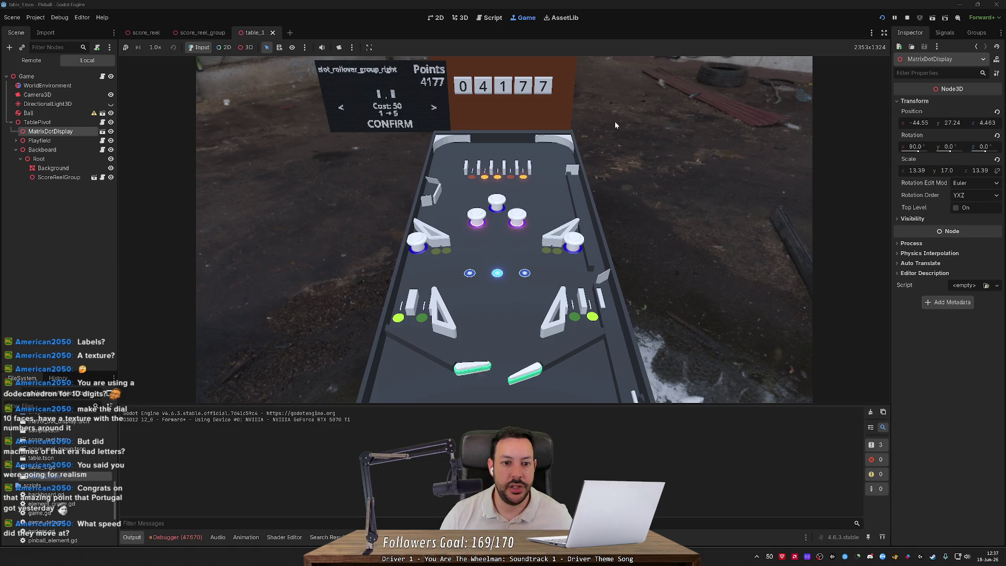
{"action": "key", "text": "Left"}
{"action": "key", "text": "Right"}
{"action": "key", "text": "Right"}
{"action": "key", "text": "Right"}
{"action": "key", "text": "Right"}
{"action": "key", "text": "Right"}
{"action": "key", "text": "Left"}
{"action": "key", "text": "Left"}
{"action": "key", "text": "Left"}
{"action": "key", "text": "Left"}
{"action": "key", "text": "Right"}
{"action": "key", "text": "Right"}
{"action": "key", "text": "Left"}
{"action": "key", "text": "Left"}
{"action": "key", "text": "Right"}
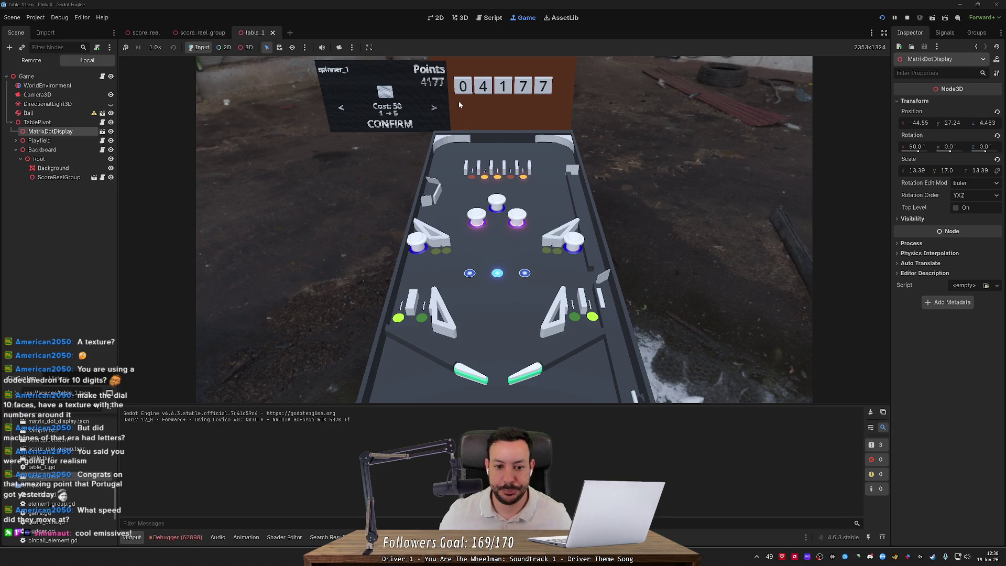
{"action": "key", "text": "Left"}
{"action": "key", "text": "Left"}
{"action": "key", "text": "Left"}
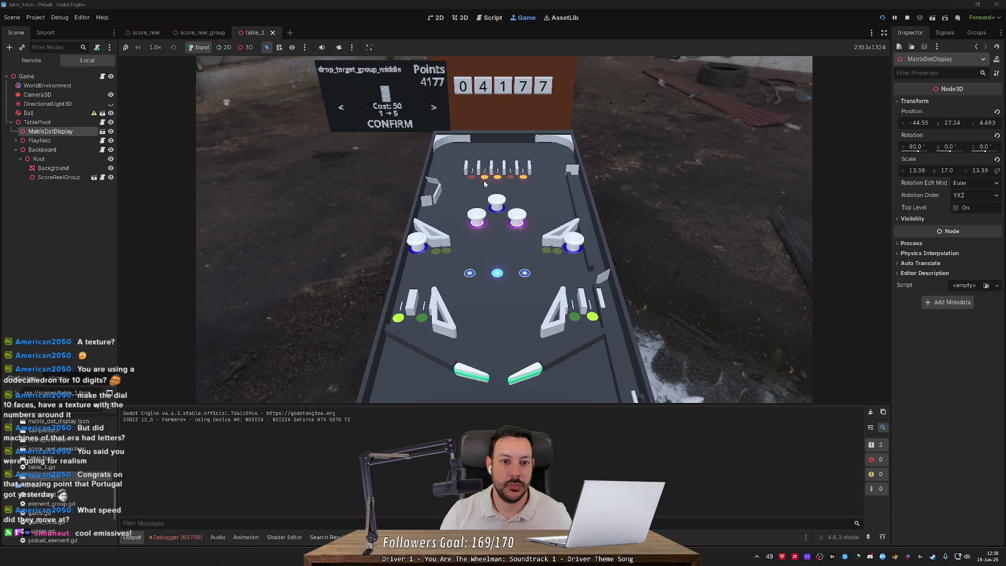
{"action": "key", "text": "Right"}
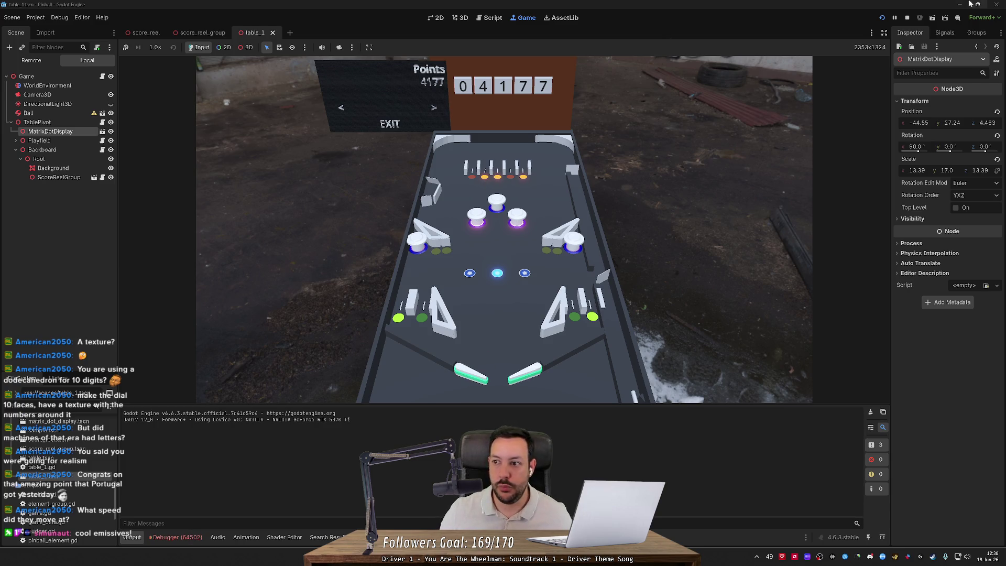
Hide MatrixDotDisplay, flip the ball until the reels reach 05234, then stop the game.
{"action": "left_click", "coordinate": [111, 132]}
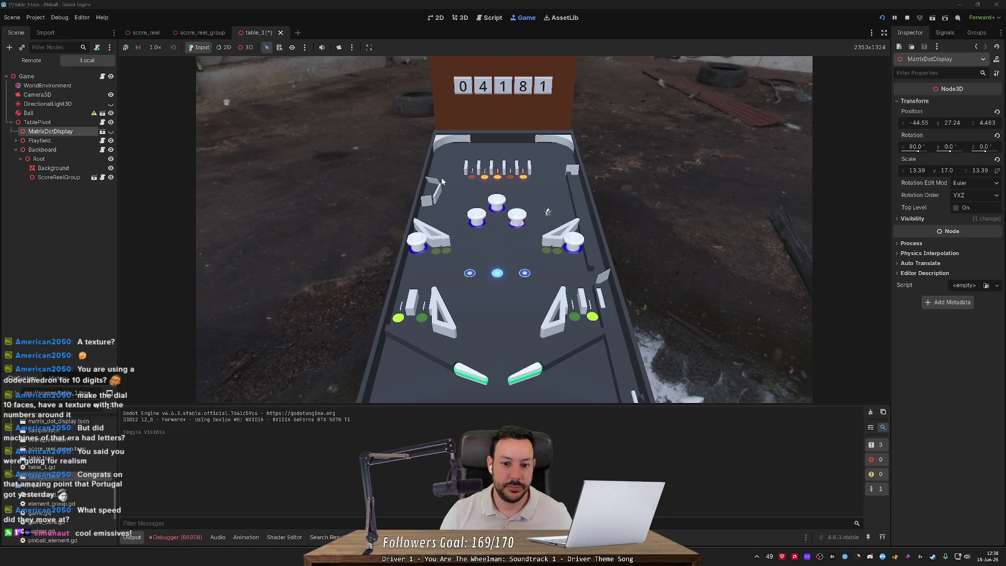
{"action": "key", "text": "Left"}
{"action": "key", "text": "Right"}
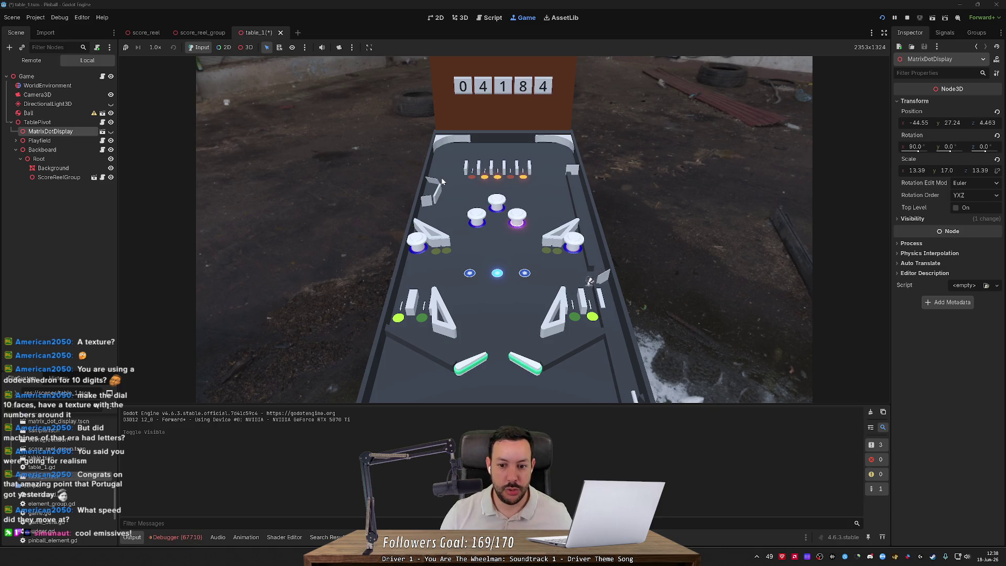
{"action": "key", "text": "Left"}
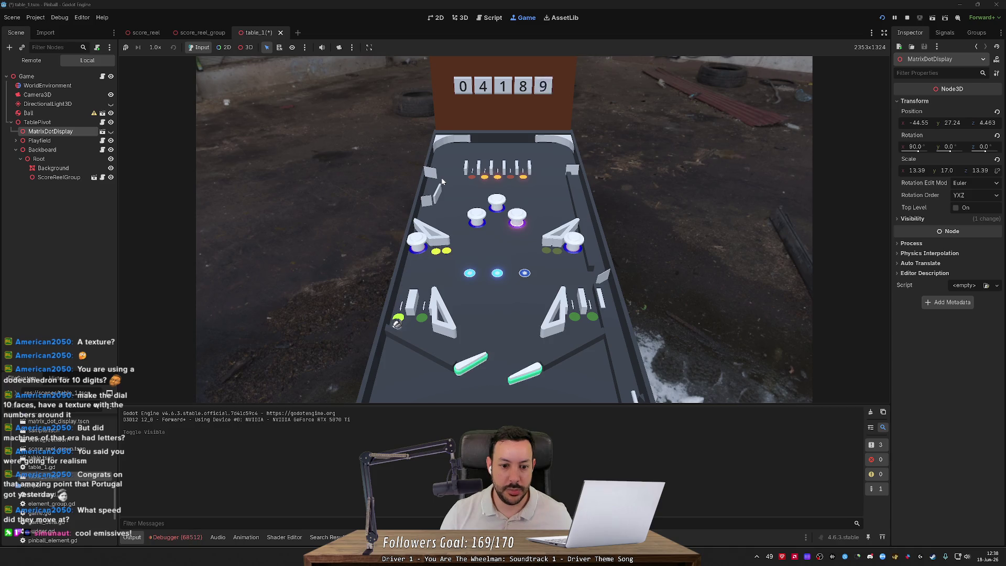
{"action": "key", "text": "Right"}
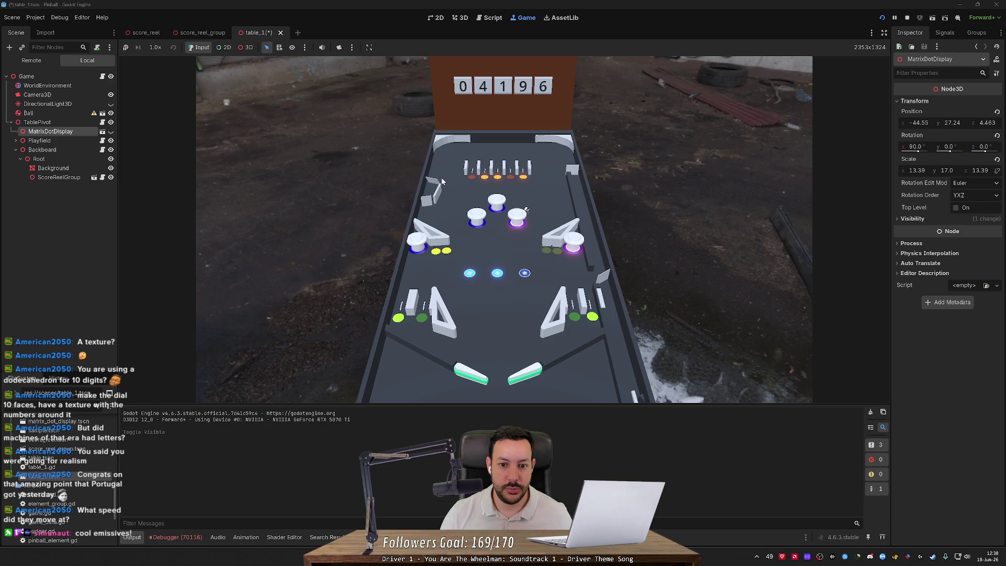
{"action": "key", "text": "Right"}
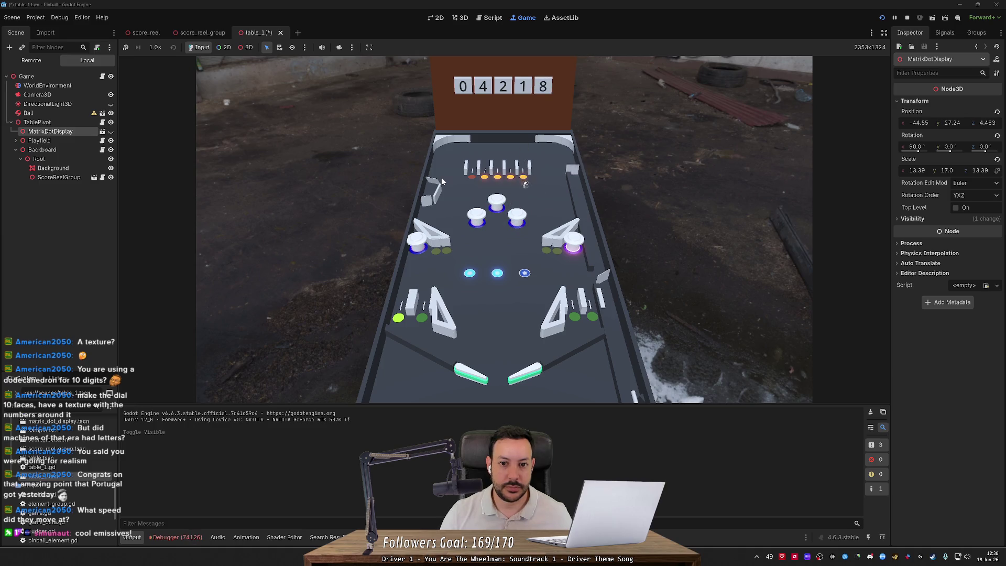
{"action": "key", "text": "Left"}
{"action": "key", "text": "Right"}
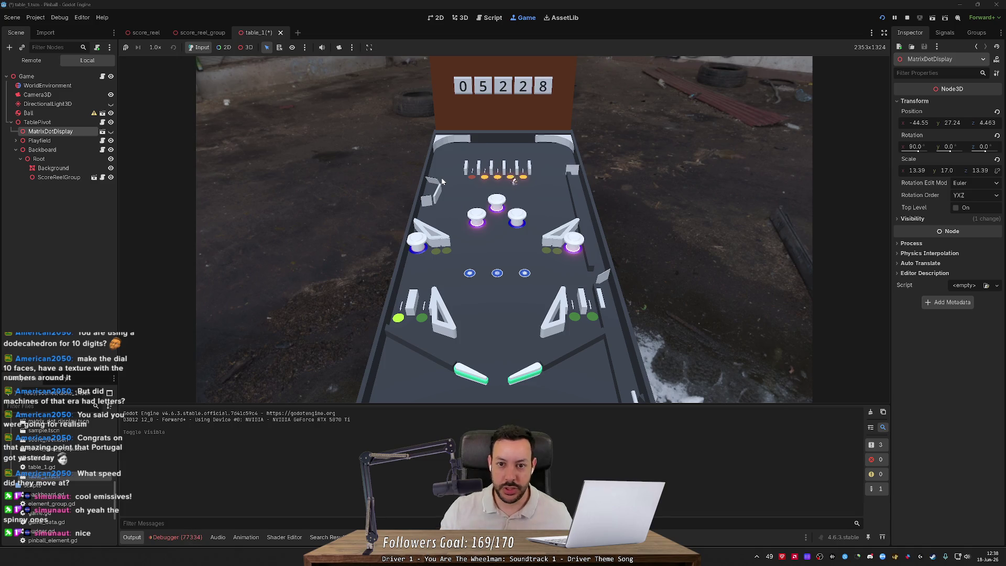
{"action": "key", "text": "Left"}
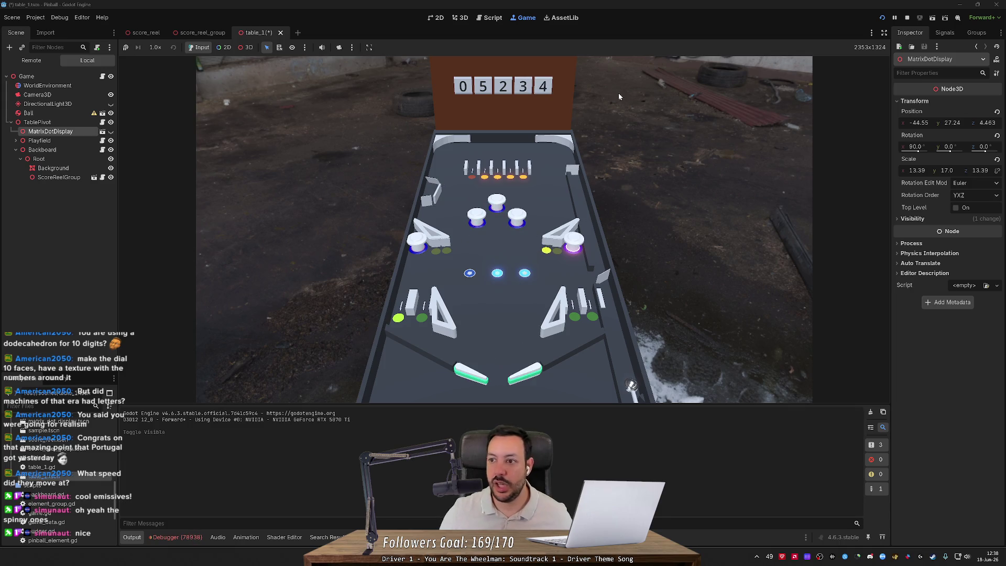
{"action": "left_click", "coordinate": [907, 17]}
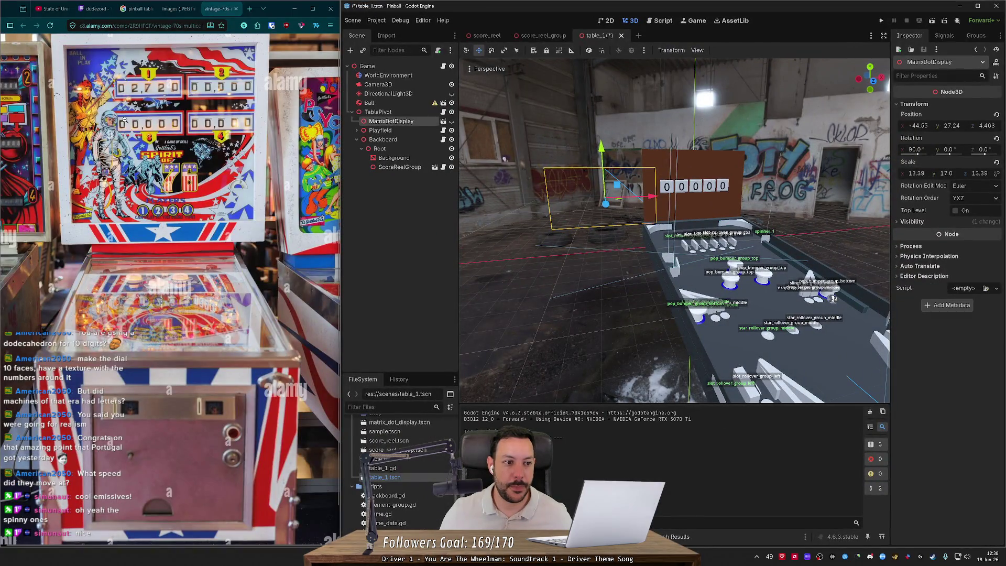
Focus the vintage pinball photo, make MatrixDotDisplay visible, maximise Godot and run the game with F5.
{"action": "left_click", "coordinate": [125, 120]}
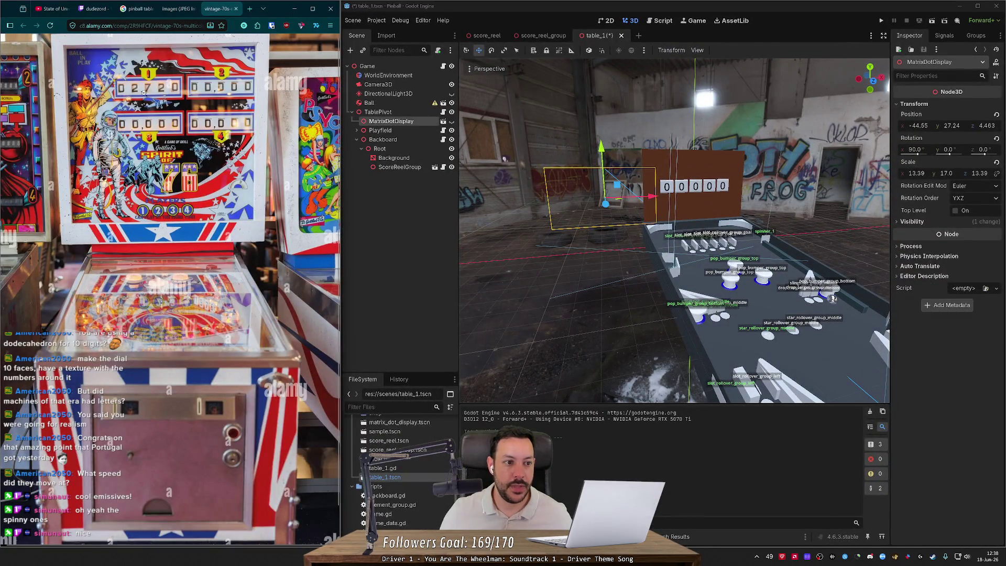
{"action": "left_click", "coordinate": [451, 121]}
{"action": "double_click", "coordinate": [822, 9]}
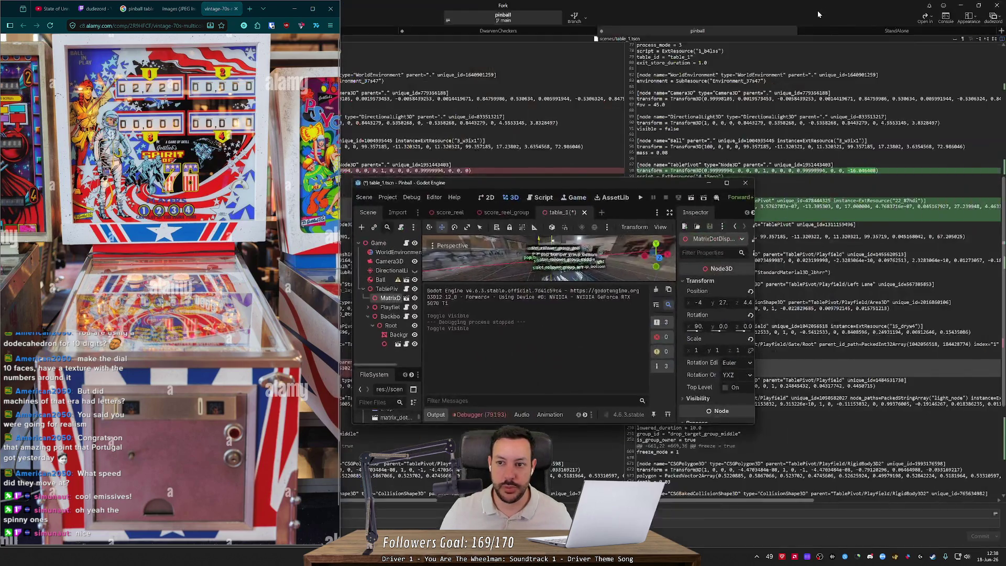
{"action": "key", "text": "F5"}
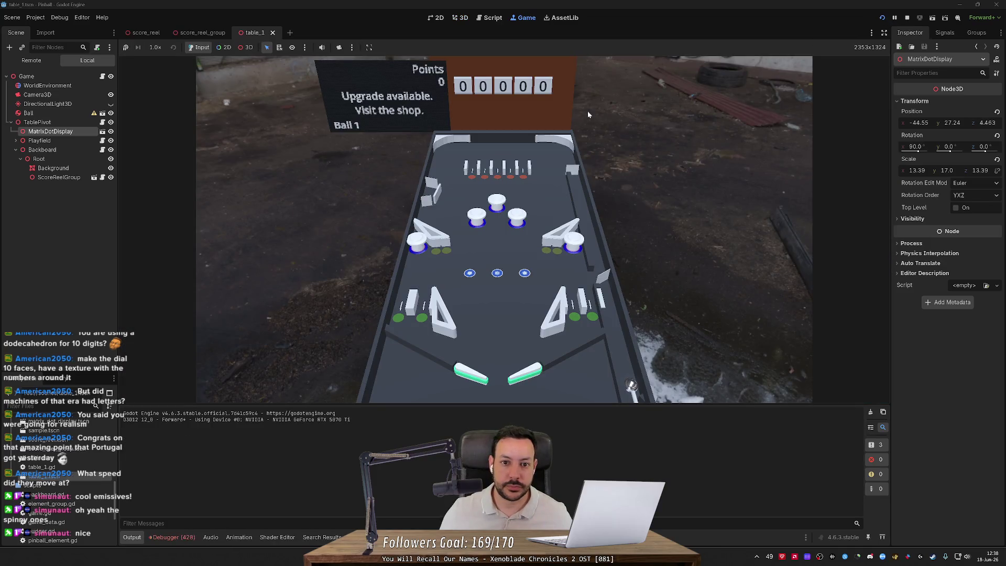
Flick the left flipper, then drag the ball over the rollovers into the shop target.
{"action": "key", "text": "Left"}
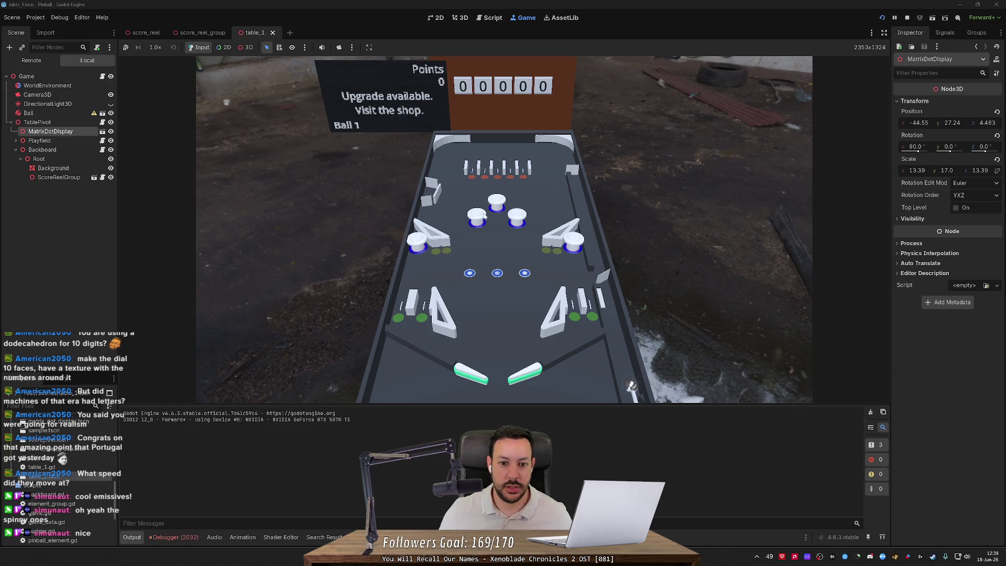
{"action": "mouse_move", "coordinate": [481, 268]}
{"action": "left_mouse_down"}
{"action": "mouse_move", "coordinate": [510, 277]}
{"action": "mouse_move", "coordinate": [476, 277]}
{"action": "mouse_move", "coordinate": [465, 289]}
{"action": "mouse_move", "coordinate": [469, 281]}
{"action": "mouse_move", "coordinate": [523, 280]}
{"action": "mouse_move", "coordinate": [494, 277]}
{"action": "mouse_move", "coordinate": [496, 237]}
{"action": "left_mouse_up"}
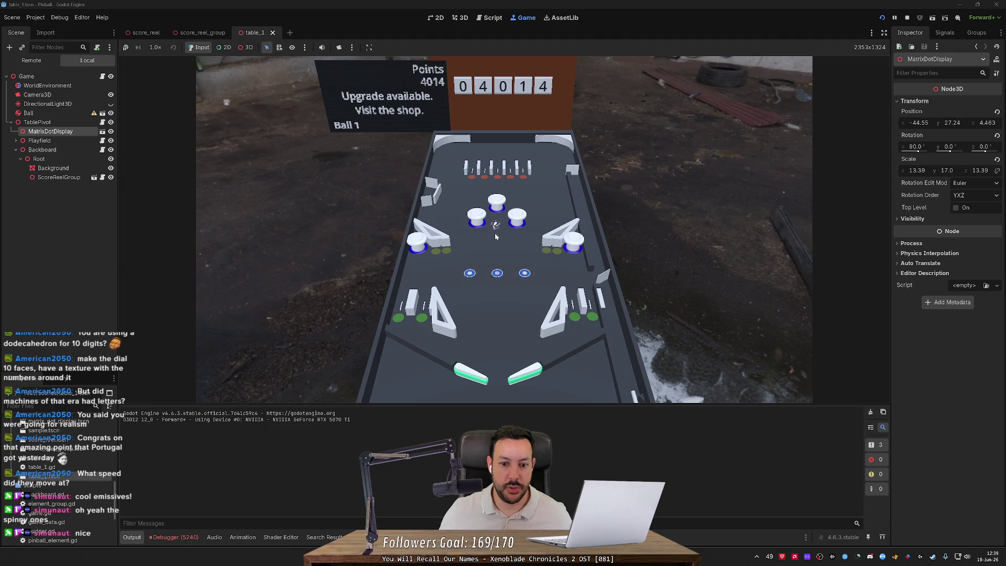
{"action": "left_click_drag", "start_coordinate": [452, 194], "coordinate": [427, 189]}
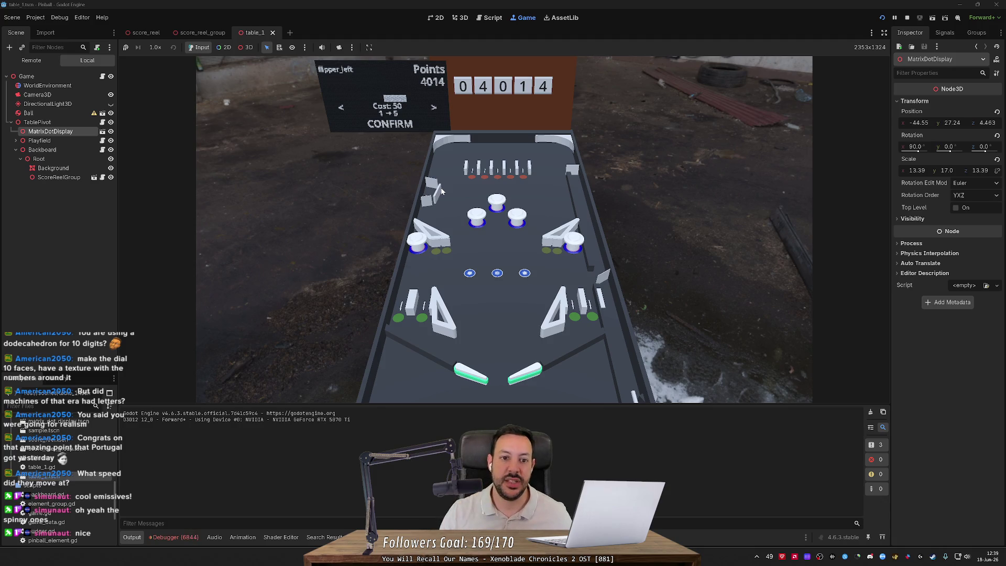
Browse shop items from star_rollover_group_middle to slingshot_group_bottom, then switch to the pinball photo.
{"action": "key", "text": "Left"}
{"action": "key", "text": "Right"}
{"action": "key", "text": "Right"}
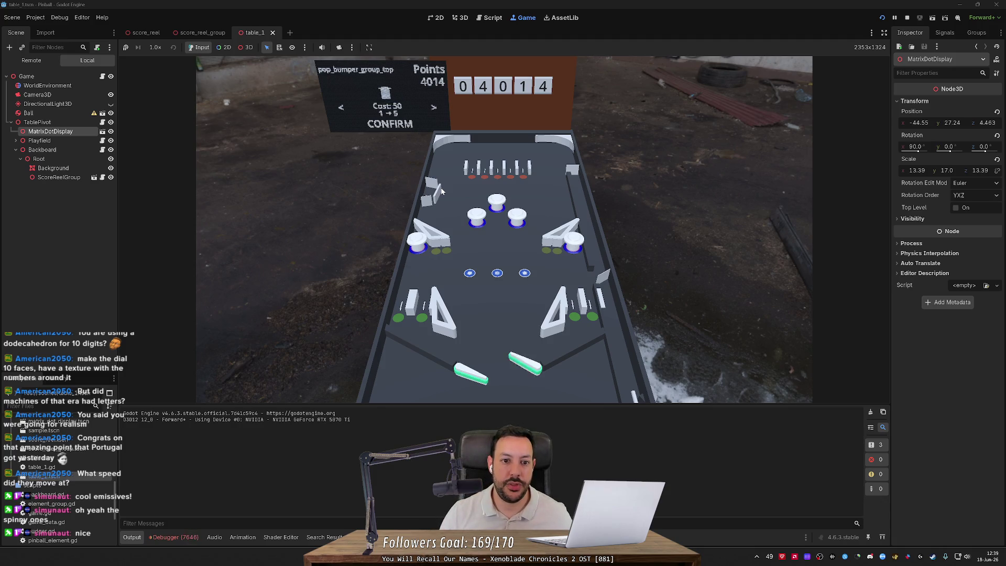
{"action": "key", "text": "Right"}
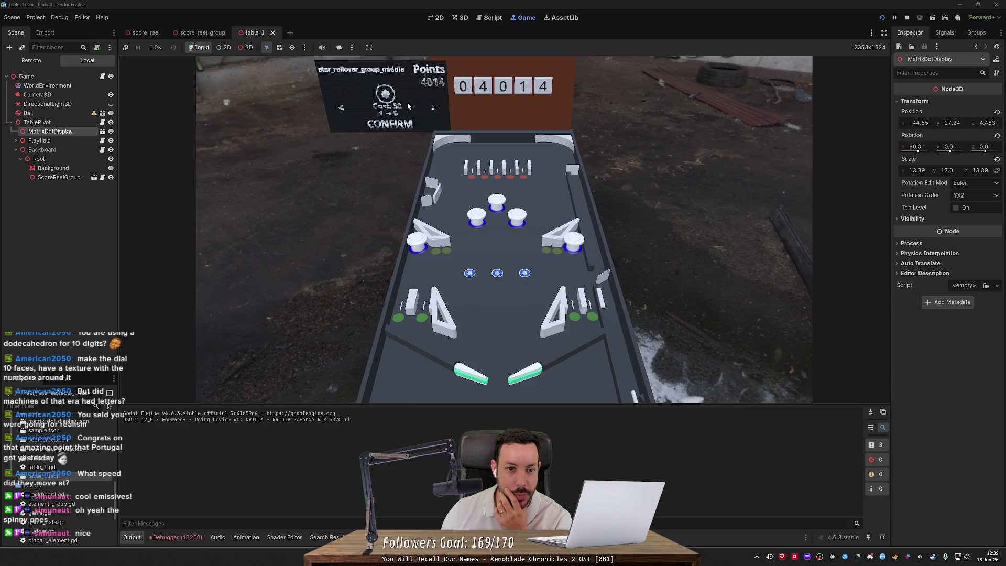
{"action": "key", "text": "Right"}
{"action": "key", "text": "Left"}
{"action": "key", "text": "Left"}
{"action": "key", "text": "Right"}
{"action": "key", "text": "Right"}
{"action": "key", "text": "Left"}
{"action": "key", "text": "Left"}
{"action": "key", "text": "Left"}
{"action": "key", "text": "Left"}
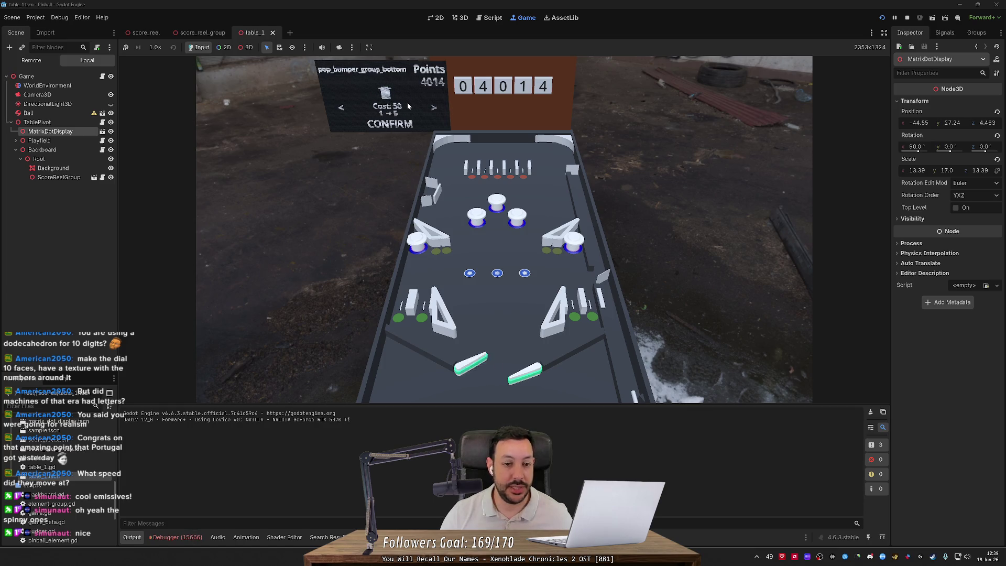
{"action": "key", "text": "Right"}
{"action": "key", "text": "Right"}
{"action": "key", "text": "Right"}
{"action": "key", "text": "Right"}
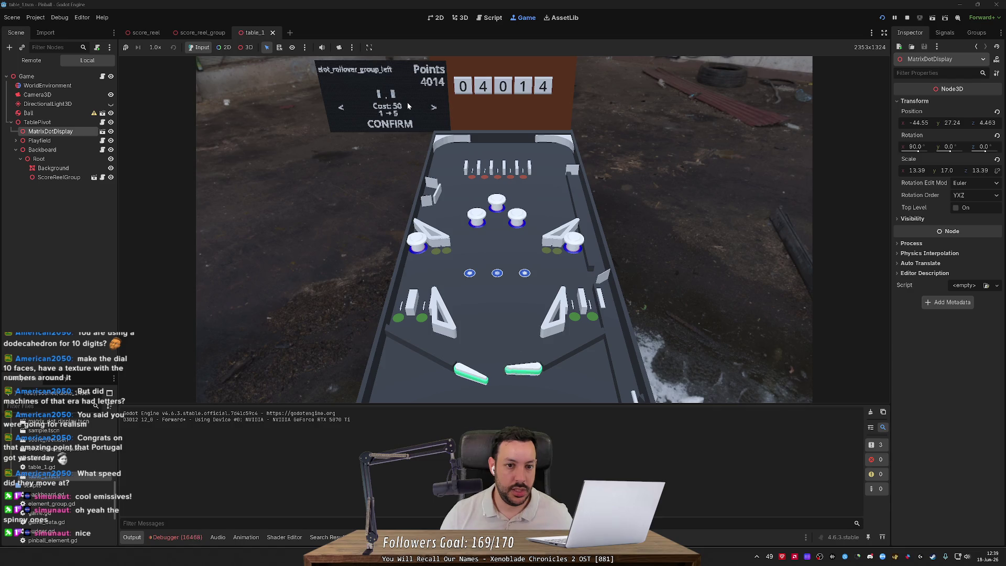
{"action": "key", "text": "Left"}
{"action": "key", "text": "Left"}
{"action": "key", "text": "Left"}
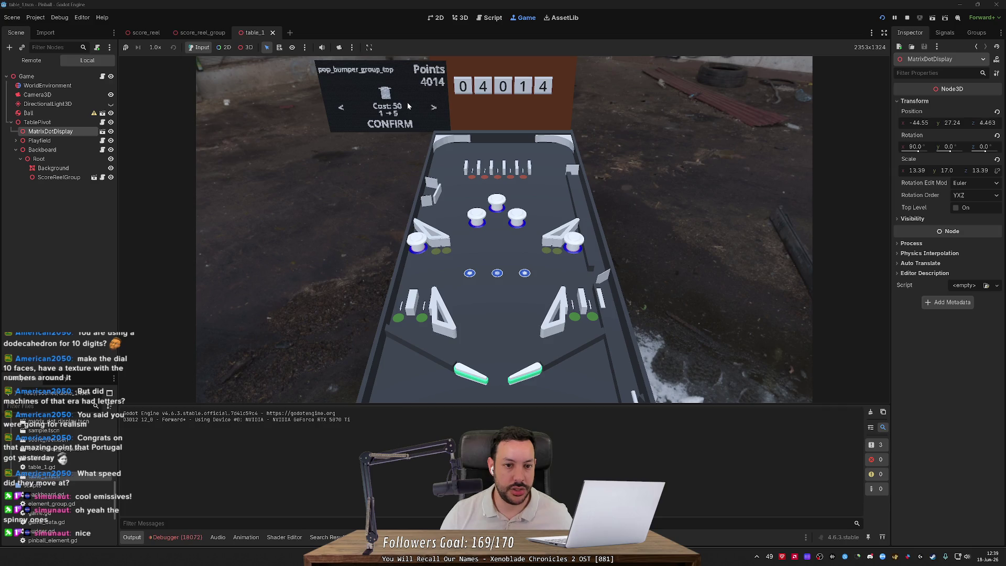
{"action": "key", "text": "Right"}
{"action": "key", "text": "Right"}
{"action": "key", "text": "Right"}
{"action": "key", "text": "Left"}
{"action": "key", "text": "Left"}
{"action": "key", "text": "Left"}
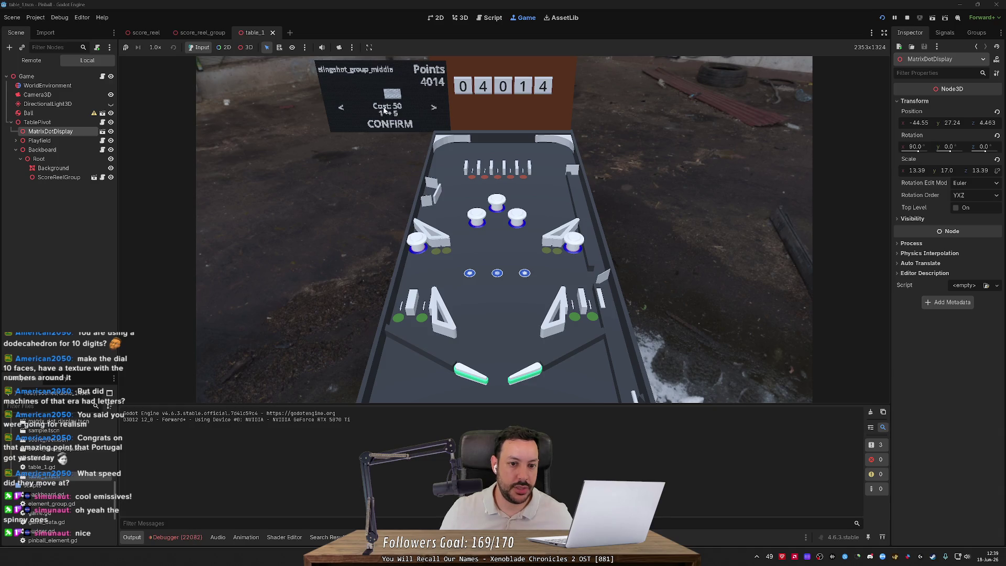
{"action": "key", "text": "Right"}
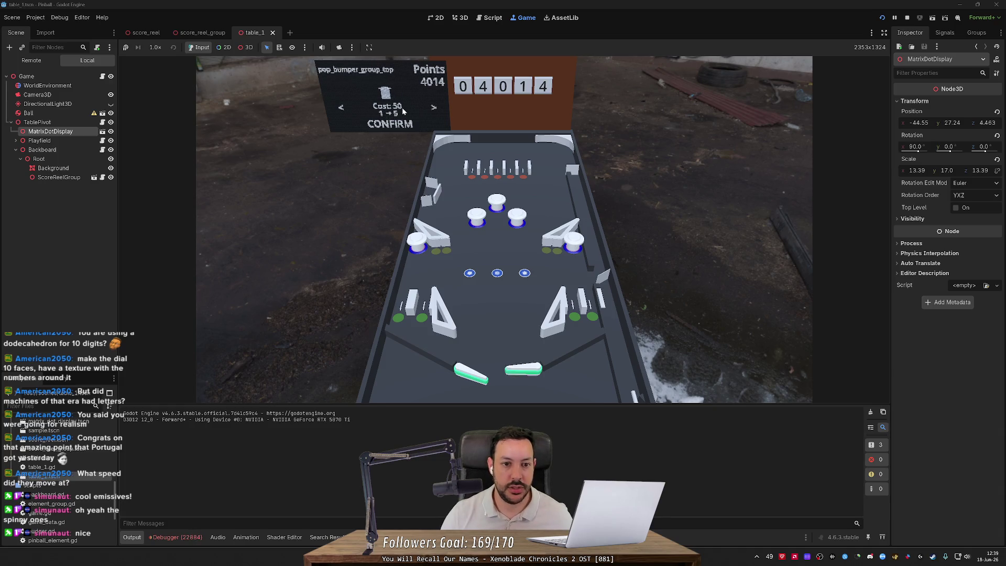
{"action": "key", "text": "Right"}
{"action": "key", "text": "Right"}
{"action": "key", "text": "Right"}
{"action": "key", "text": "Right"}
{"action": "key", "text": "Right"}
{"action": "key", "text": "Right"}
{"action": "key", "text": "Right"}
{"action": "key", "text": "Right"}
{"action": "key", "text": "Right"}
{"action": "key", "text": "Right"}
{"action": "key", "text": "Right"}
{"action": "key", "text": "Right"}
{"action": "key", "text": "Right"}
{"action": "key", "text": "Right"}
{"action": "key", "text": "Right"}
{"action": "key", "text": "Right"}
{"action": "key", "text": "Right"}
{"action": "key", "text": "Right"}
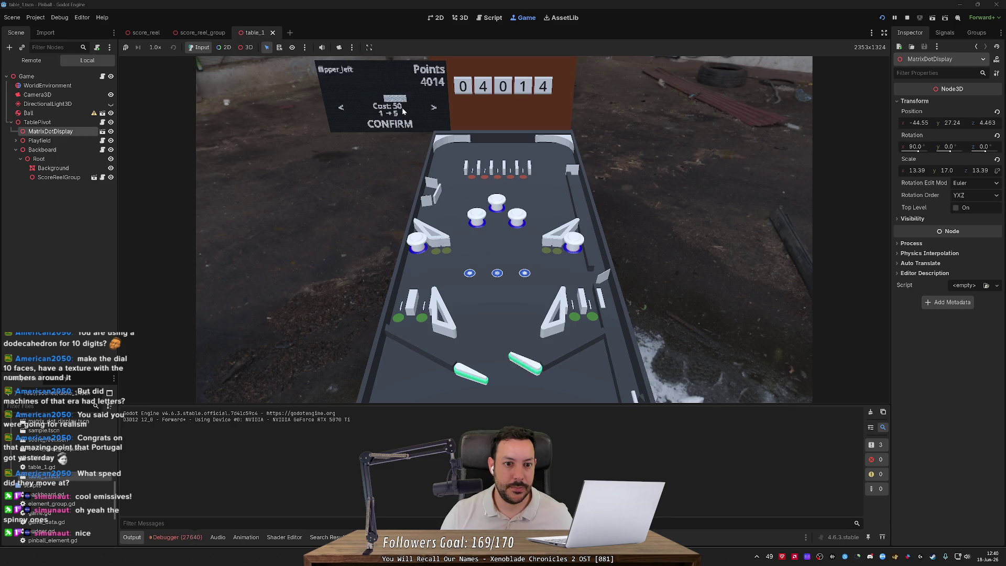
{"action": "key", "text": "Right"}
{"action": "key", "text": "Right"}
{"action": "key", "text": "Right"}
{"action": "key", "text": "Right"}
{"action": "key", "text": "Right"}
{"action": "key", "text": "Right"}
{"action": "key", "text": "Right"}
{"action": "key", "text": "Right"}
{"action": "key", "text": "Right"}
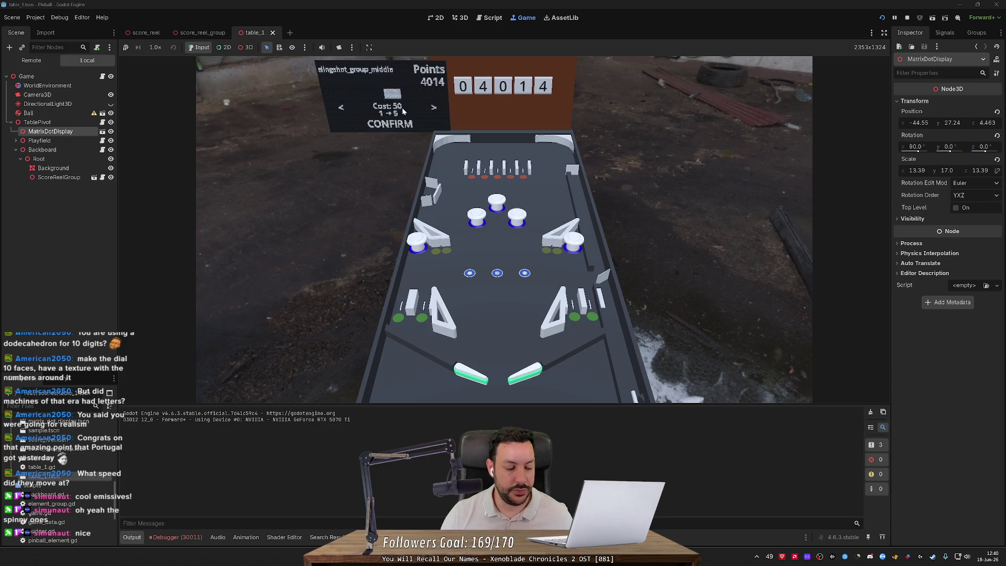
{"action": "key", "text": "Left"}
{"action": "key", "text": "Left"}
{"action": "key", "text": "Left"}
{"action": "key", "text": "Right"}
{"action": "key", "text": "Right"}
{"action": "key", "text": "Right"}
{"action": "key", "text": "Right"}
{"action": "key", "text": "Right"}
{"action": "key", "text": "Right"}
{"action": "key", "text": "Right"}
{"action": "key", "text": "Right"}
{"action": "key", "text": "Right"}
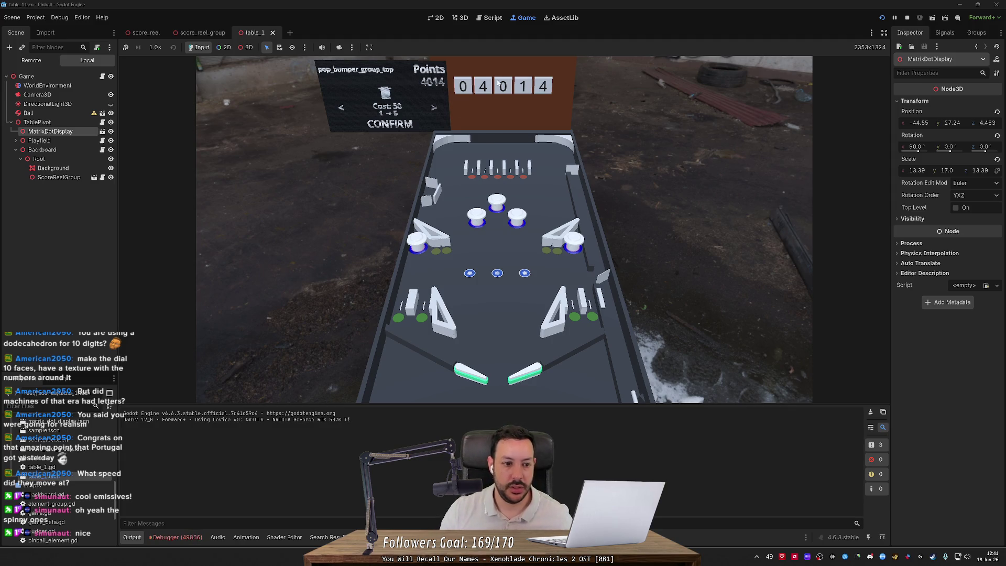
{"action": "key", "text": "alt+Tab"}
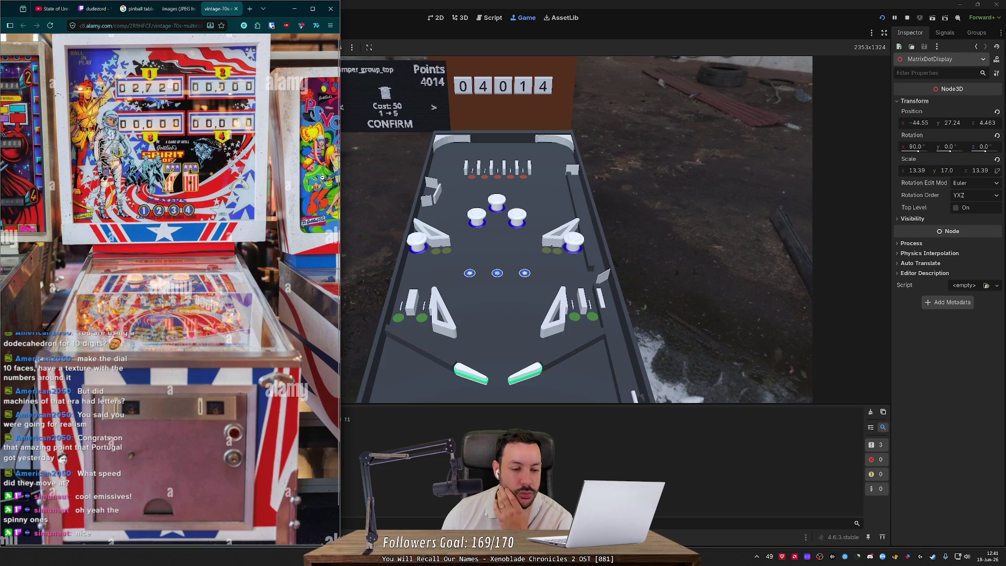
{"action": "left_click", "coordinate": [185, 10]}
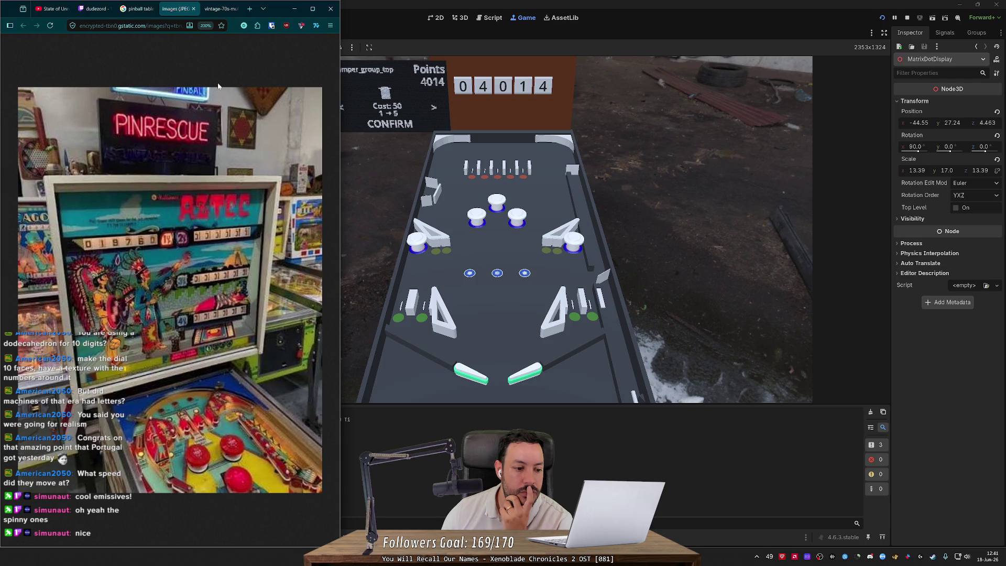
{"action": "left_click", "coordinate": [218, 8]}
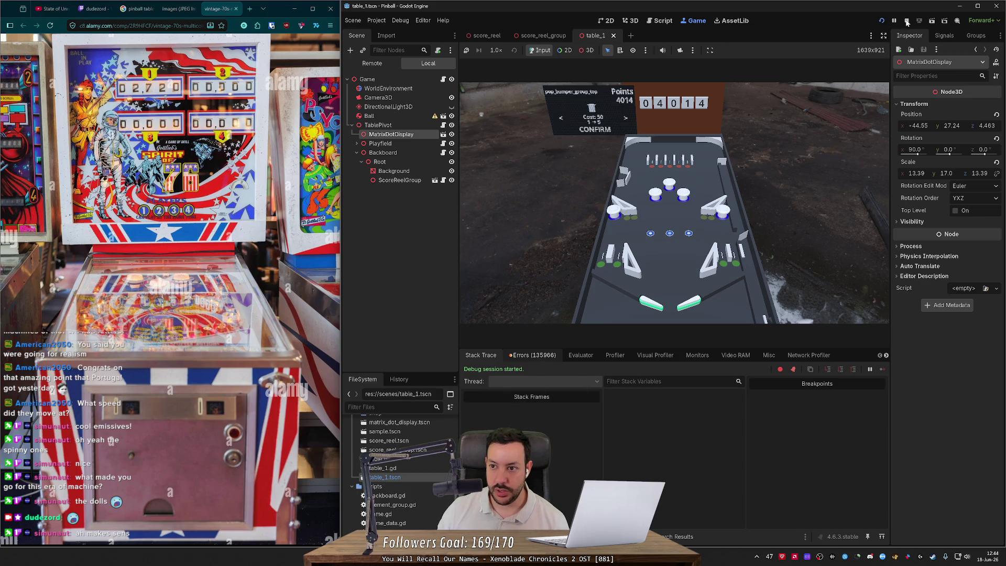
Stop the game with F8, orbit the 3D view and frame MatrixDotDisplay.
{"action": "key", "text": "F8"}
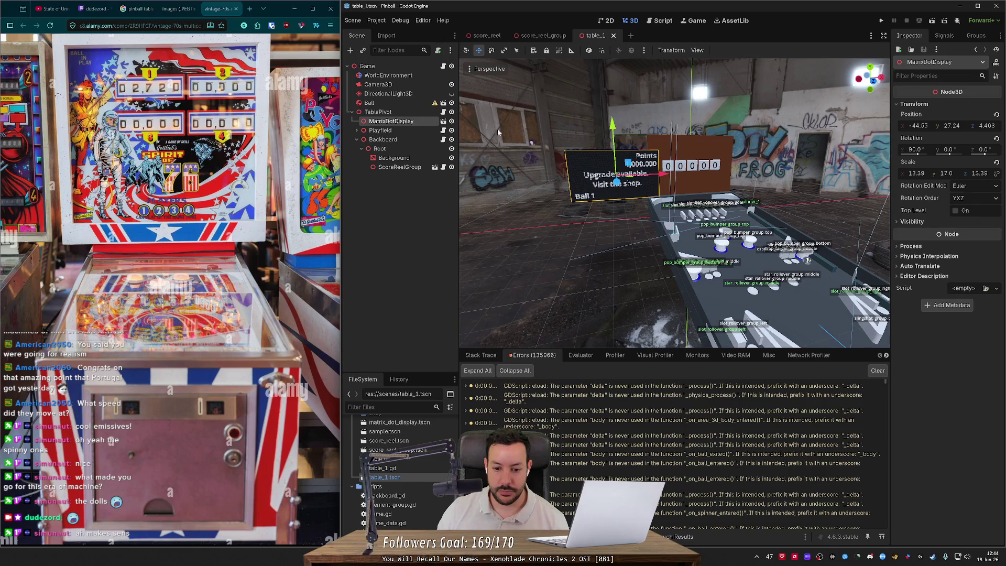
{"action": "scroll", "coordinate": [624, 399], "scroll_direction": "down", "scroll_amount": 5}
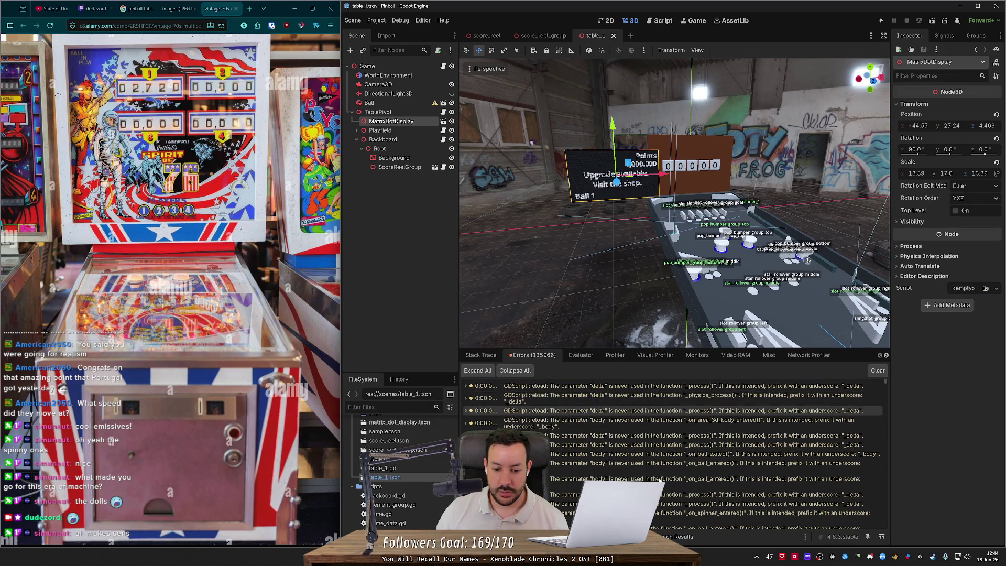
{"action": "scroll", "coordinate": [659, 481], "scroll_direction": "down", "scroll_amount": 10}
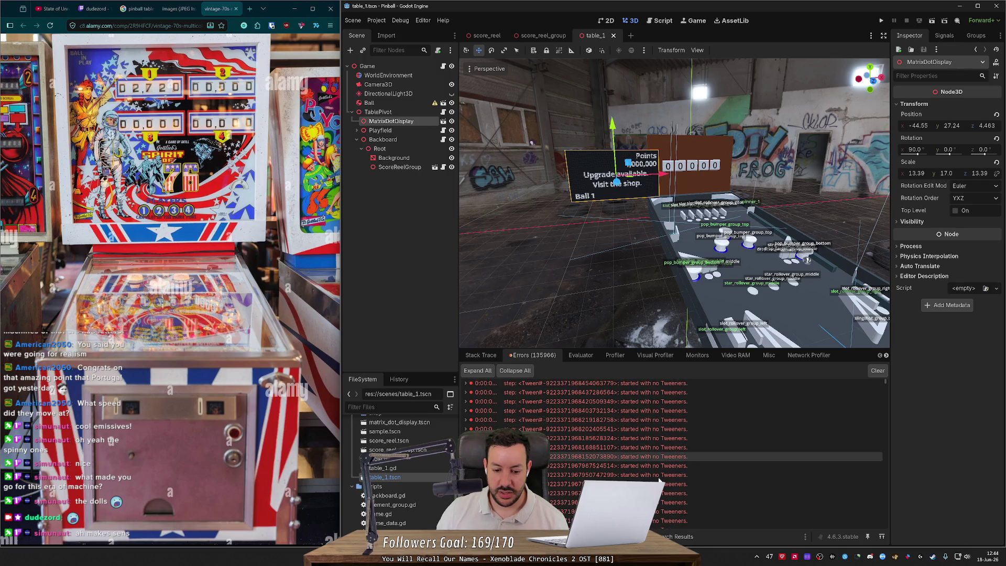
{"action": "left_click_drag", "start_coordinate": [668, 240], "coordinate": [702, 225]}
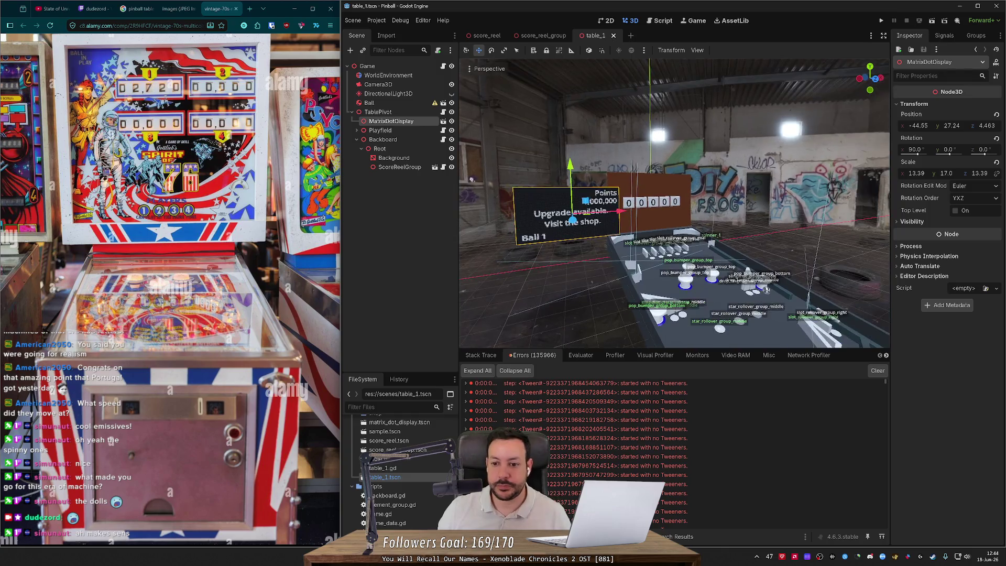
{"action": "key", "text": "f"}
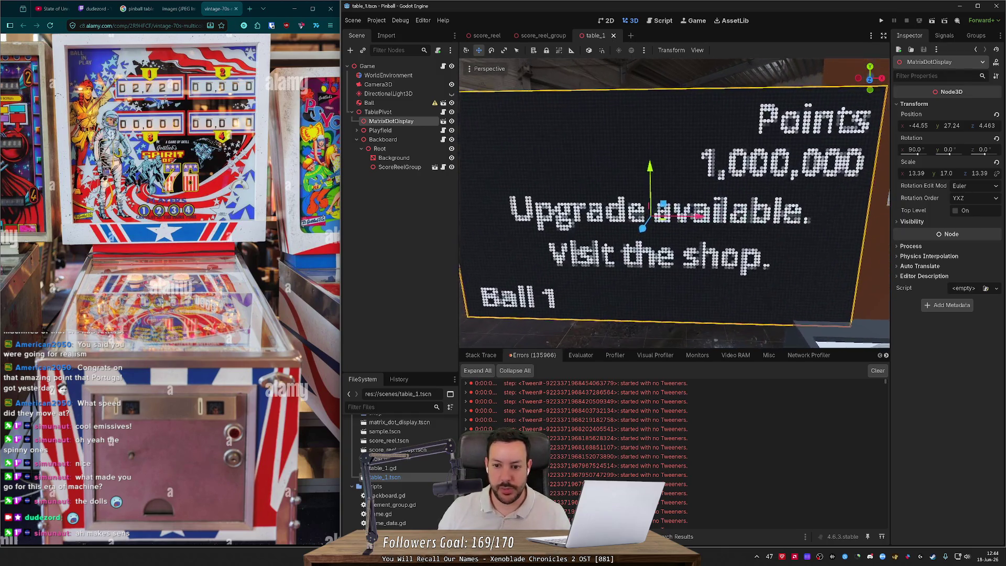
Zoom around the backboard's Points 1,000,000 display and 00000 reels, then switch to the browser.
{"action": "scroll", "coordinate": [674, 203], "scroll_direction": "down", "scroll_amount": 5}
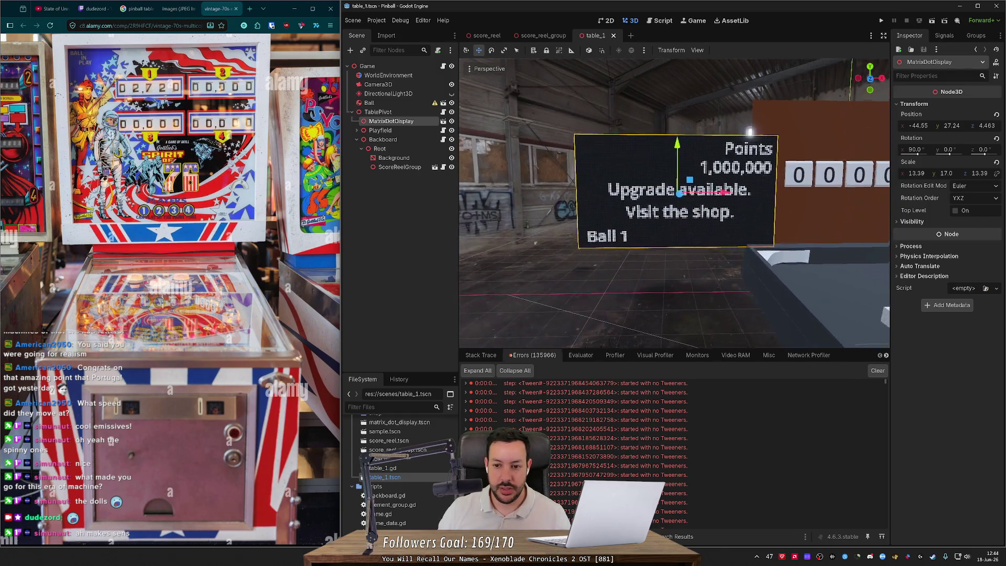
{"action": "scroll", "coordinate": [674, 203], "scroll_direction": "up", "scroll_amount": 3}
{"action": "scroll", "coordinate": [674, 203], "scroll_direction": "down", "scroll_amount": 2}
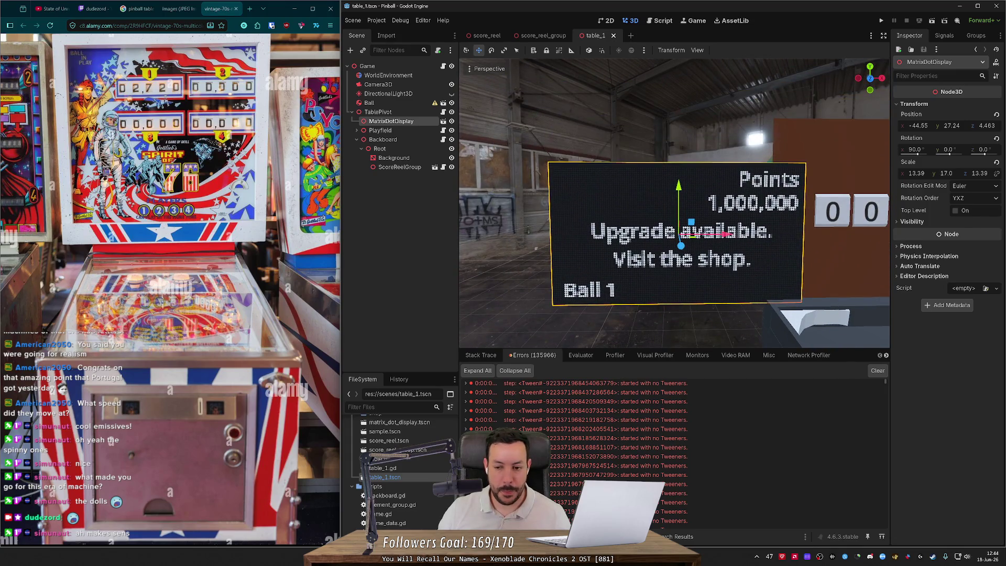
{"action": "scroll", "coordinate": [674, 203], "scroll_direction": "down", "scroll_amount": 4}
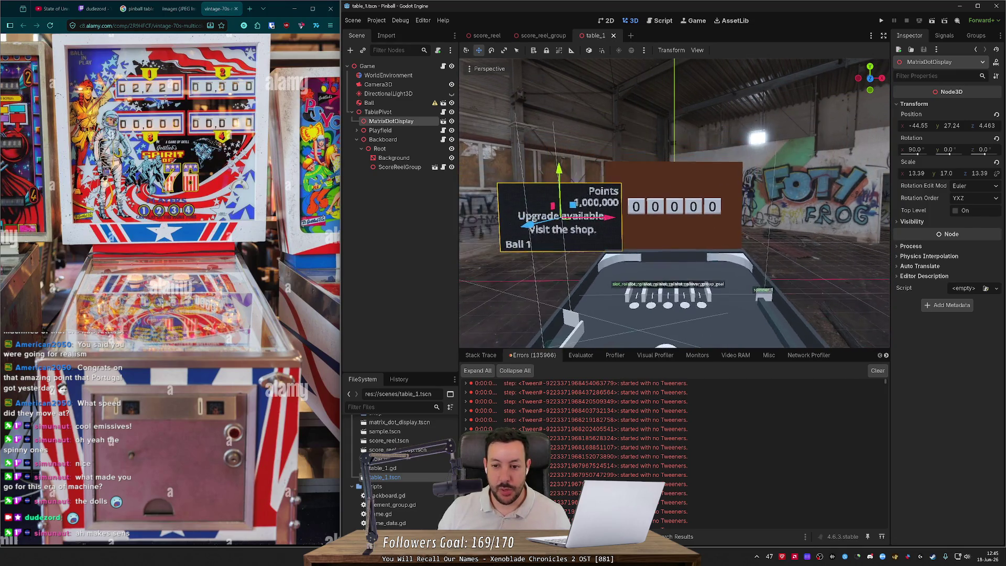
{"action": "scroll", "coordinate": [665, 249], "scroll_direction": "down", "scroll_amount": 3}
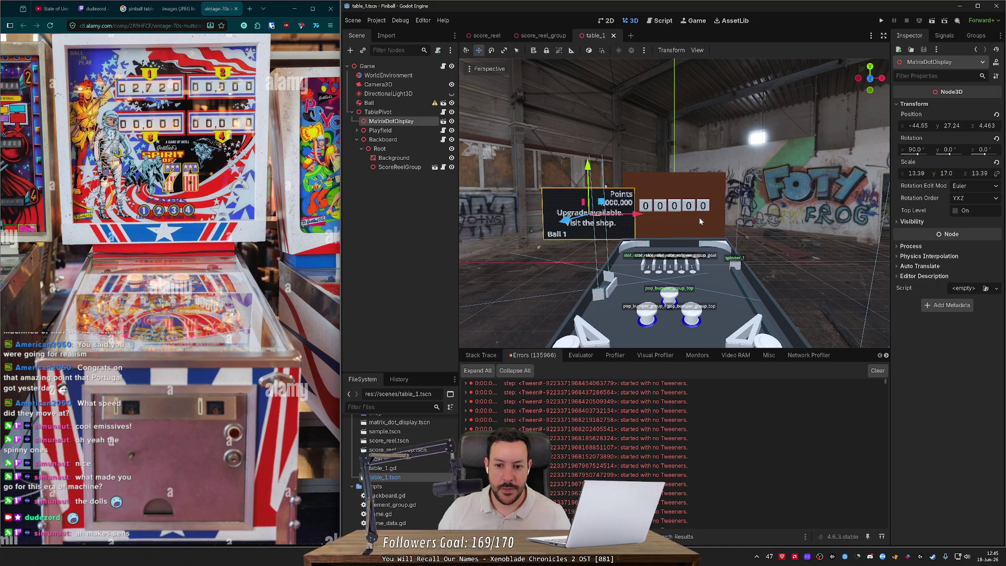
{"action": "scroll", "coordinate": [699, 220], "scroll_direction": "up", "scroll_amount": 5}
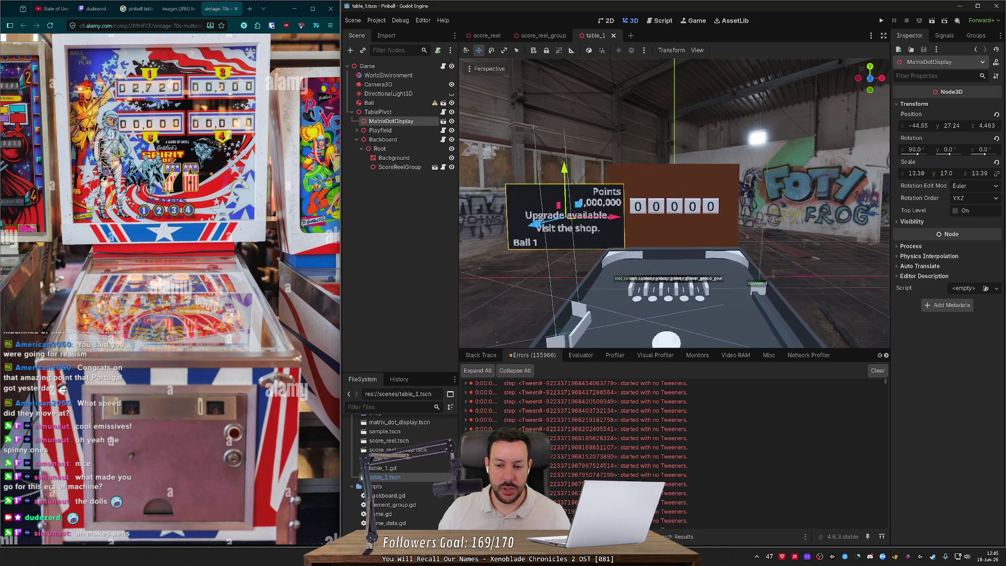
{"action": "scroll", "coordinate": [770, 210], "scroll_direction": "down", "scroll_amount": 3}
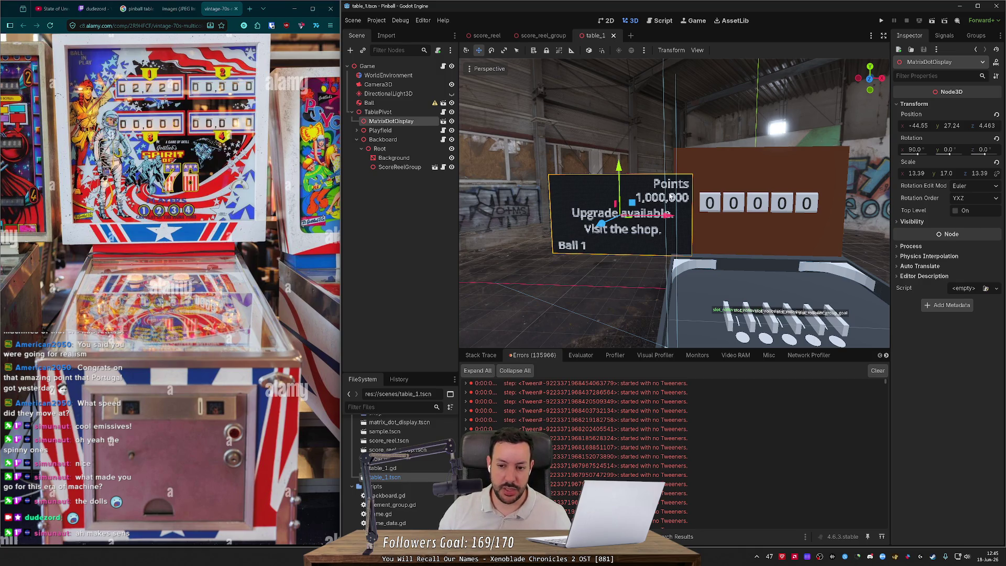
{"action": "scroll", "coordinate": [652, 183], "scroll_direction": "up", "scroll_amount": 5}
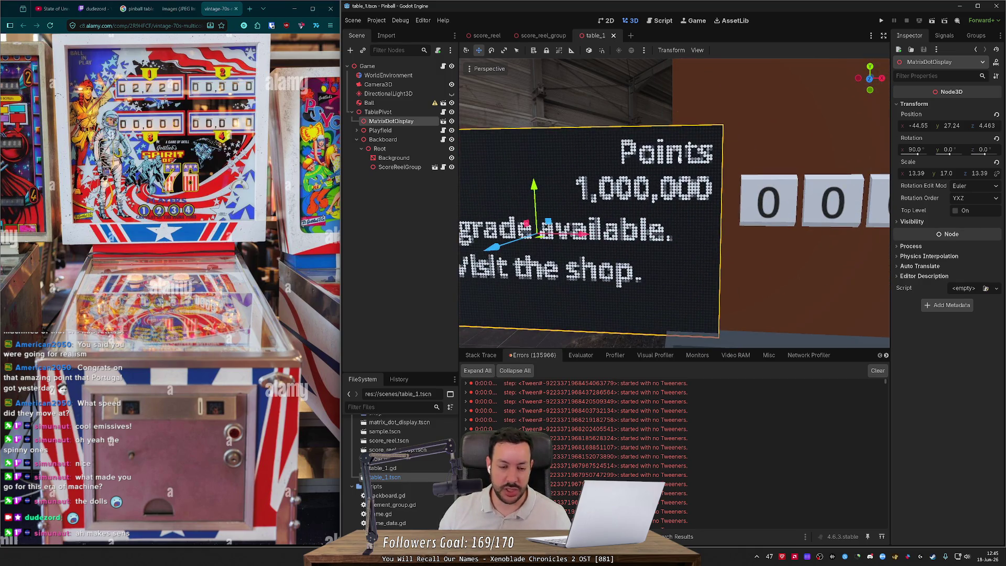
{"action": "scroll", "coordinate": [662, 181], "scroll_direction": "down", "scroll_amount": 8}
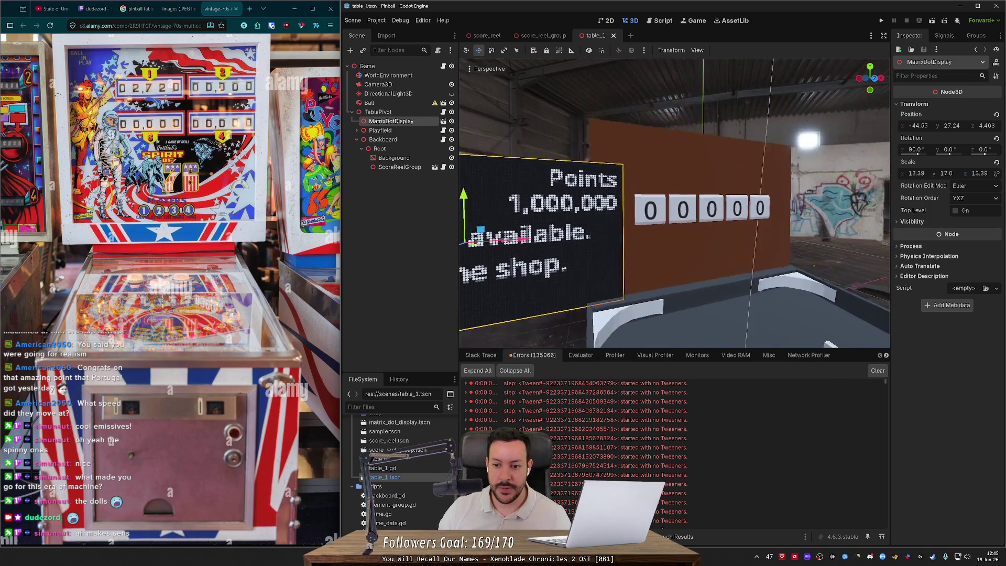
{"action": "scroll", "coordinate": [663, 181], "scroll_direction": "up", "scroll_amount": 8}
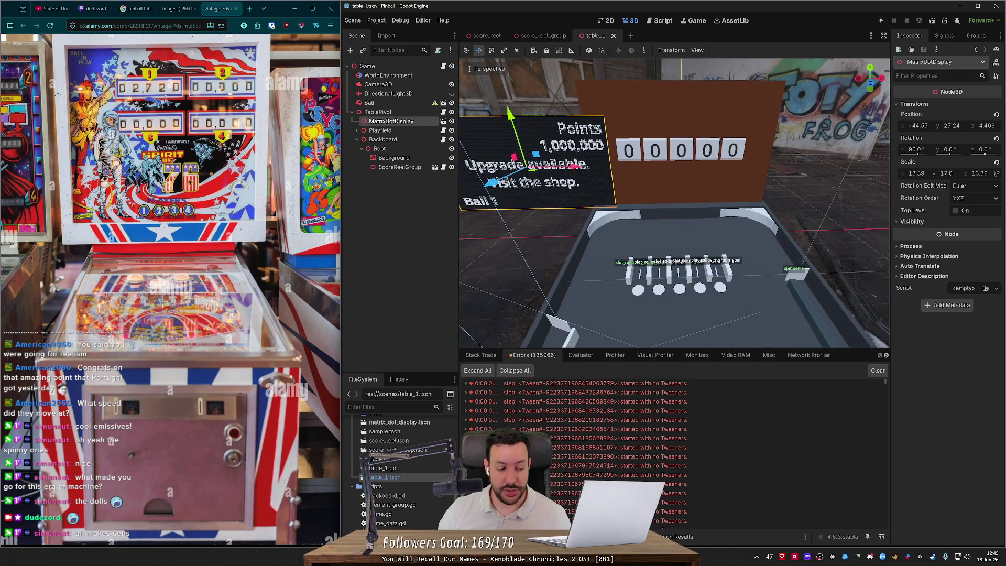
{"action": "scroll", "coordinate": [589, 97], "scroll_direction": "up", "scroll_amount": 3}
{"action": "scroll", "coordinate": [656, 202], "scroll_direction": "up", "scroll_amount": 3}
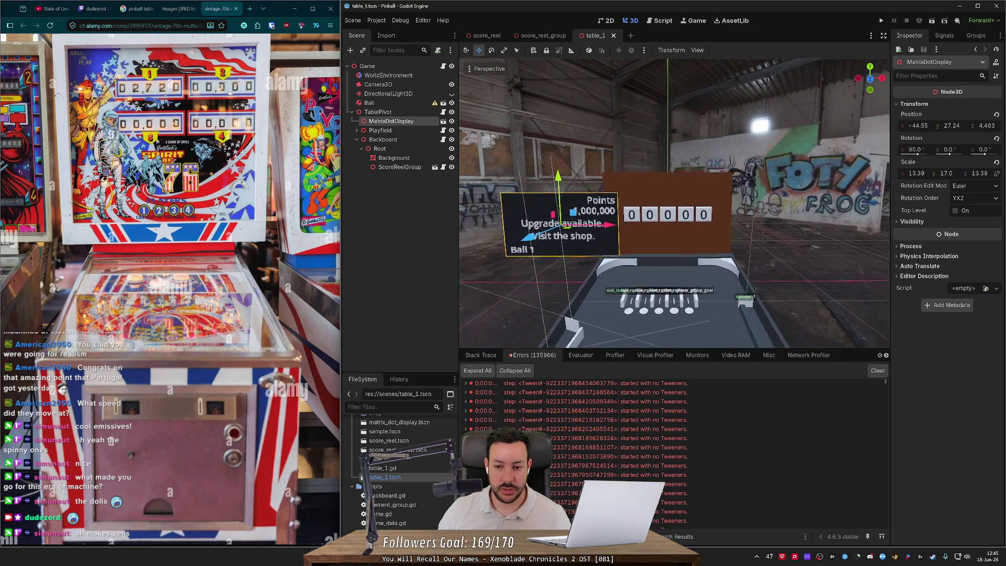
{"action": "scroll", "coordinate": [639, 182], "scroll_direction": "down", "scroll_amount": 5}
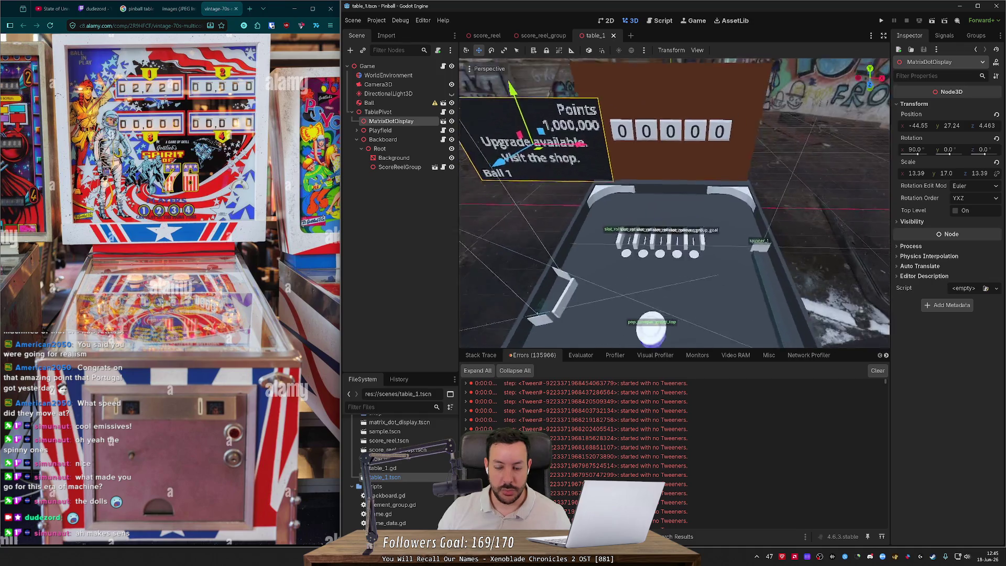
{"action": "scroll", "coordinate": [639, 183], "scroll_direction": "up", "scroll_amount": 5}
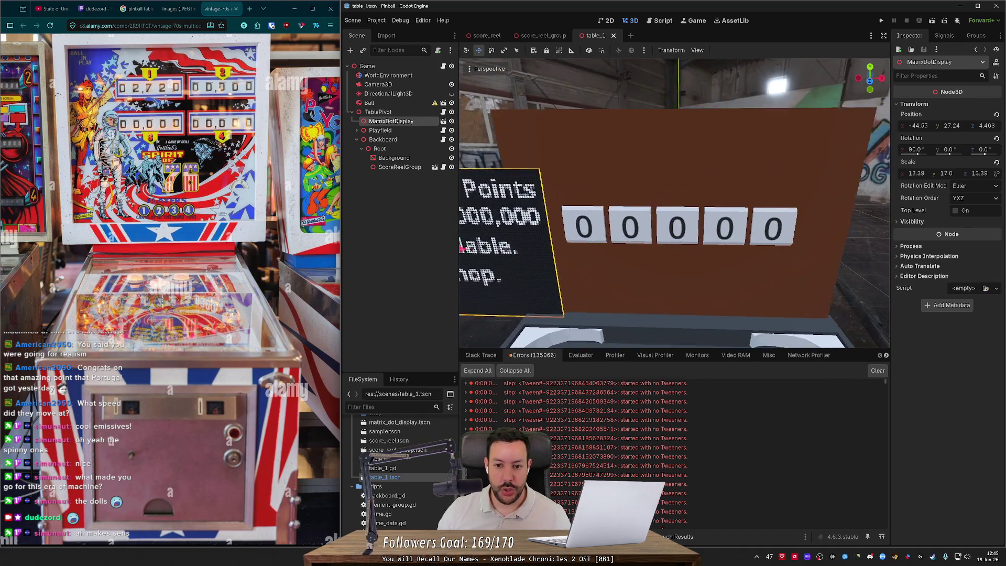
{"action": "scroll", "coordinate": [675, 204], "scroll_direction": "up", "scroll_amount": 2}
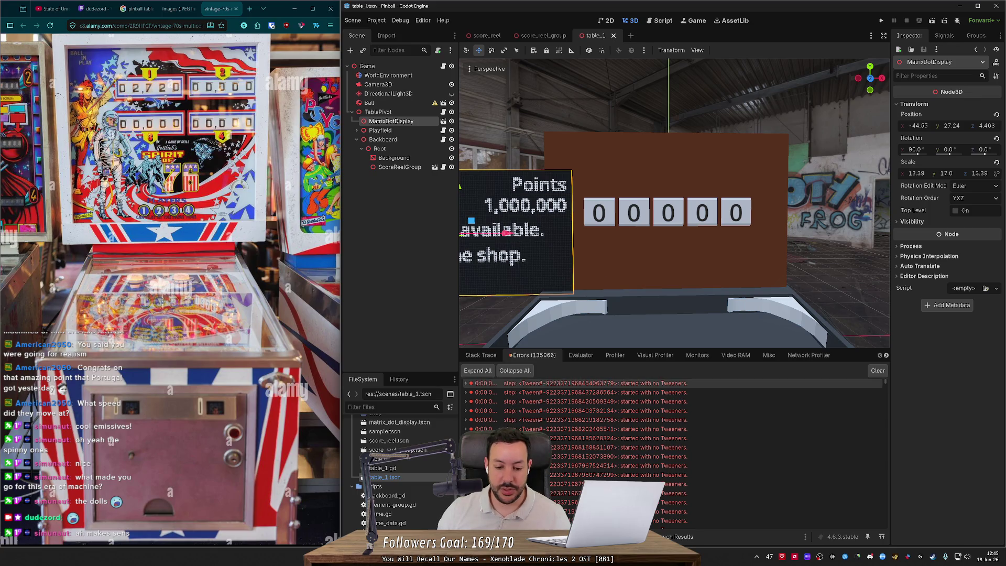
{"action": "left_click", "coordinate": [263, 9]}
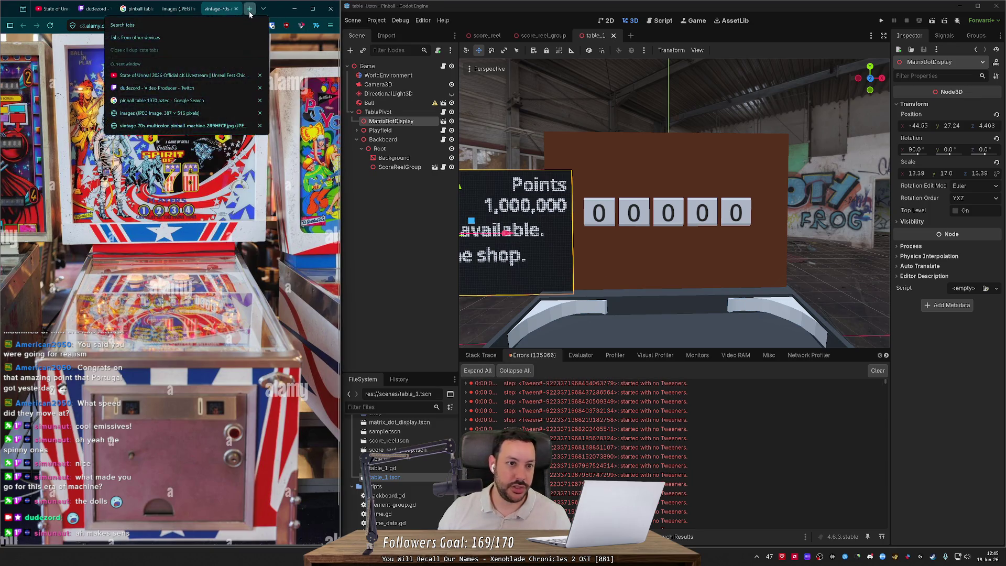
Search Google for 'google dino game' in a new tab and open the Google Blog dinosaur image.
{"action": "key", "text": "ctrl+t"}
{"action": "type", "text": "d"}
{"action": "key", "text": "BackSpace"}
{"action": "key", "text": "BackSpace"}
{"action": "type", "text": "google dino"}
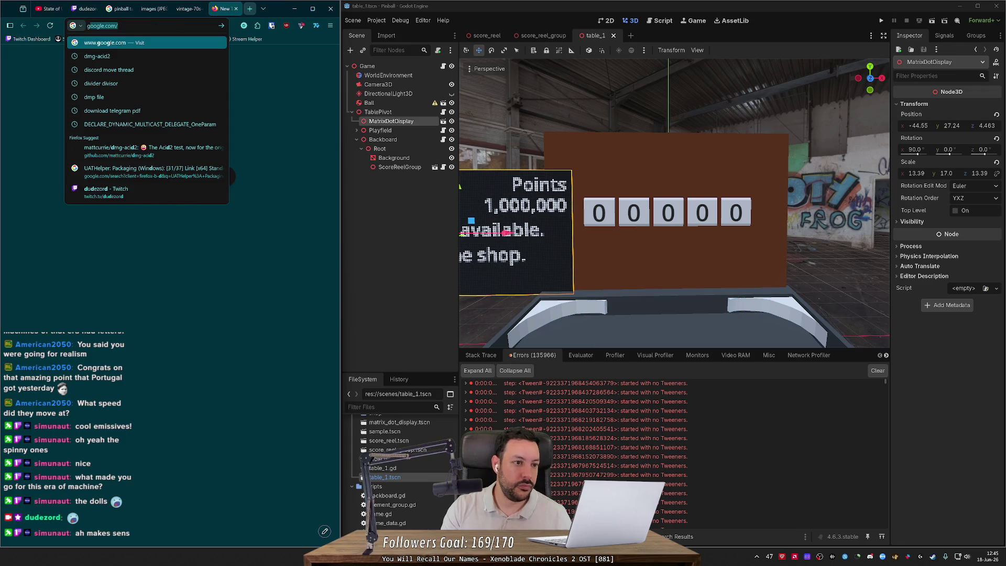
{"action": "left_click", "coordinate": [107, 56]}
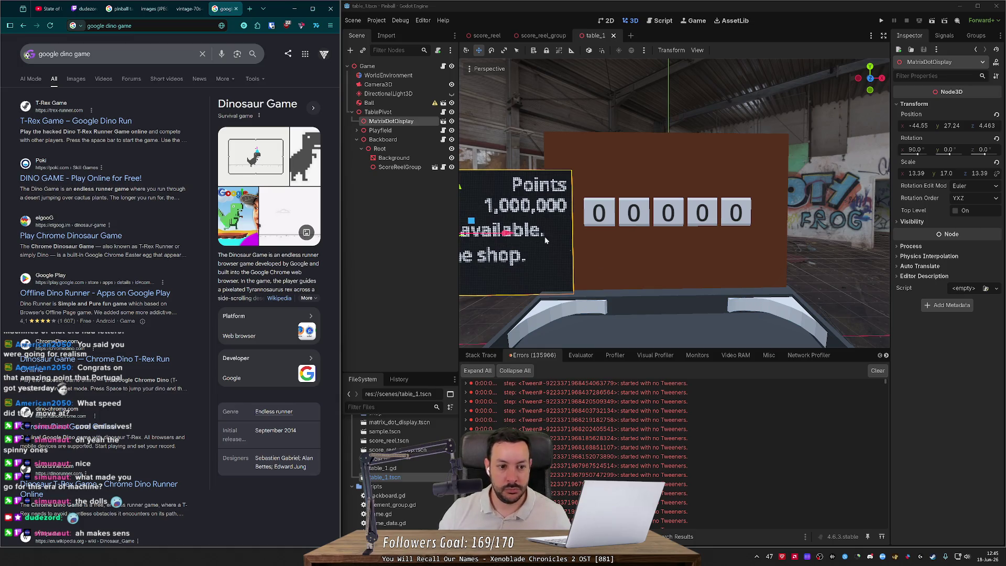
{"action": "left_click", "coordinate": [314, 155]}
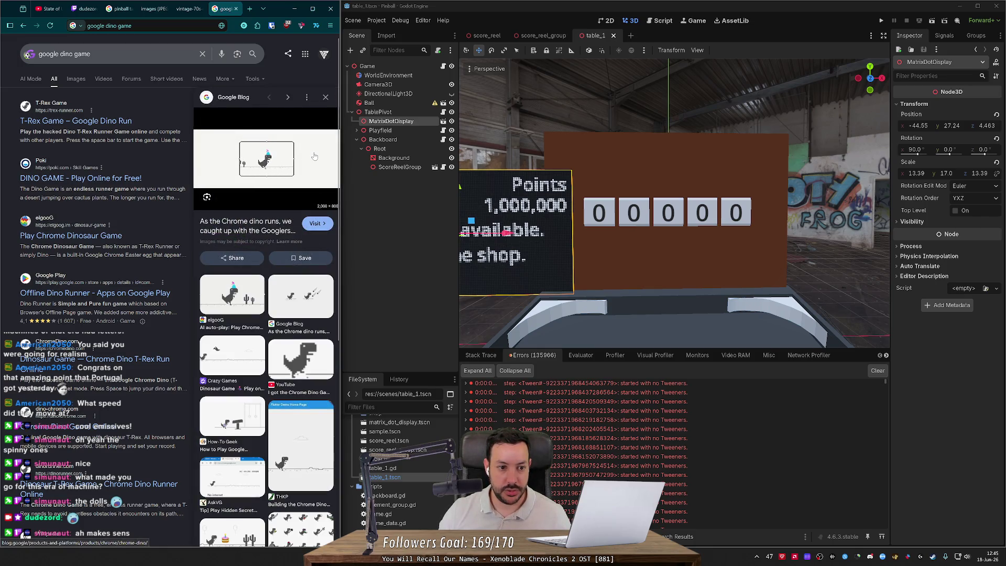
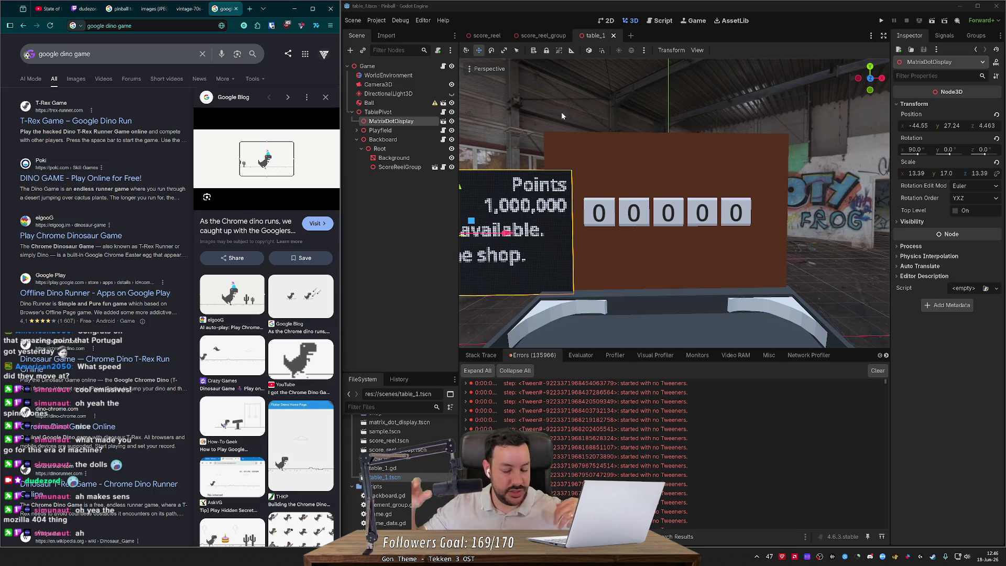
Zoom around the table_1 scene and centre the view on the MatrixDotDisplay.
{"action": "scroll", "coordinate": [569, 124], "scroll_direction": "up", "scroll_amount": 5}
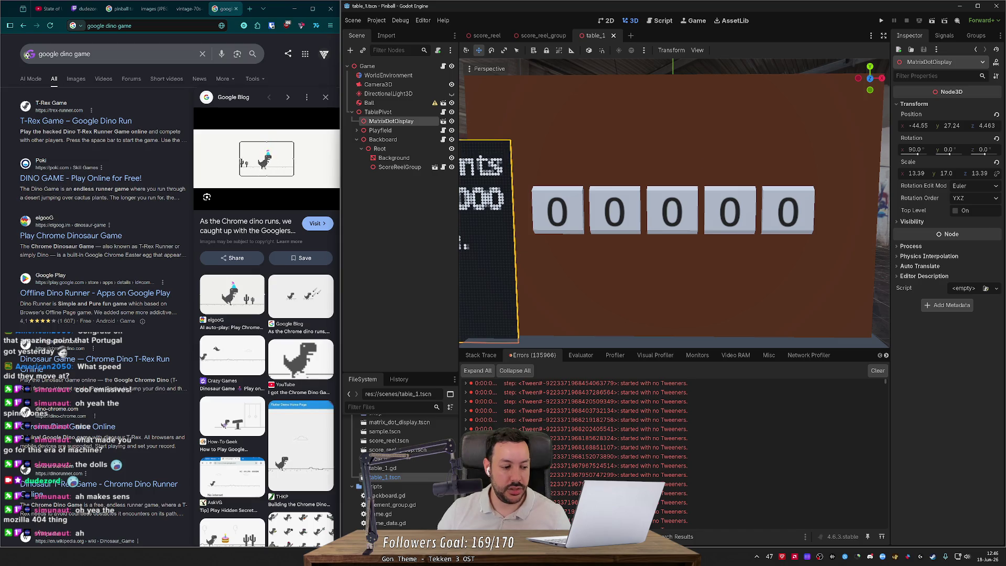
{"action": "scroll", "coordinate": [673, 204], "scroll_direction": "down", "scroll_amount": 3}
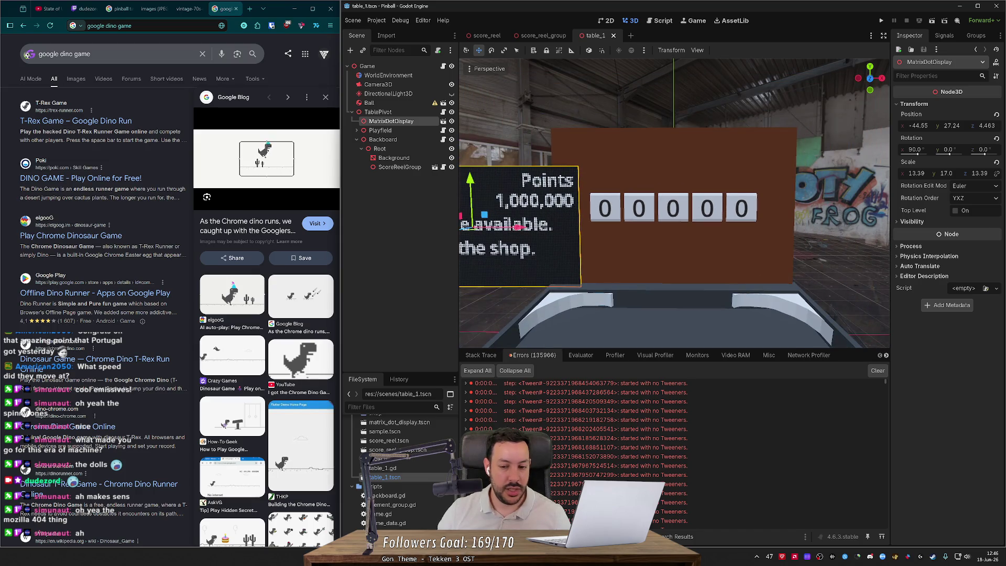
{"action": "scroll", "coordinate": [674, 205], "scroll_direction": "down", "scroll_amount": 5}
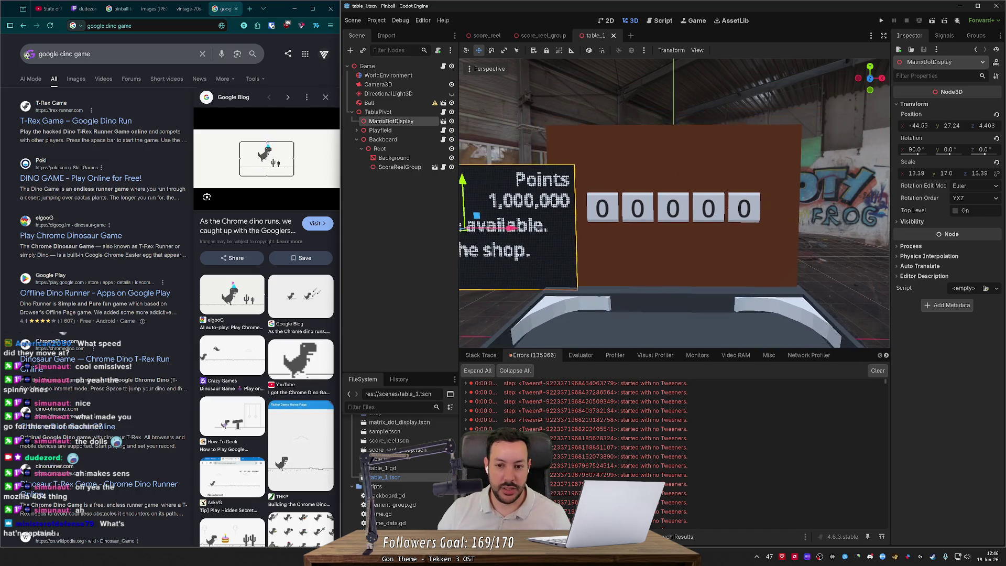
{"action": "scroll", "coordinate": [674, 205], "scroll_direction": "down", "scroll_amount": 5}
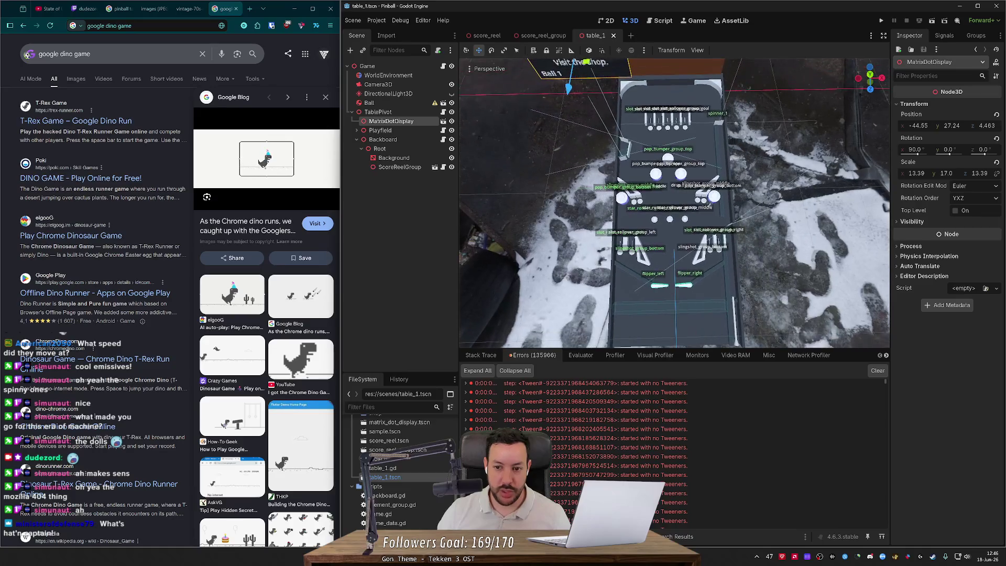
{"action": "scroll", "coordinate": [732, 179], "scroll_direction": "up", "scroll_amount": 5}
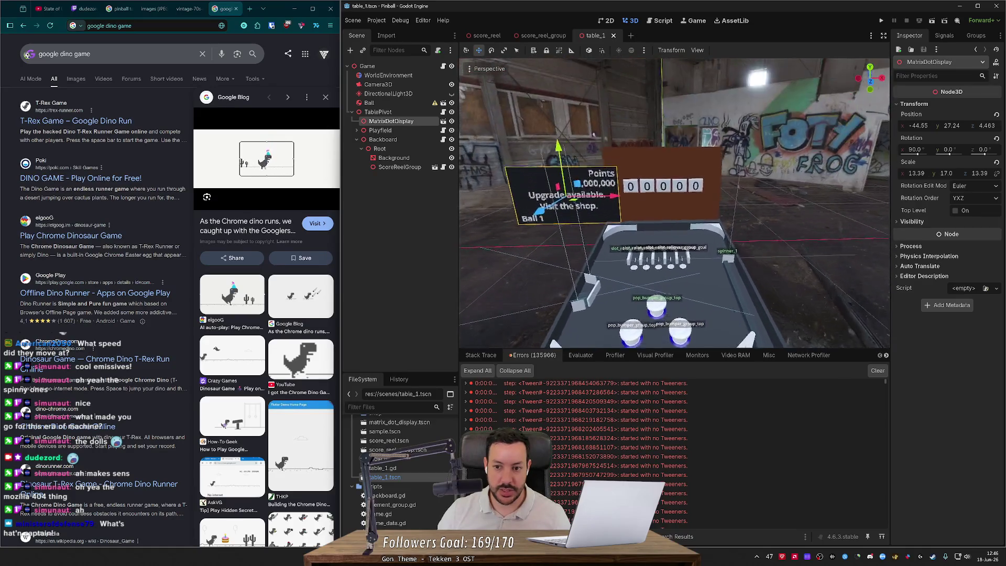
{"action": "scroll", "coordinate": [576, 210], "scroll_direction": "up", "scroll_amount": 2}
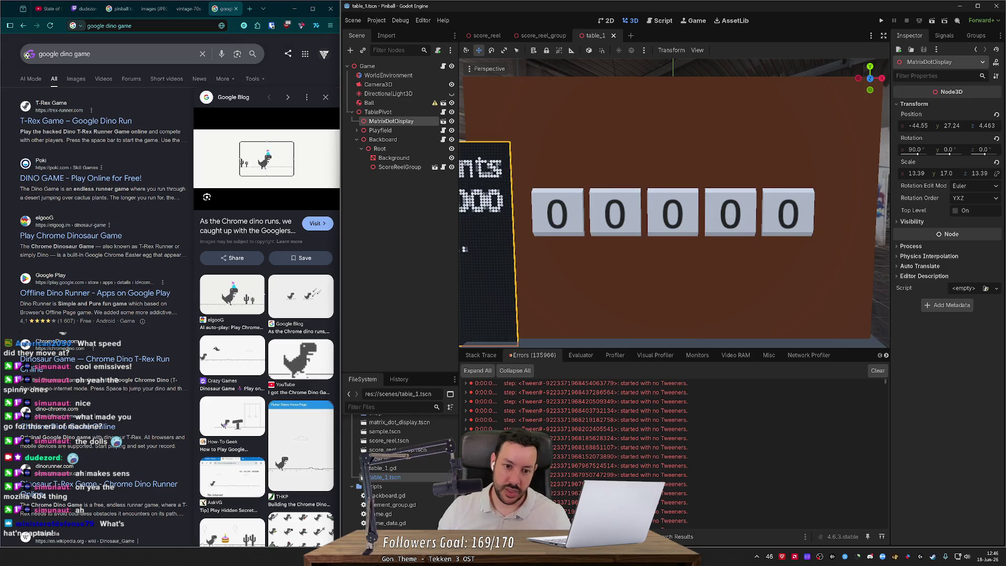
{"action": "key", "text": "f"}
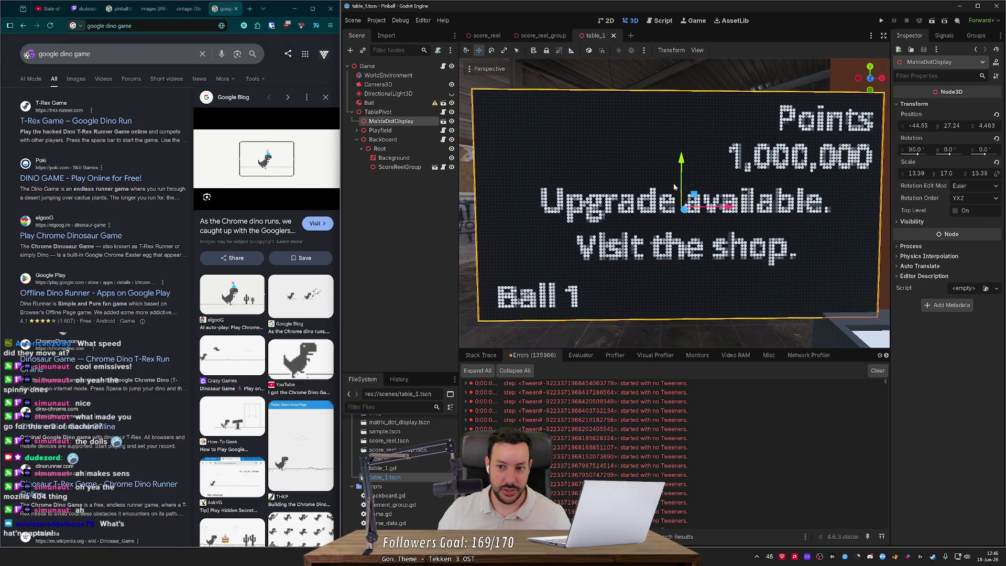
{"action": "scroll", "coordinate": [699, 295], "scroll_direction": "down", "scroll_amount": 10}
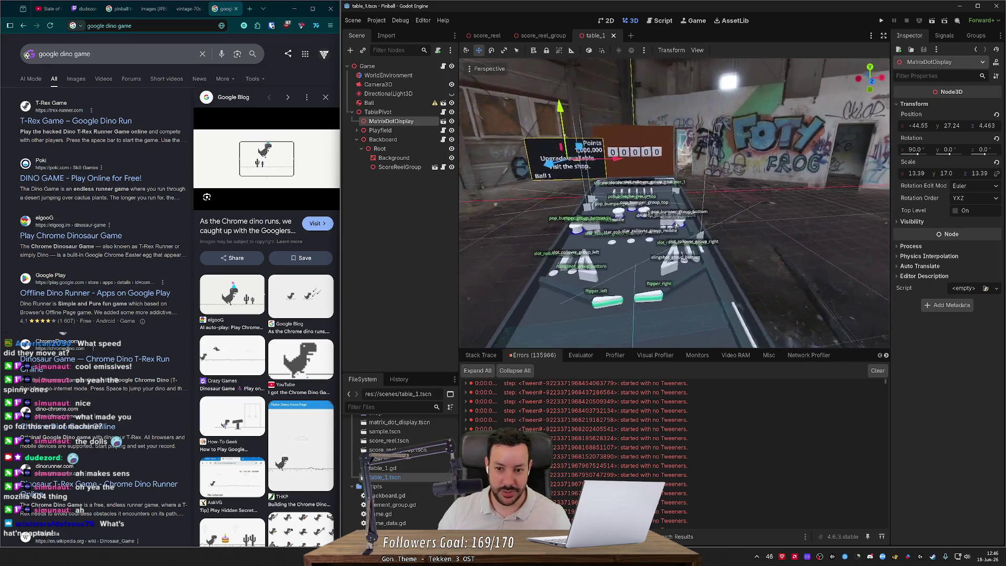
{"action": "scroll", "coordinate": [627, 261], "scroll_direction": "down", "scroll_amount": 3}
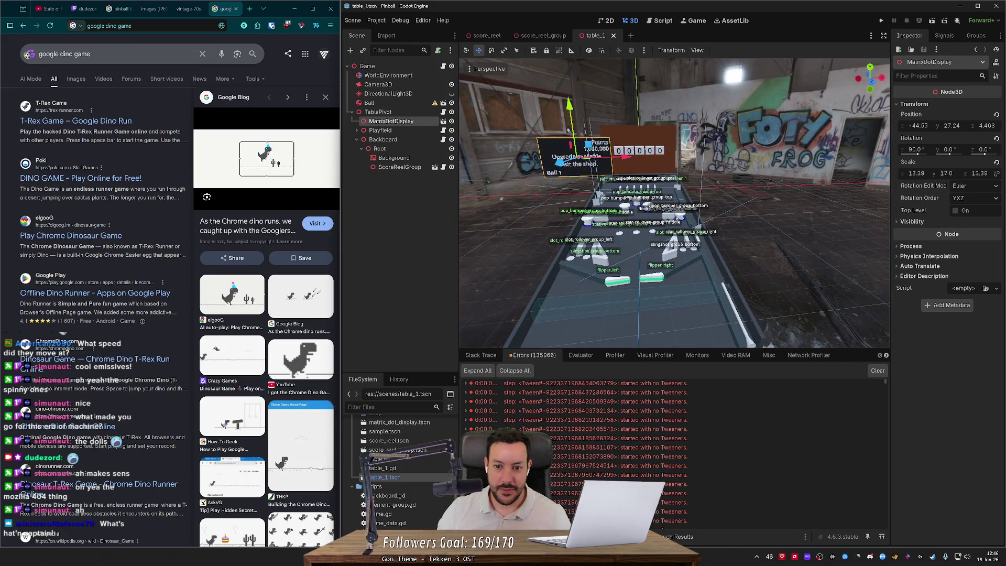
{"action": "scroll", "coordinate": [623, 256], "scroll_direction": "up", "scroll_amount": 2}
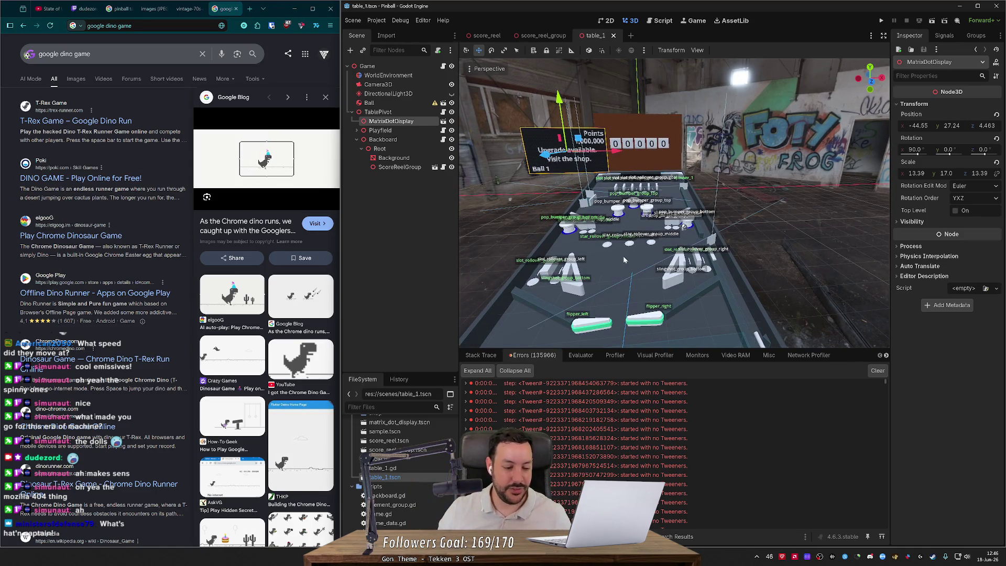
{"action": "scroll", "coordinate": [627, 259], "scroll_direction": "up", "scroll_amount": 4}
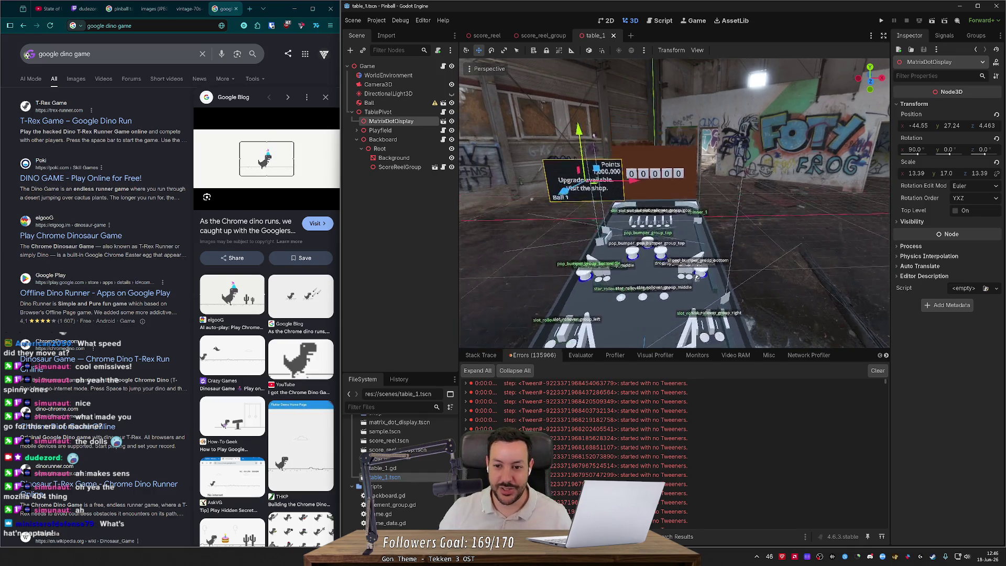
{"action": "scroll", "coordinate": [593, 135], "scroll_direction": "up", "scroll_amount": 3}
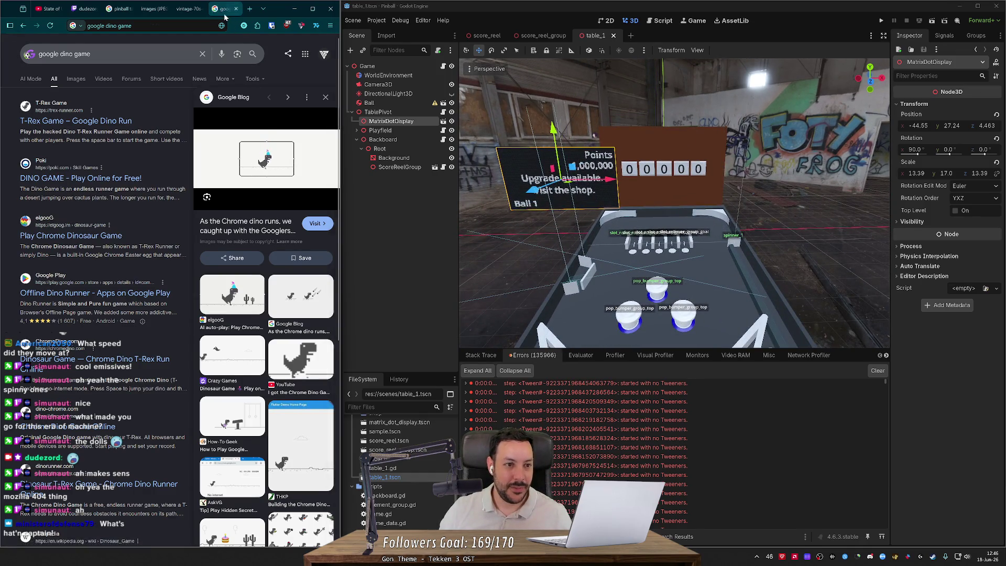
Compare with the vintage pinball reference photo, then hide MatrixDotDisplay in the Scene dock.
{"action": "left_click", "coordinate": [218, 9]}
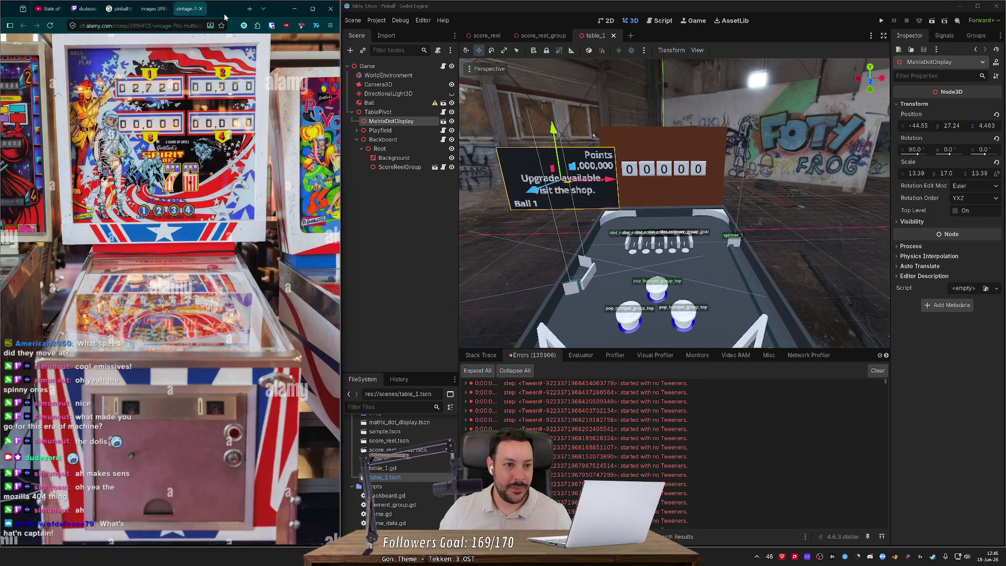
{"action": "scroll", "coordinate": [540, 126], "scroll_direction": "up", "scroll_amount": 2}
{"action": "scroll", "coordinate": [539, 126], "scroll_direction": "down", "scroll_amount": 4}
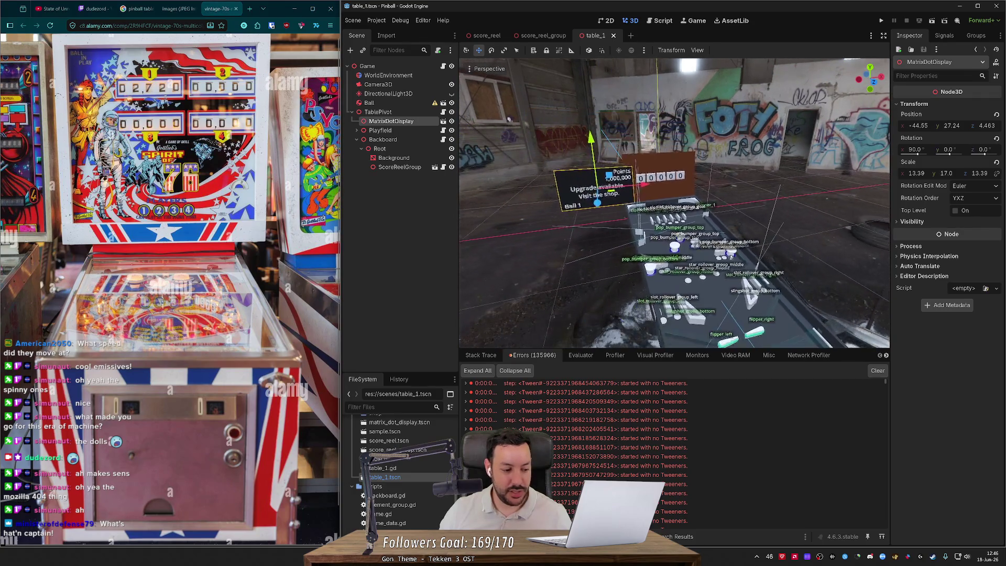
{"action": "scroll", "coordinate": [674, 203], "scroll_direction": "up", "scroll_amount": 2}
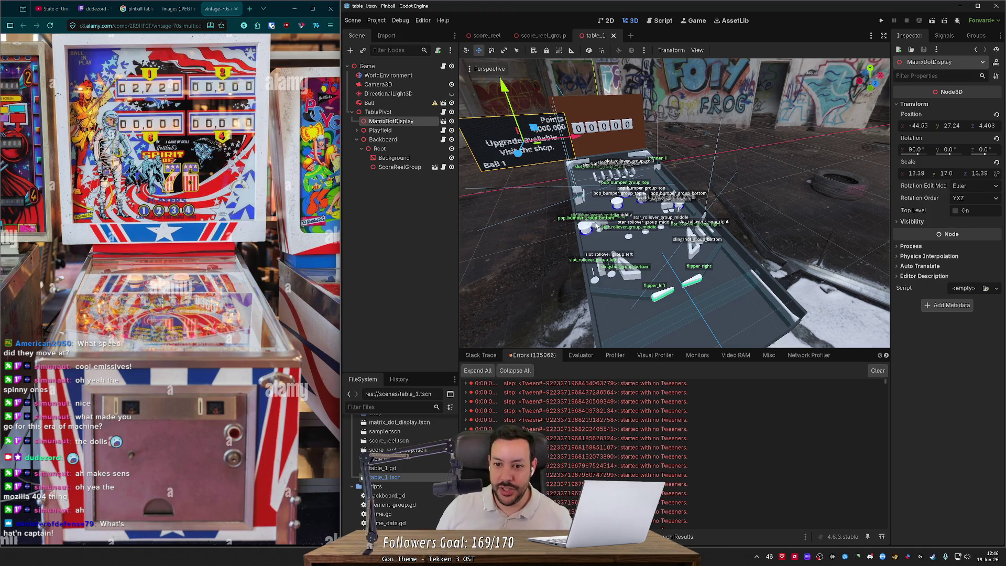
{"action": "scroll", "coordinate": [674, 204], "scroll_direction": "up", "scroll_amount": 2}
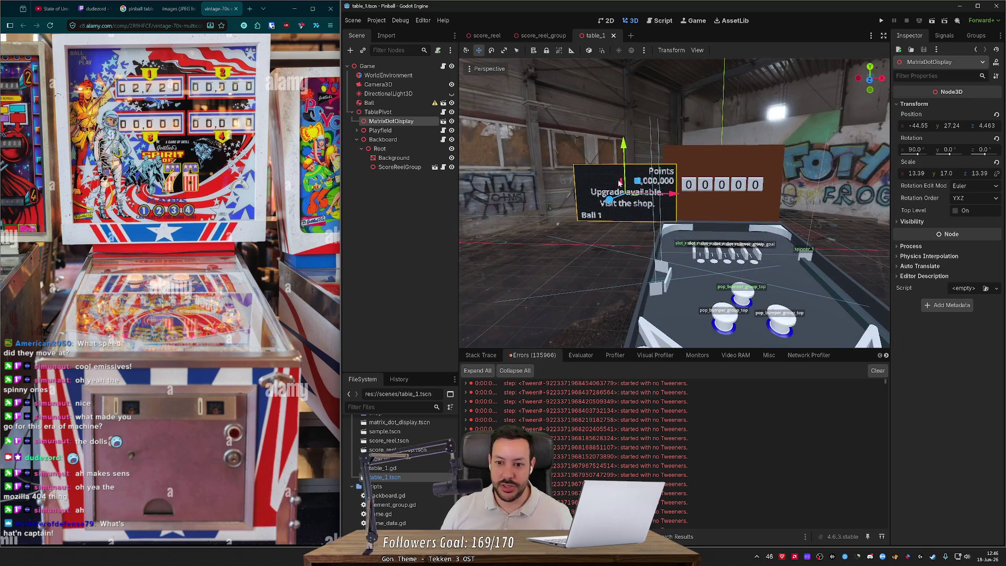
{"action": "left_click", "coordinate": [452, 121]}
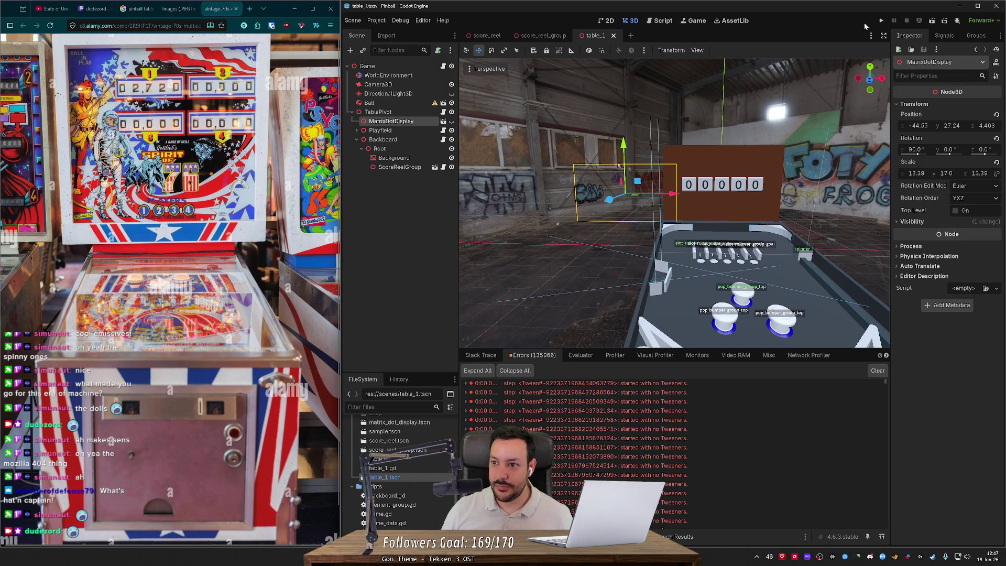
Run the pinball game and show it enlarged in the editor.
{"action": "left_click", "coordinate": [881, 21]}
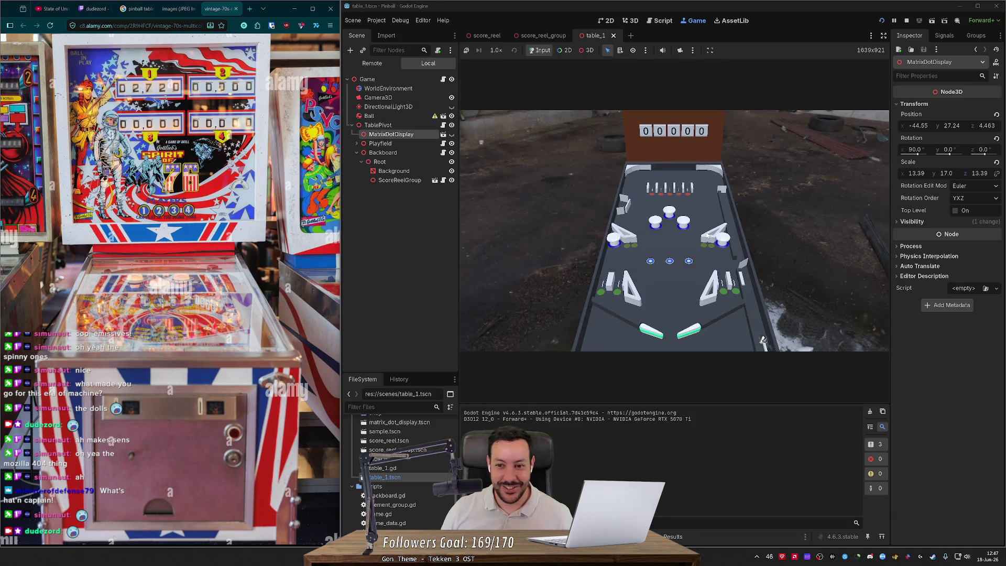
{"action": "double_click", "coordinate": [793, 9]}
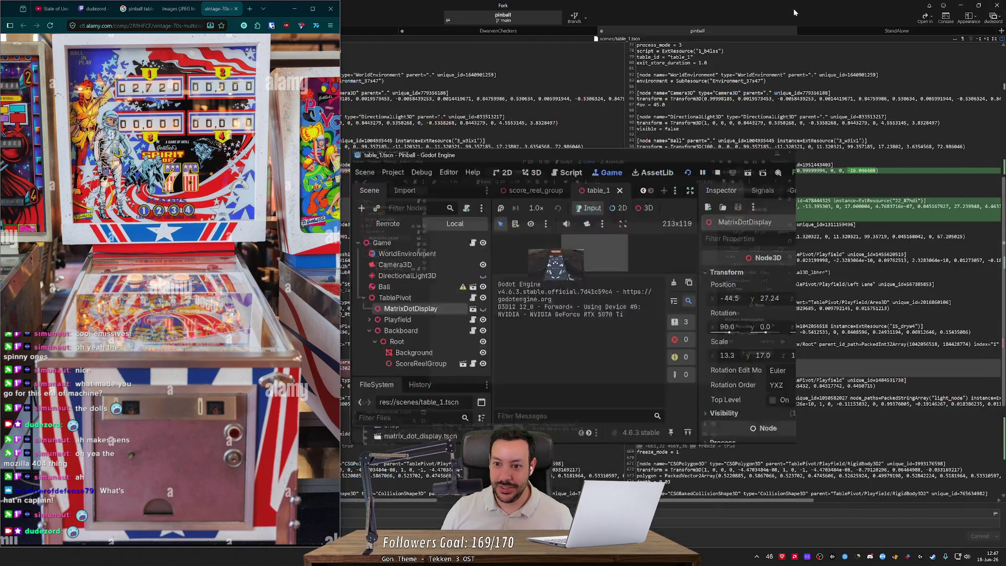
{"action": "left_click", "coordinate": [728, 184]}
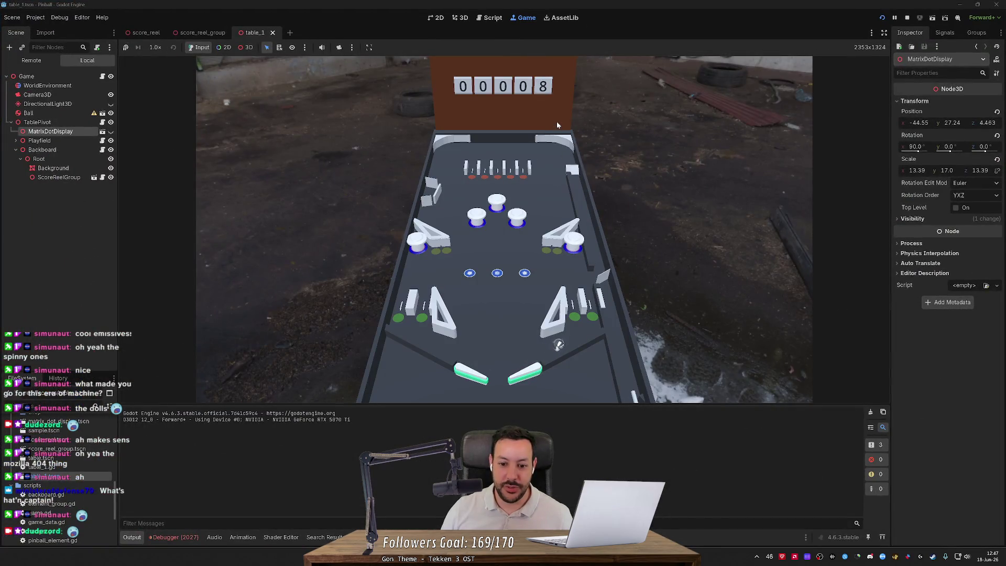
Play the ball with the flippers until the reels read 02082, then enable 3D selection.
{"action": "key", "text": "Right"}
{"action": "key", "text": "Left"}
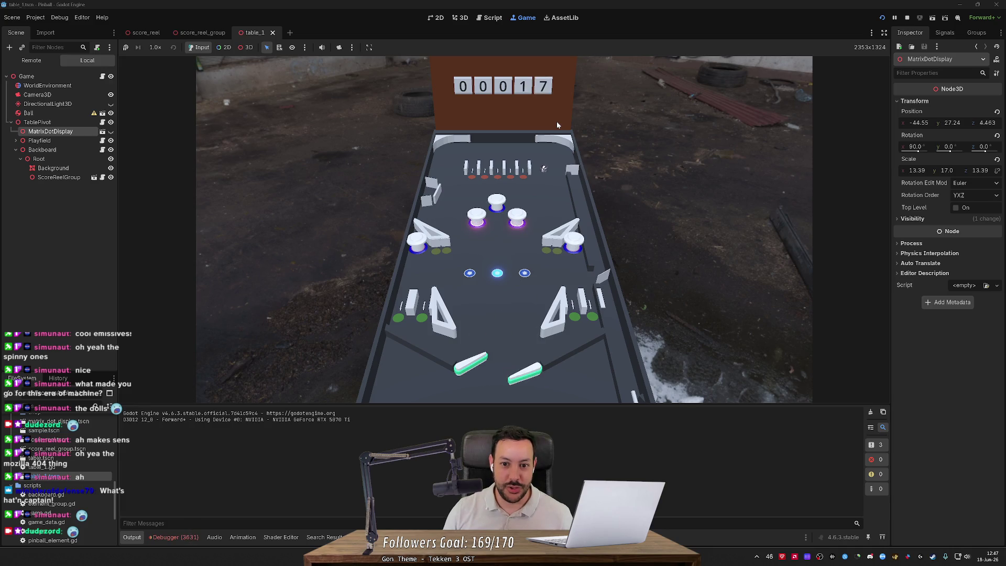
{"action": "key", "text": "Left"}
{"action": "key", "text": "Right"}
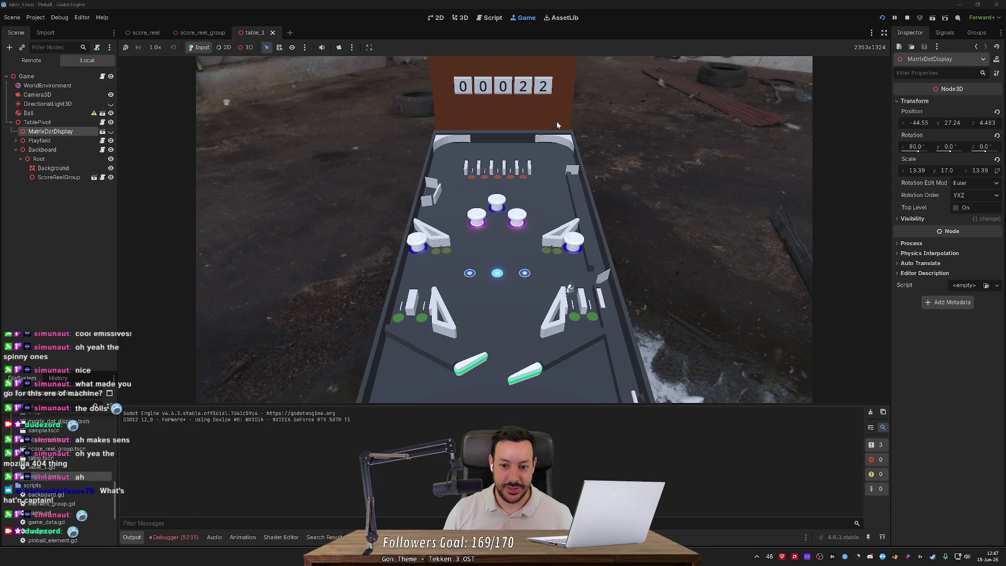
{"action": "key", "text": "Right"}
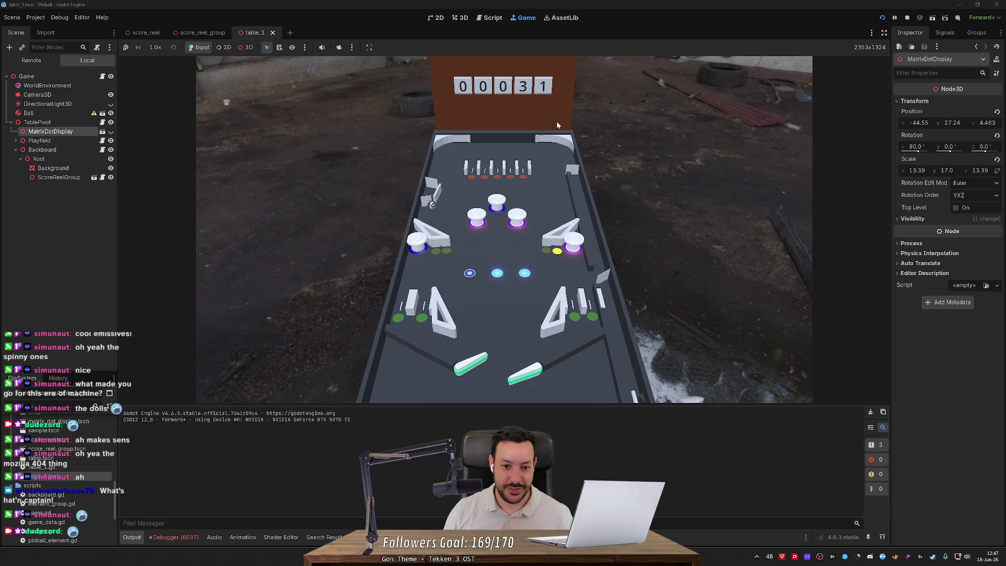
{"action": "key", "text": "Right"}
{"action": "key", "text": "Left"}
{"action": "key", "text": "Right"}
{"action": "key", "text": "space"}
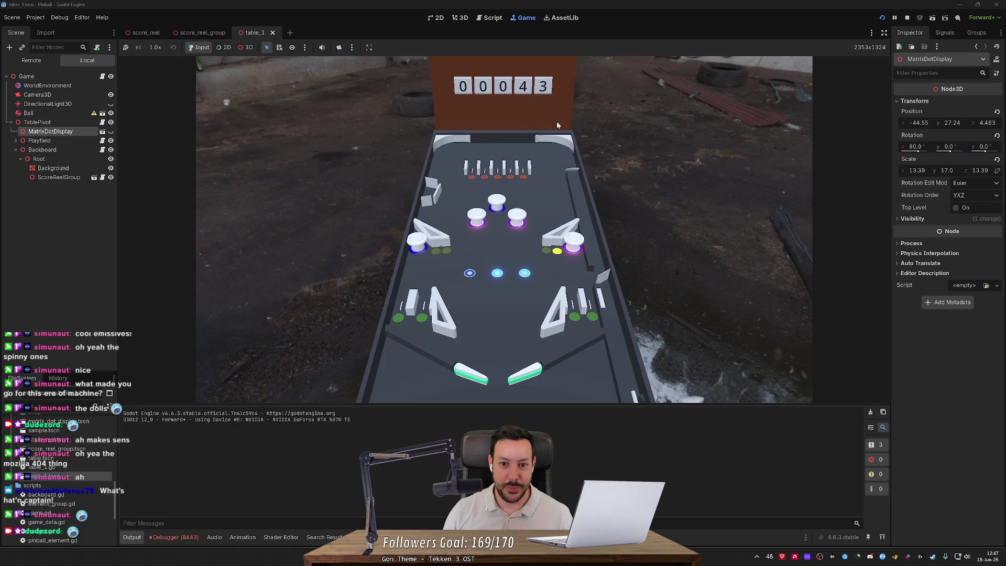
{"action": "key", "text": "Left"}
{"action": "key", "text": "Right"}
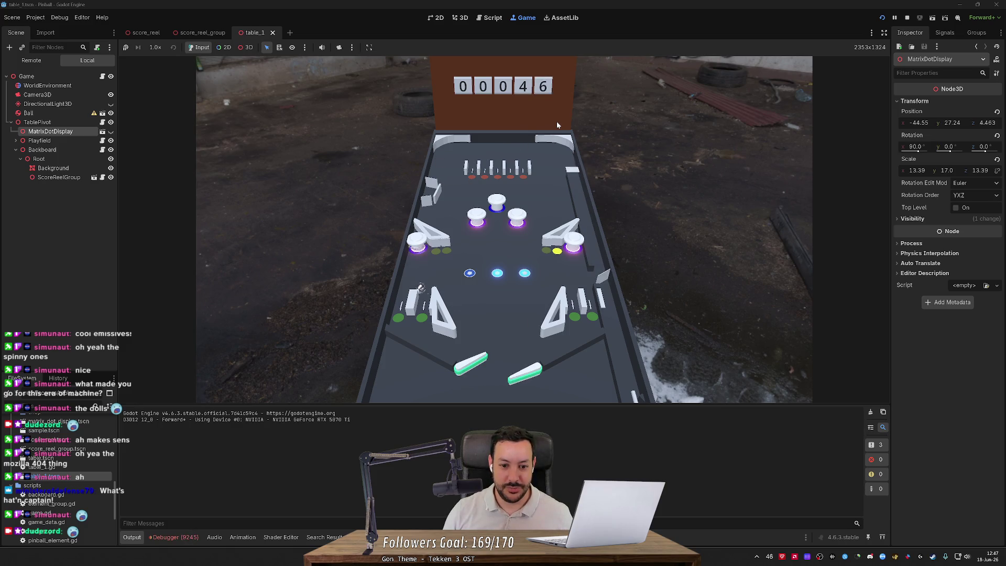
{"action": "key", "text": "Left"}
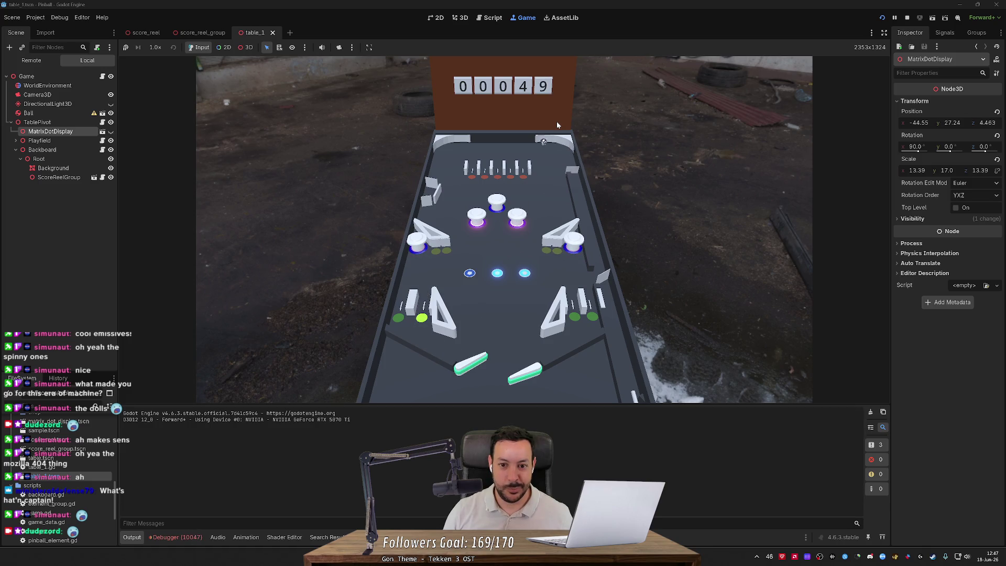
{"action": "key", "text": "Left"}
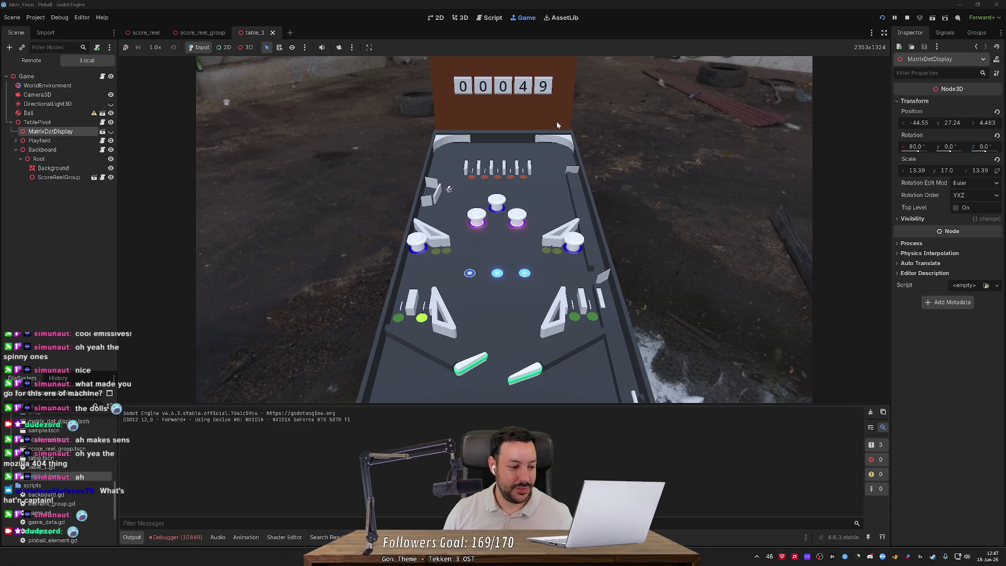
{"action": "key", "text": "Left"}
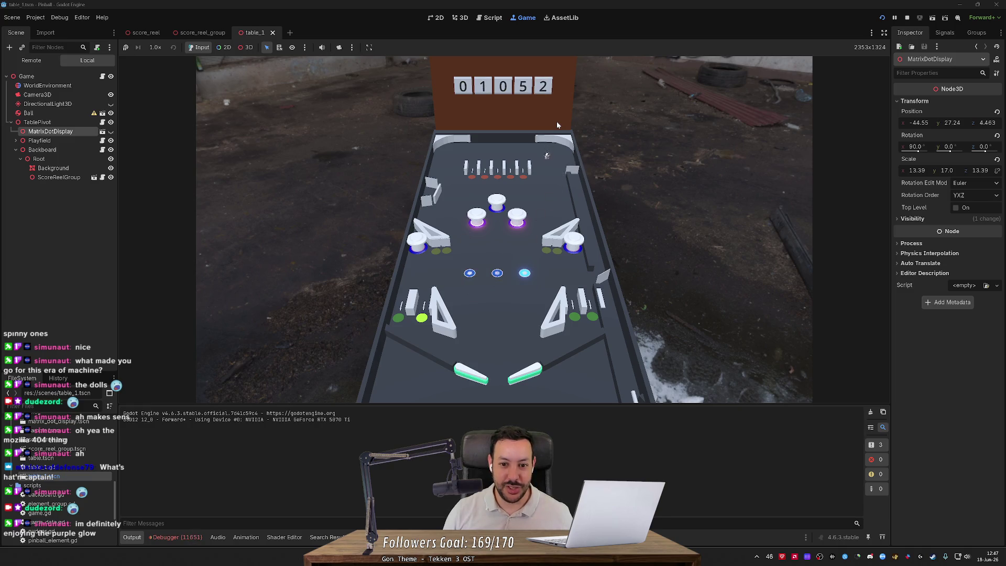
{"action": "key", "text": "Left"}
{"action": "key", "text": "Left"}
{"action": "key", "text": "Right"}
{"action": "key", "text": "Left"}
{"action": "key", "text": "Right"}
{"action": "key", "text": "Left"}
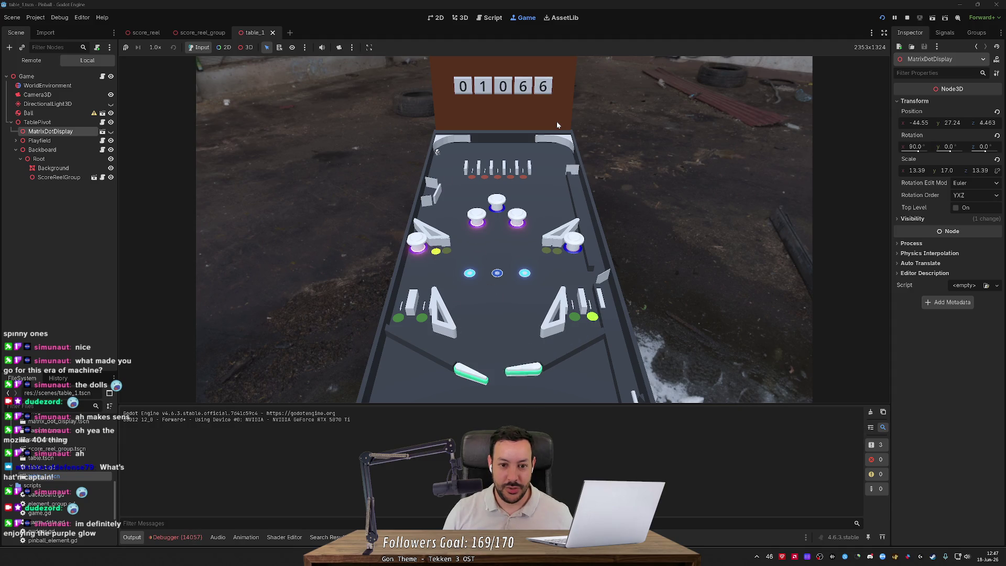
{"action": "key", "text": "Left"}
{"action": "key", "text": "Right"}
{"action": "key", "text": "Right"}
{"action": "key", "text": "Right"}
{"action": "key", "text": "Right"}
{"action": "key", "text": "Right"}
{"action": "key", "text": "Left"}
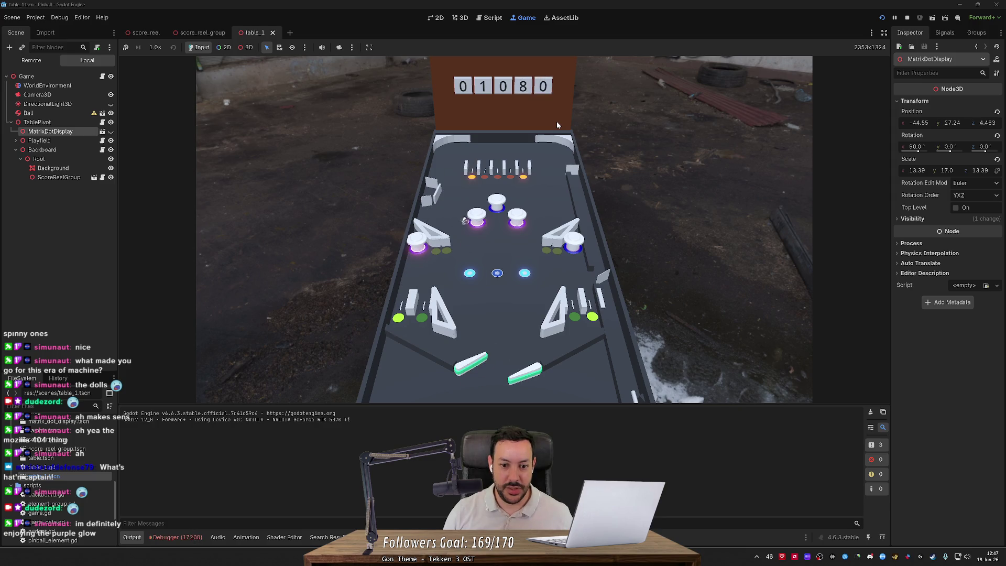
{"action": "key", "text": "Right"}
{"action": "key", "text": "Left"}
{"action": "key", "text": "Right"}
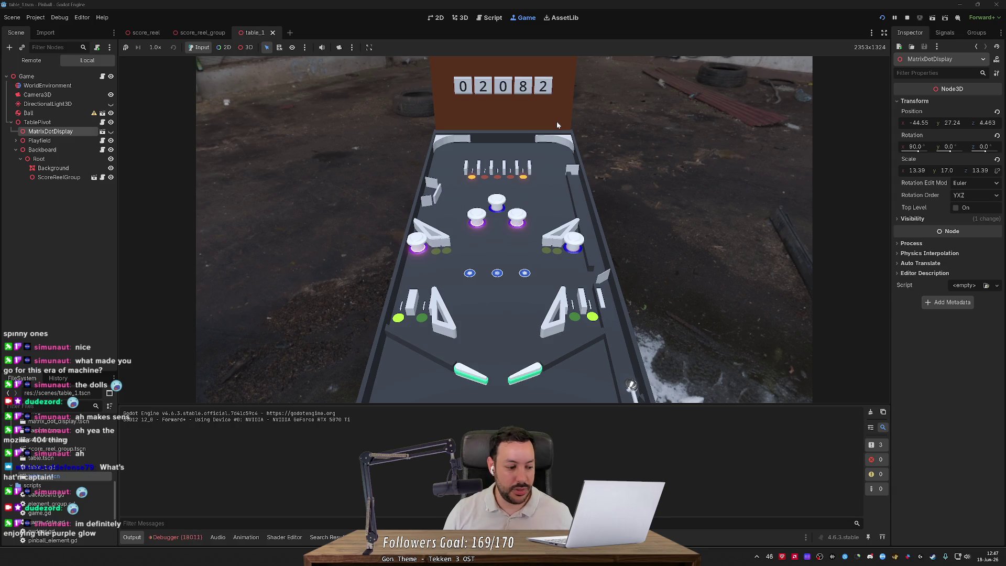
{"action": "left_click", "coordinate": [248, 48]}
Override the game camera, zoom in on the pop bumpers, and send input back to the game.
{"action": "left_click", "coordinate": [339, 47]}
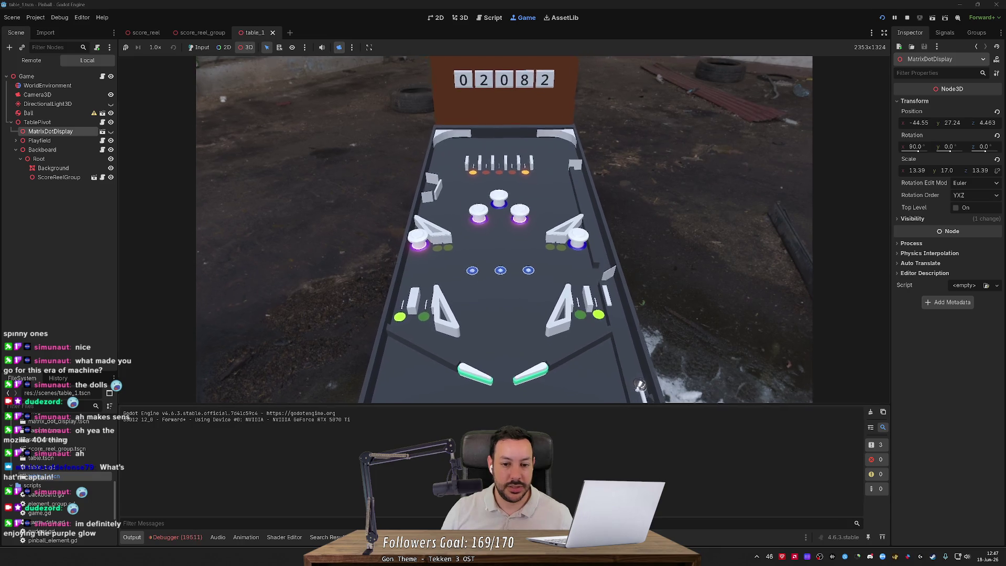
{"action": "scroll", "coordinate": [688, 397], "scroll_direction": "up", "scroll_amount": 6}
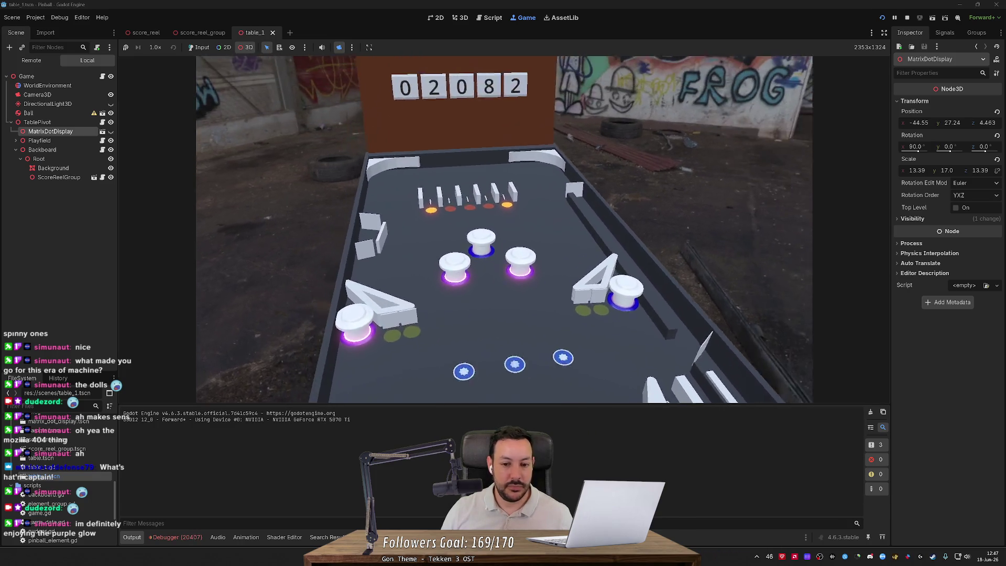
{"action": "scroll", "coordinate": [418, 148], "scroll_direction": "up", "scroll_amount": 3}
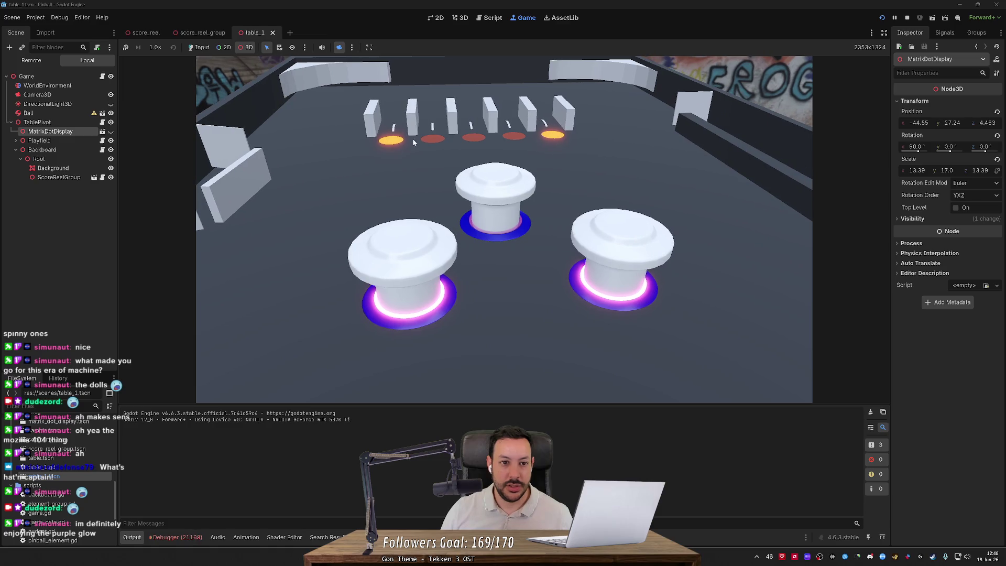
{"action": "left_click", "coordinate": [200, 47]}
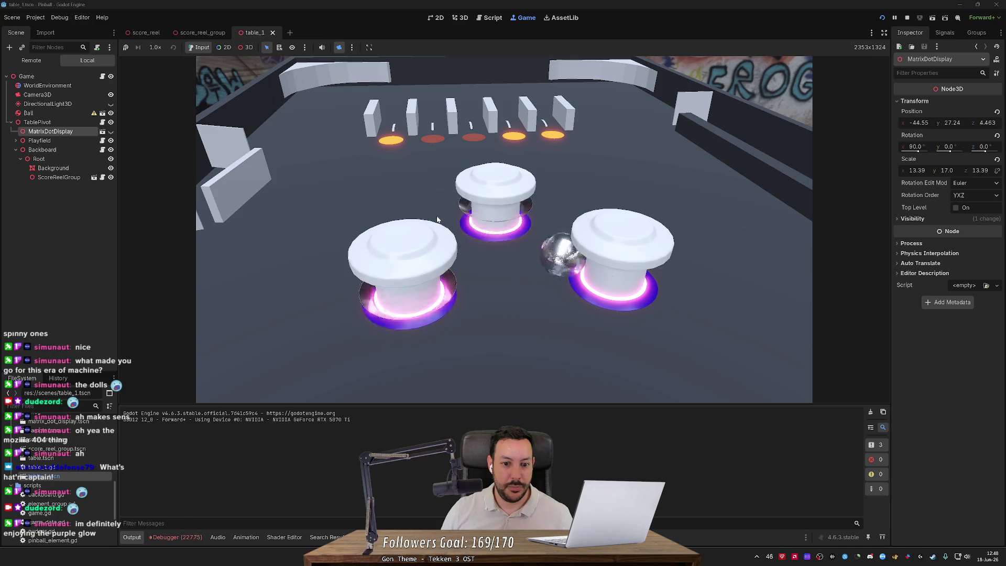
Drop nine test balls around the bumpers and top lanes, then turn camera override off.
{"action": "left_click", "coordinate": [438, 177]}
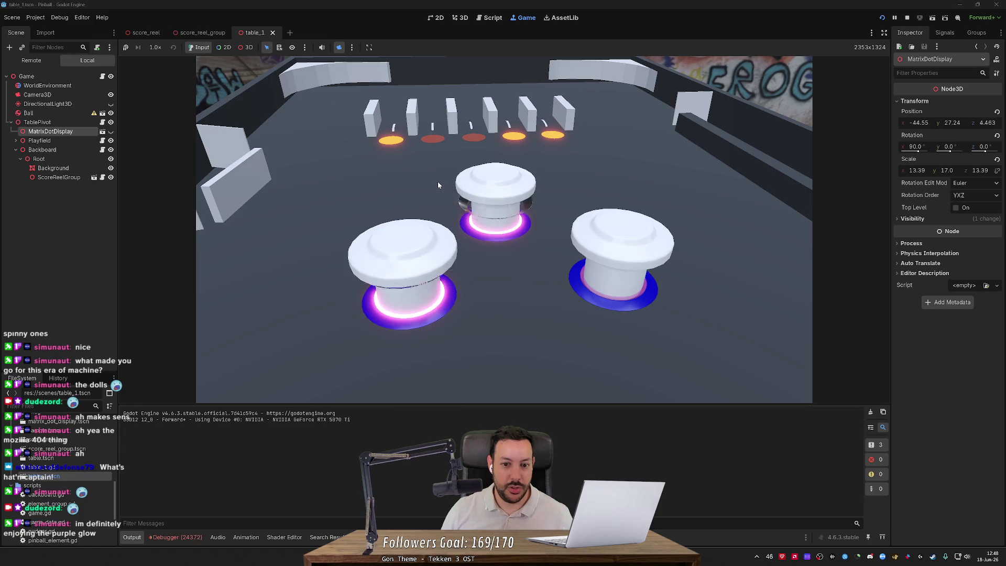
{"action": "left_click", "coordinate": [541, 229]}
{"action": "left_click", "coordinate": [558, 219]}
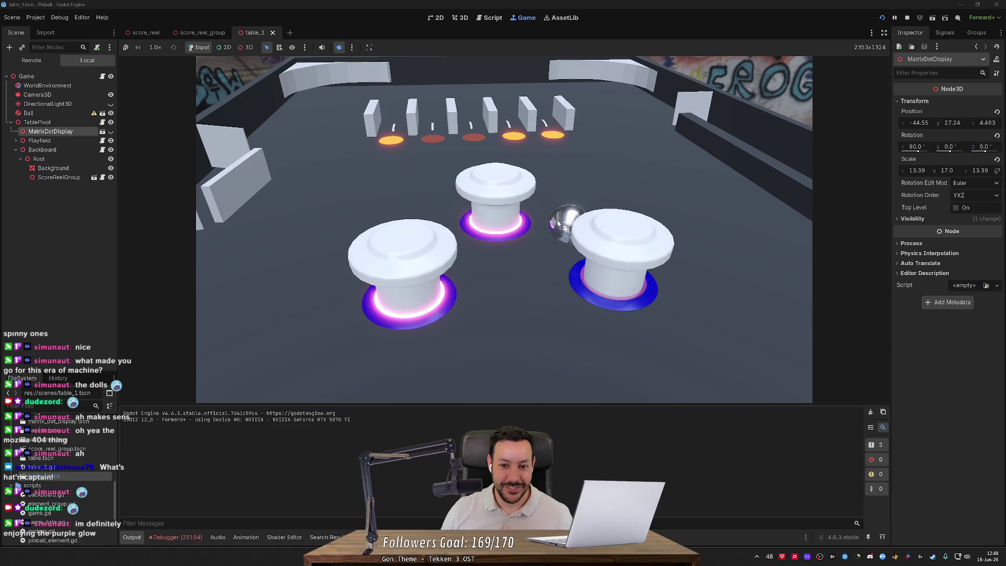
{"action": "left_click", "coordinate": [557, 219]}
{"action": "left_click", "coordinate": [557, 223]}
{"action": "left_click", "coordinate": [463, 93]}
{"action": "left_click", "coordinate": [438, 98]}
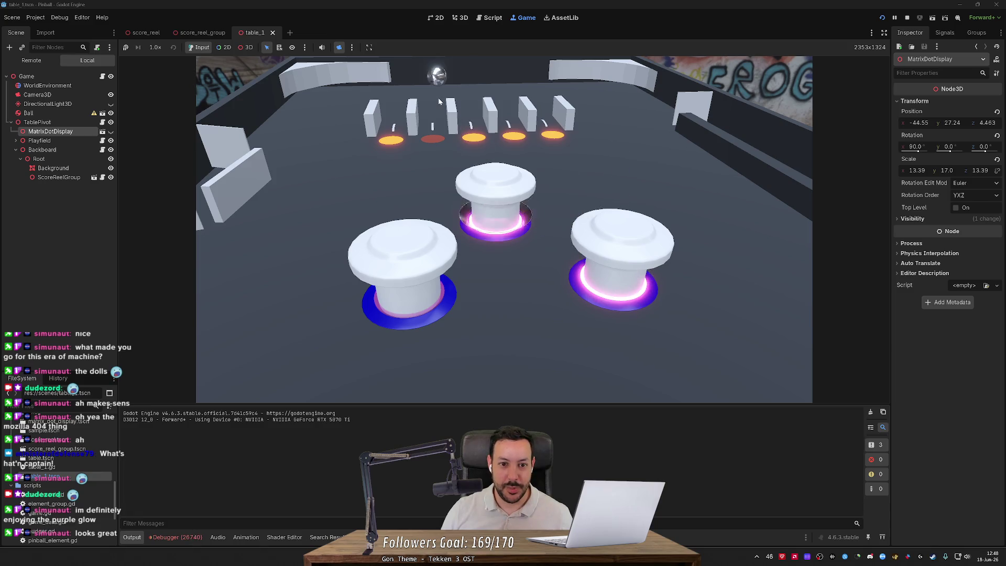
{"action": "left_click", "coordinate": [439, 157]}
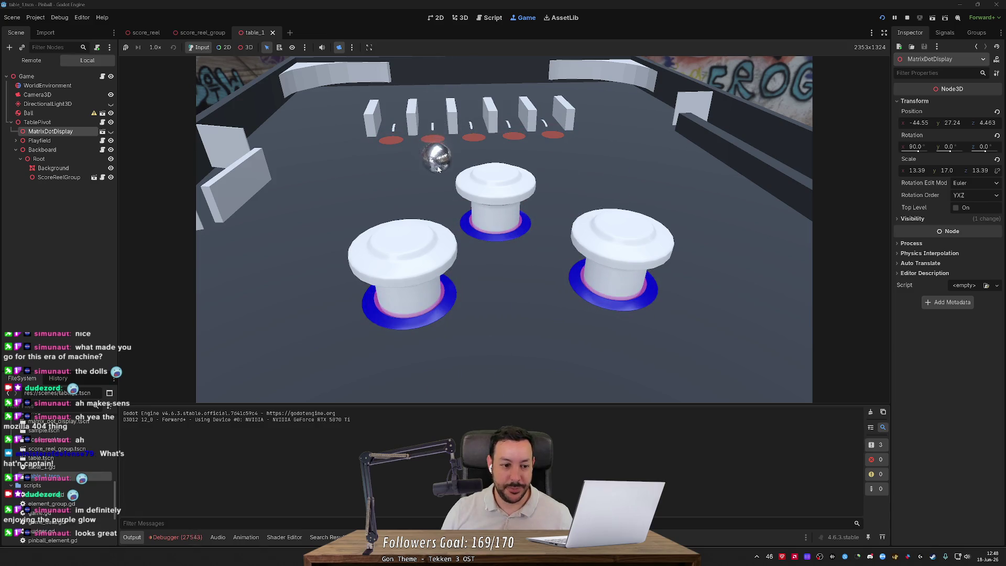
{"action": "left_click", "coordinate": [519, 167]}
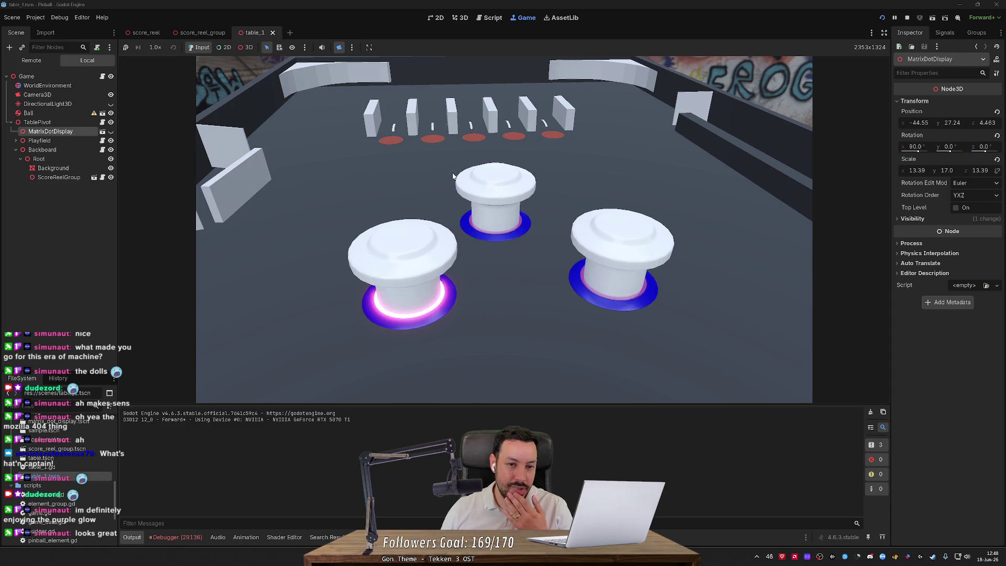
{"action": "left_click", "coordinate": [340, 48]}
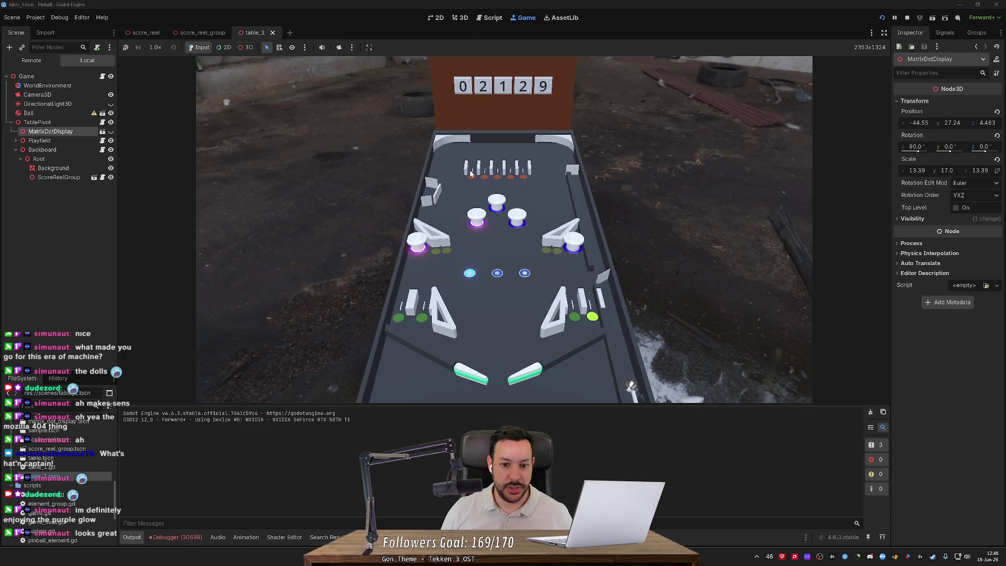
Show MatrixDotDisplay, hide the Backboard, and open the upgrade shop on the display.
{"action": "left_click", "coordinate": [111, 131]}
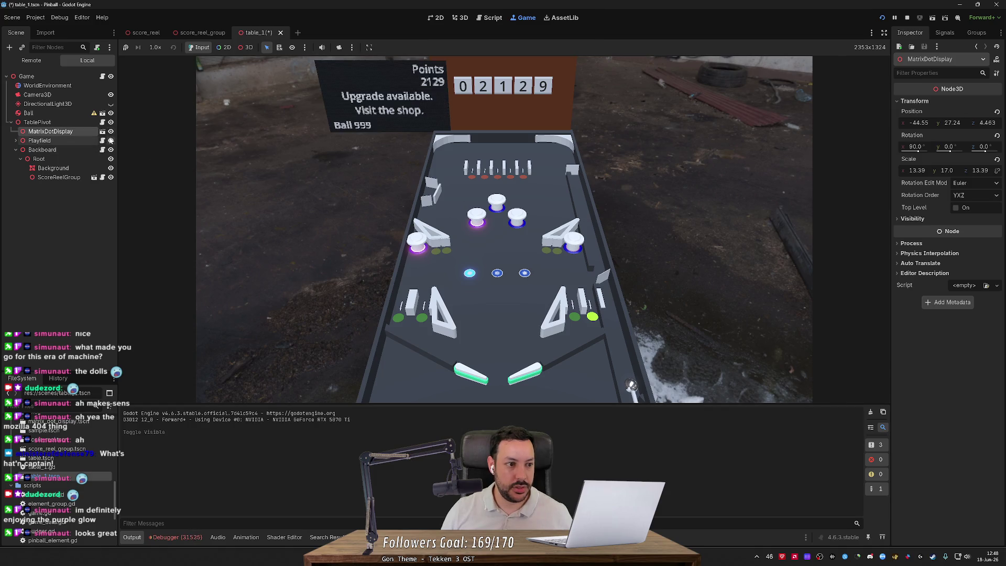
{"action": "left_click", "coordinate": [110, 150]}
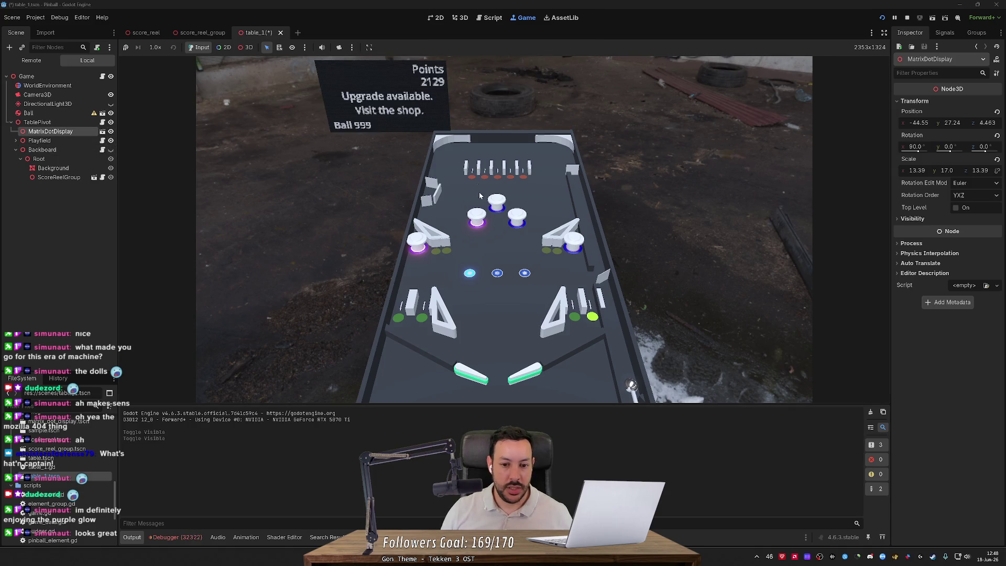
{"action": "left_click", "coordinate": [426, 191]}
Cycle the shop upgrades back to flipper_left and return to the 3D editor.
{"action": "key", "text": "Left"}
{"action": "key", "text": "Right"}
{"action": "key", "text": "Left"}
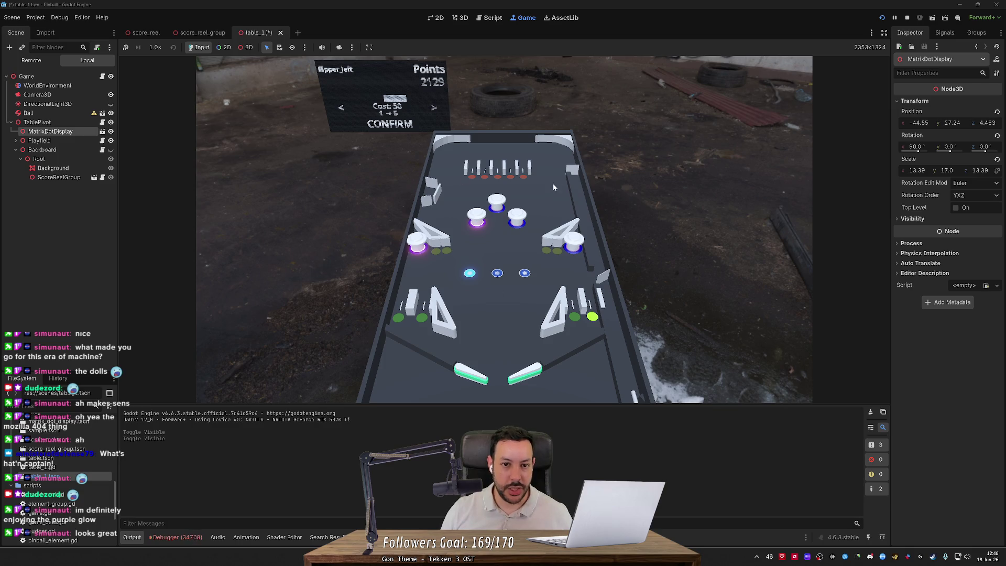
{"action": "left_click", "coordinate": [461, 18]}
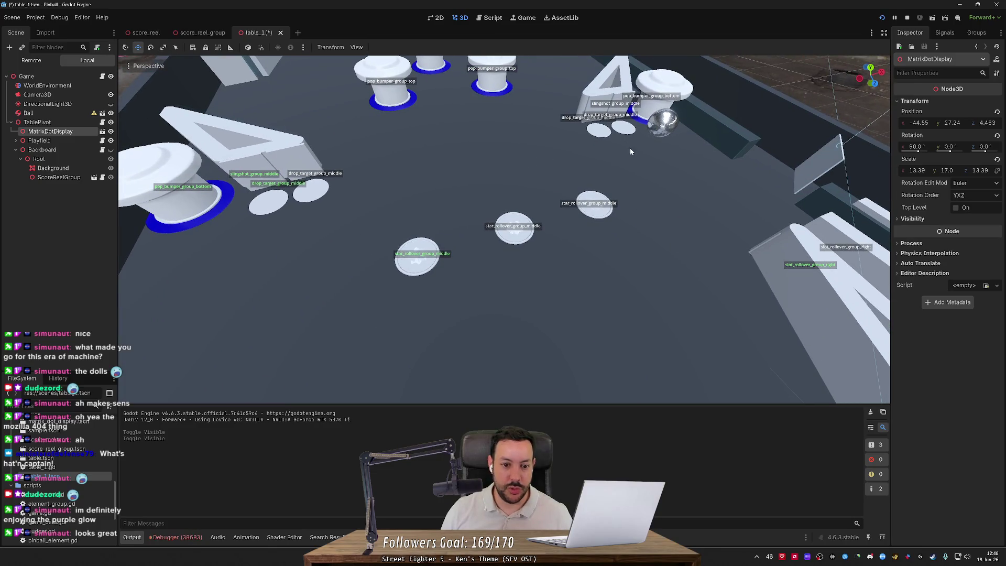
Back in the running game, cycle the shop to star_rollover_group_middle (cost 50, level 1→5).
{"action": "scroll", "coordinate": [506, 251], "scroll_direction": "down", "scroll_amount": 10}
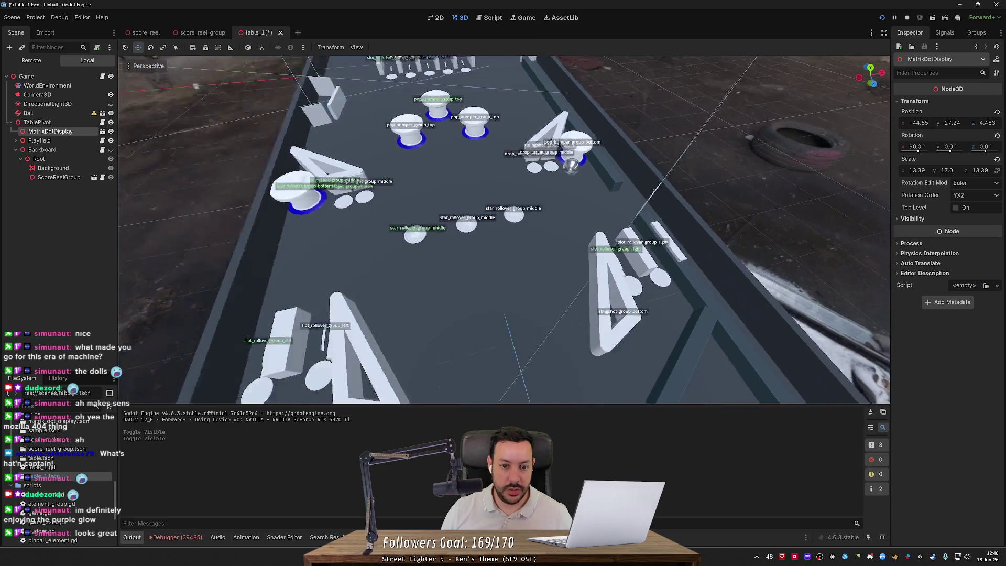
{"action": "left_click", "coordinate": [488, 18]}
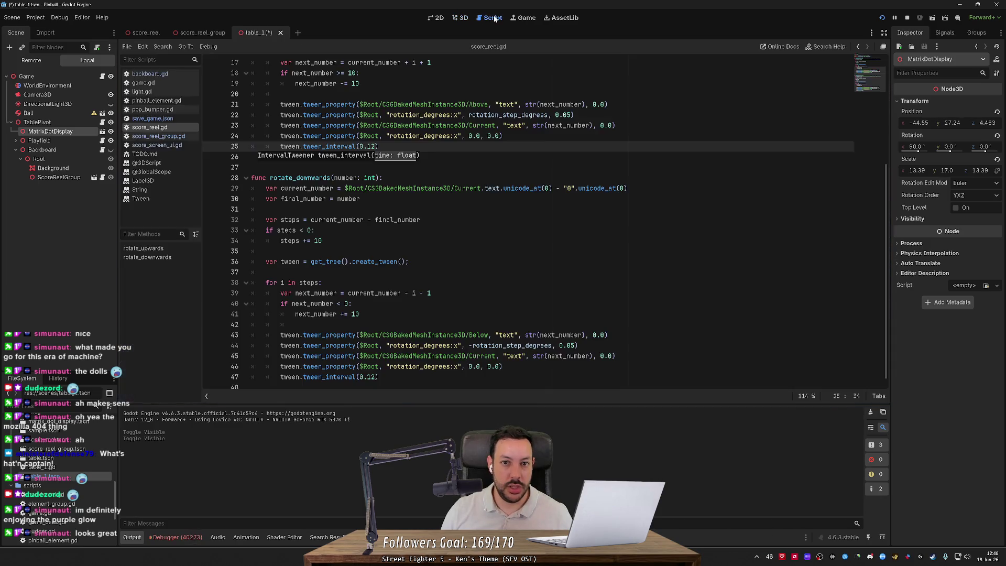
{"action": "left_click", "coordinate": [521, 17]}
{"action": "key", "text": "Left"}
{"action": "key", "text": "Right"}
{"action": "key", "text": "Left"}
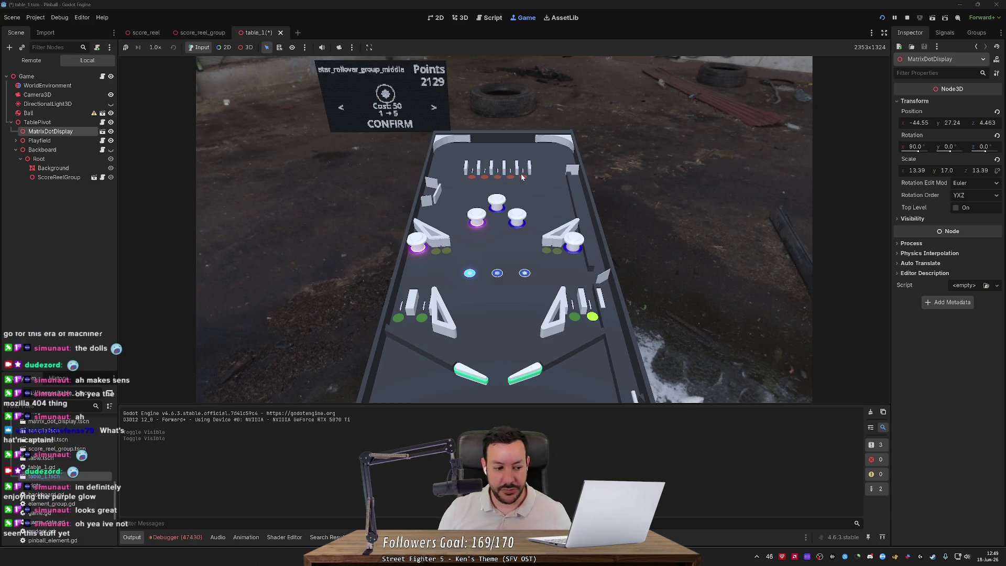
Fly the 3D viewport past the flippers and across the table to a pop bumper.
{"action": "left_click", "coordinate": [461, 22]}
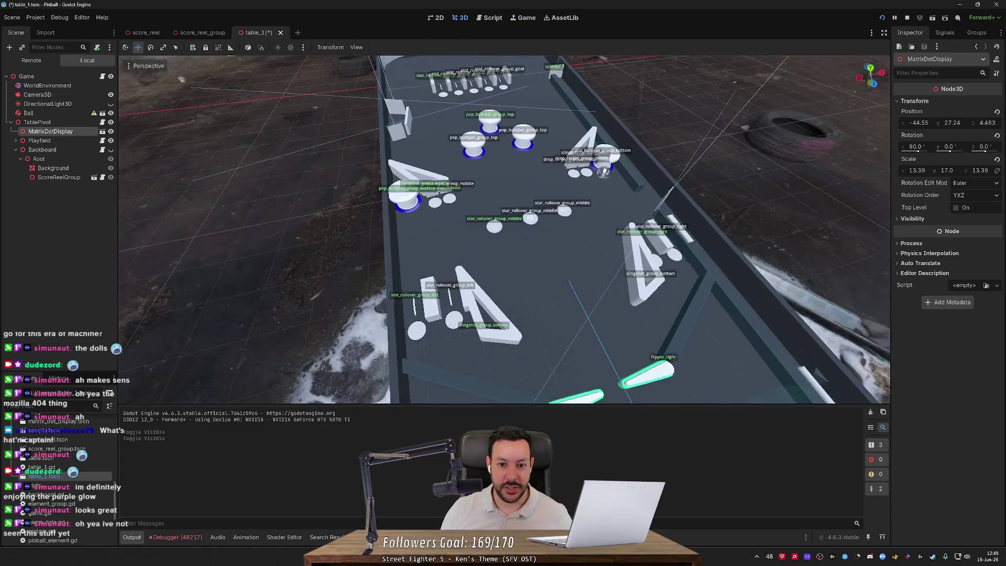
{"action": "key", "text": "s"}
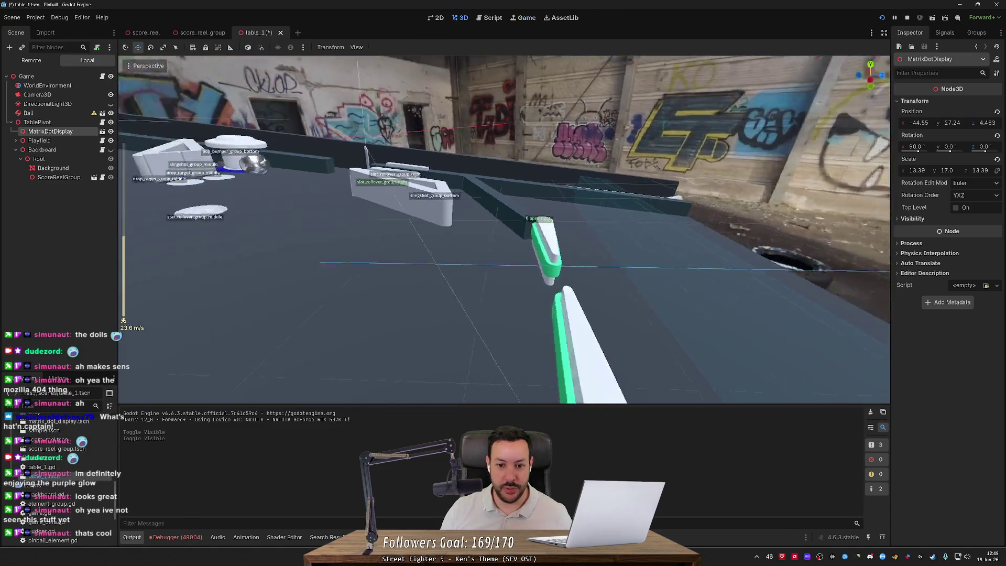
{"action": "key", "text": "w"}
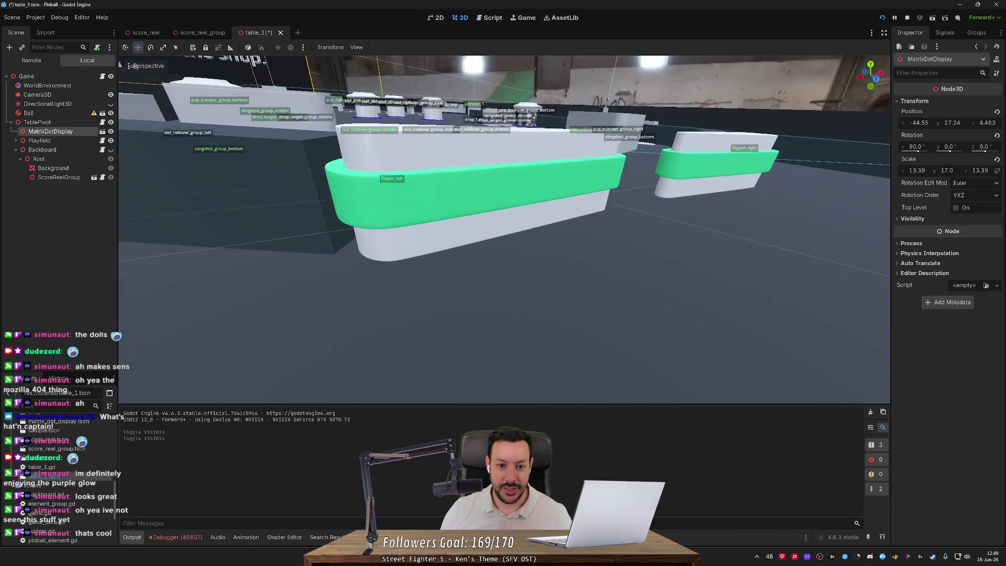
{"action": "key", "text": "w"}
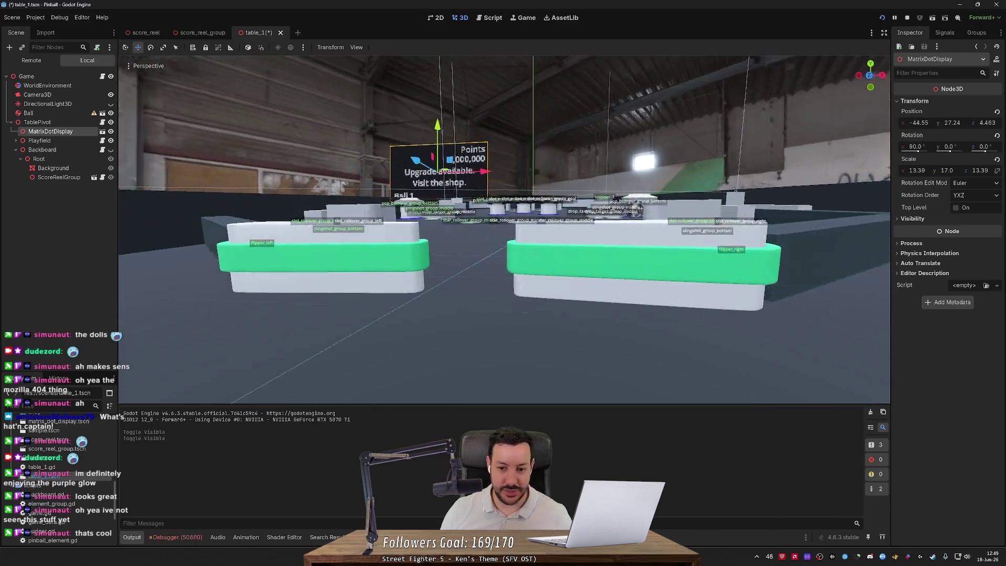
{"action": "key", "text": "s"}
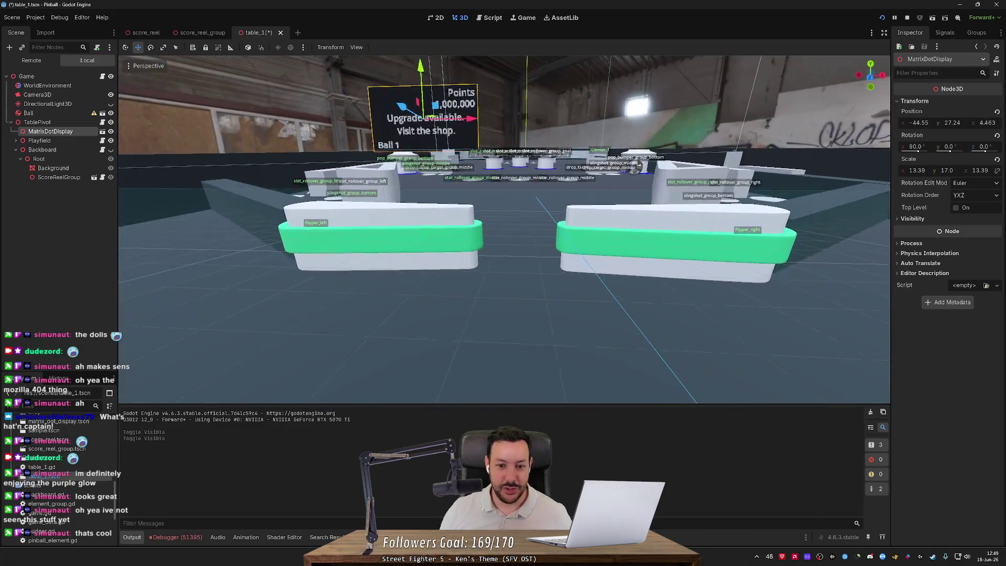
{"action": "key", "text": "s"}
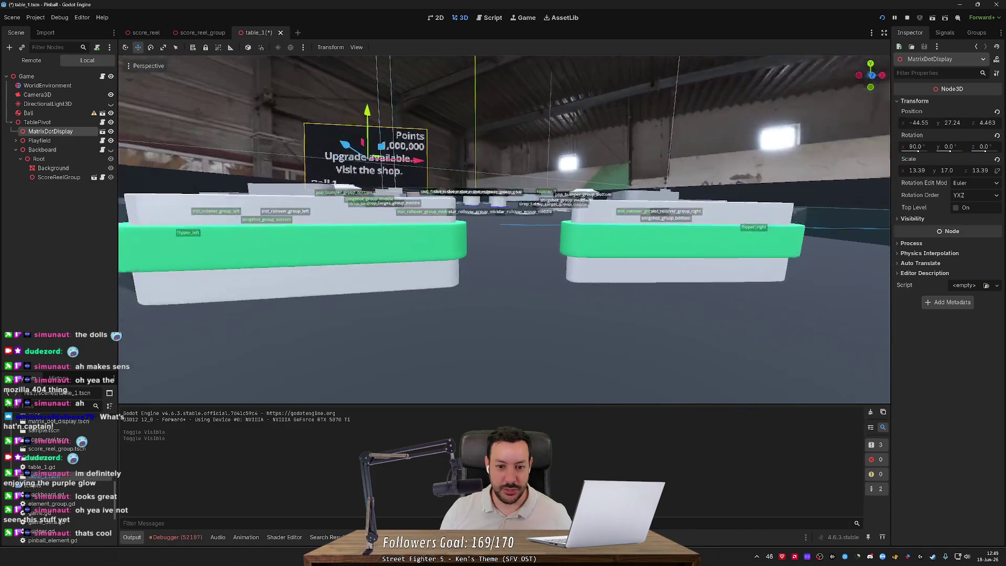
{"action": "key", "text": "w"}
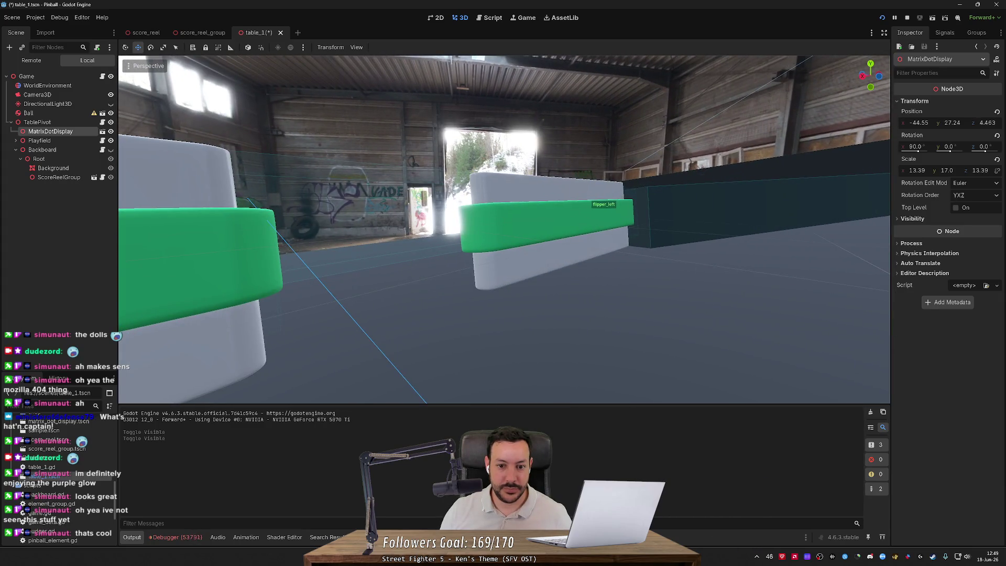
{"action": "key", "text": "s"}
{"action": "key", "text": "w"}
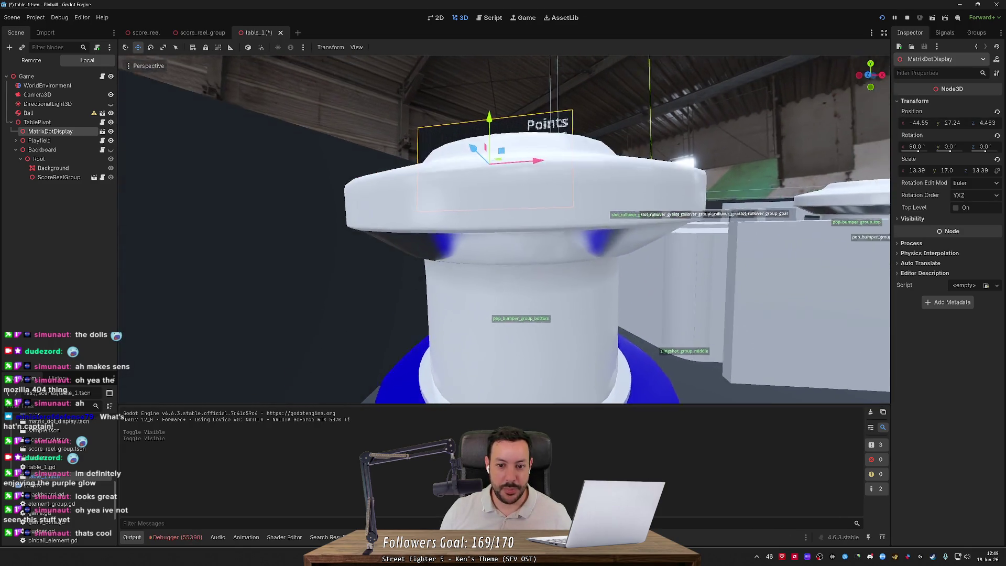
{"action": "key", "text": "w"}
{"action": "key", "text": "w"}
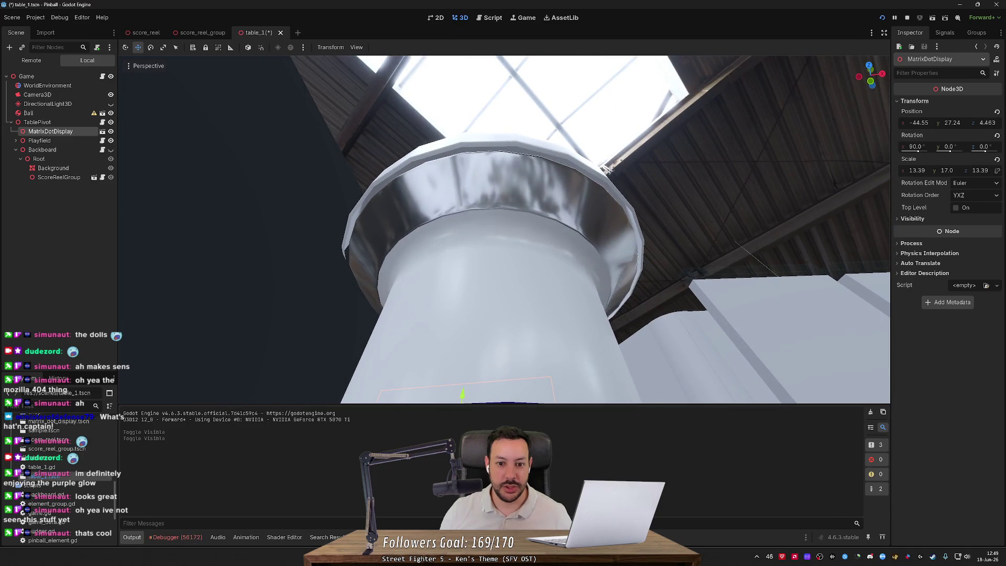
{"action": "key", "text": "s"}
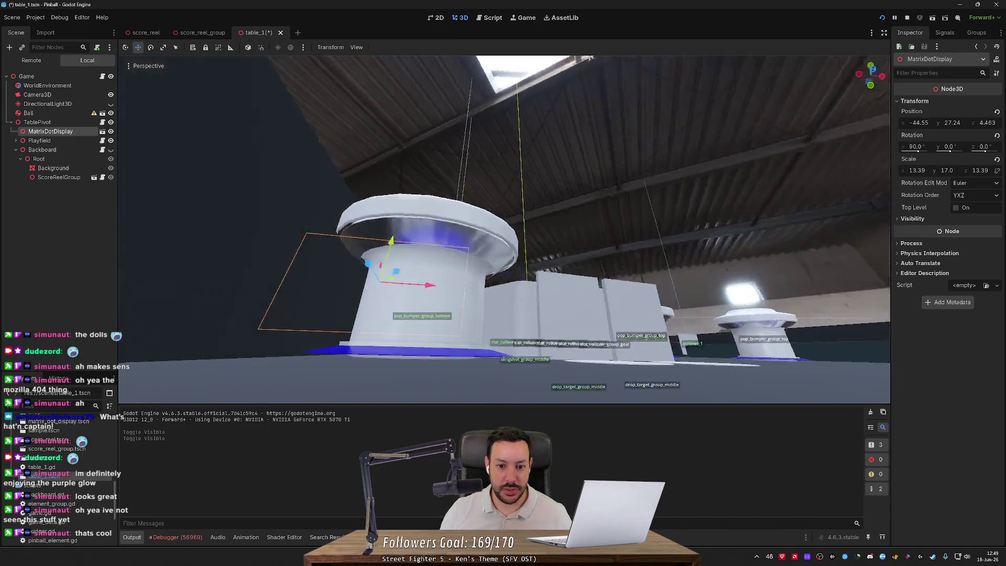
{"action": "key", "text": "w"}
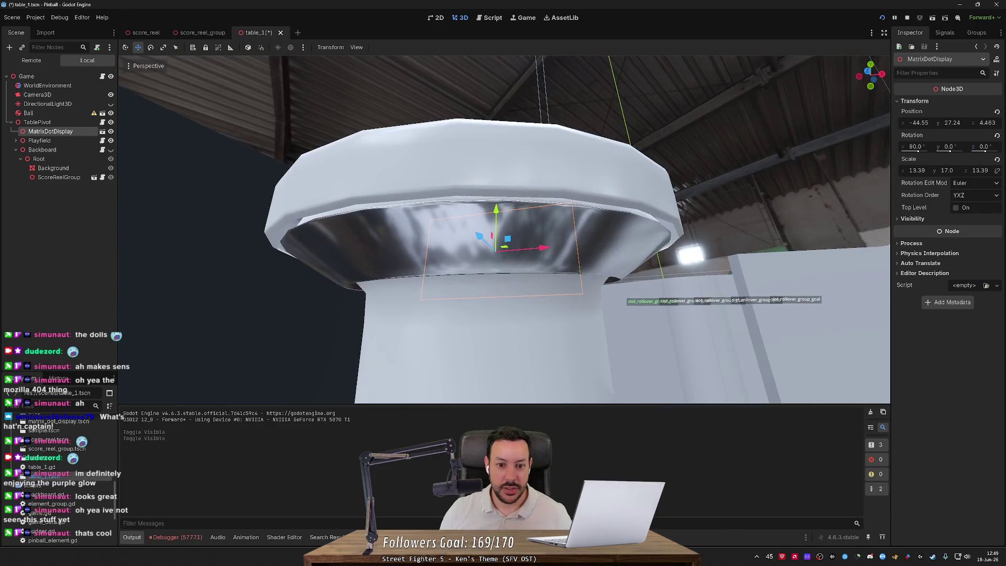
Select the pop bumper, pull back to a table overview, and return to the running game.
{"action": "left_click", "coordinate": [407, 255]}
{"action": "key", "text": "s"}
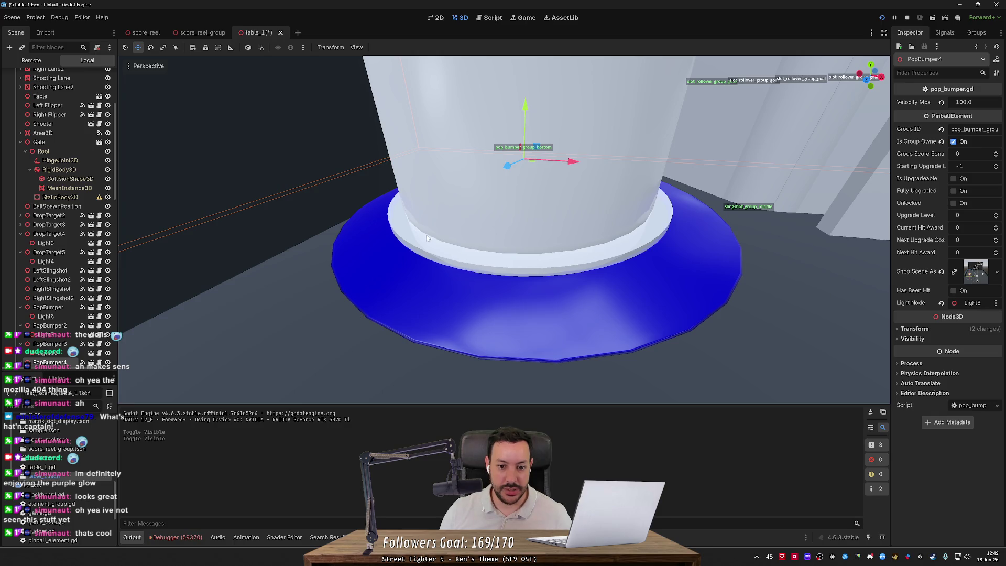
{"action": "key", "text": "s"}
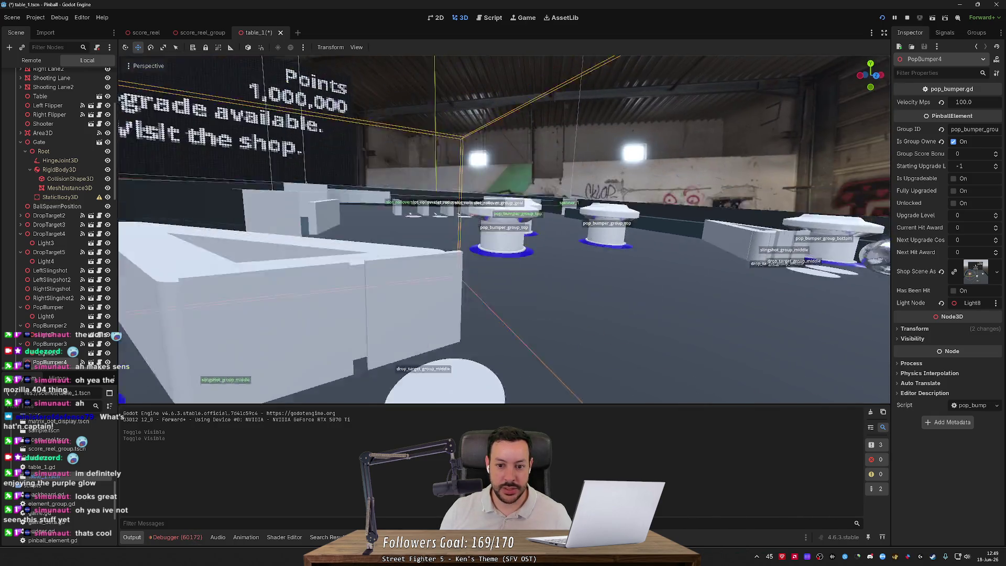
{"action": "key", "text": "w"}
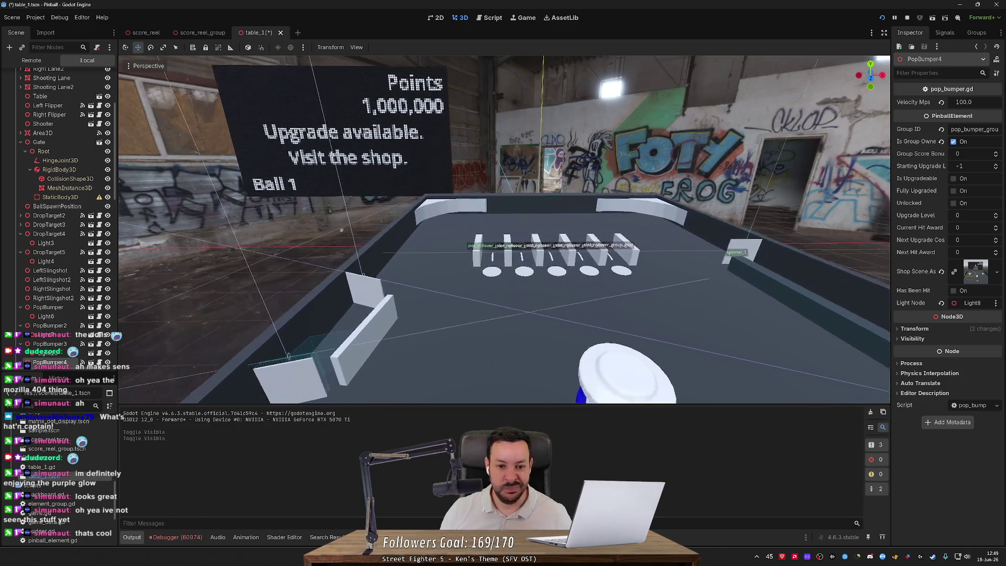
{"action": "key", "text": "s"}
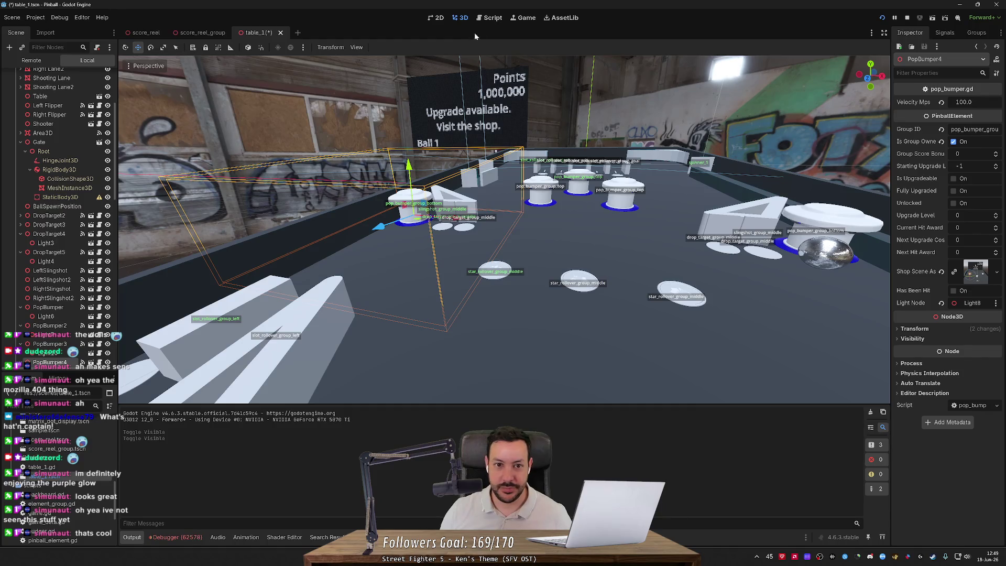
{"action": "left_click", "coordinate": [514, 18]}
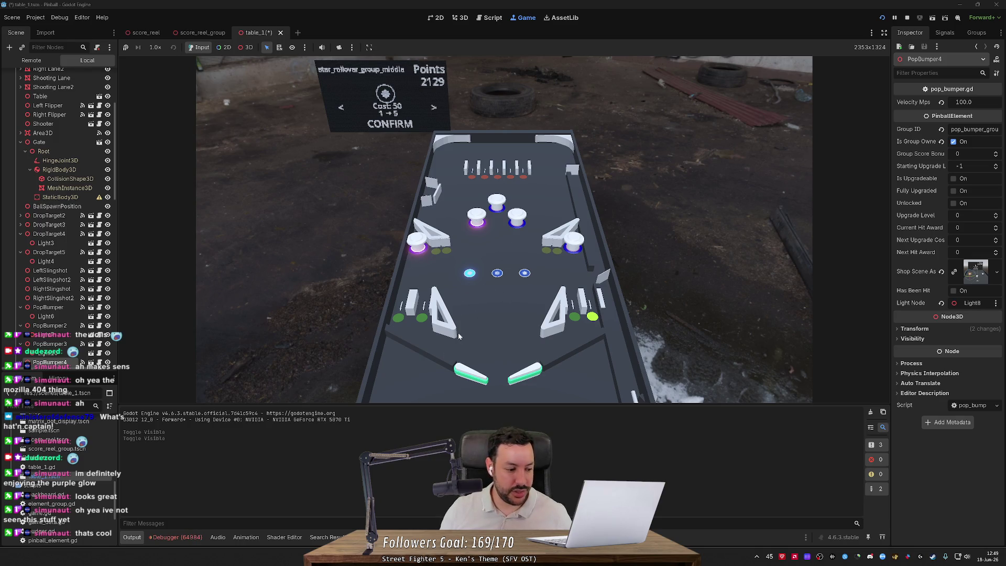
Toggle DirectionalLight3D on and back off, then show the Backboard so its reels read 02135.
{"action": "key", "text": "Left"}
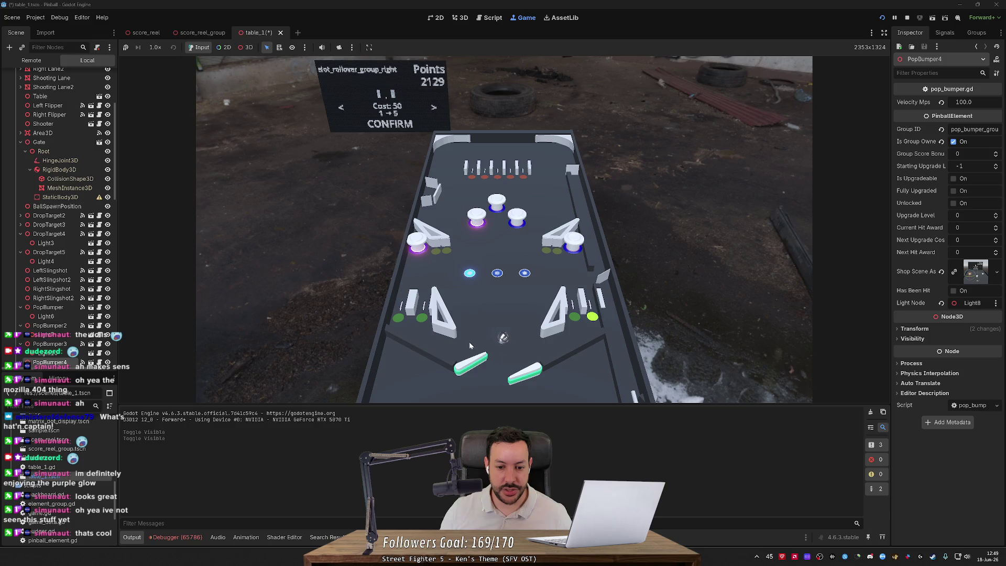
{"action": "scroll", "coordinate": [107, 121], "scroll_direction": "up", "scroll_amount": 5}
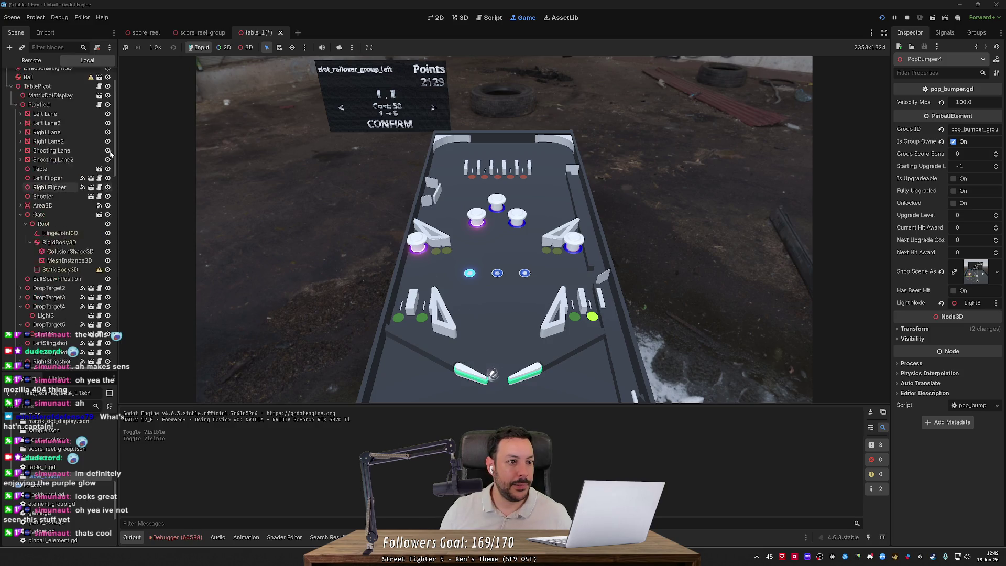
{"action": "left_click", "coordinate": [108, 104]}
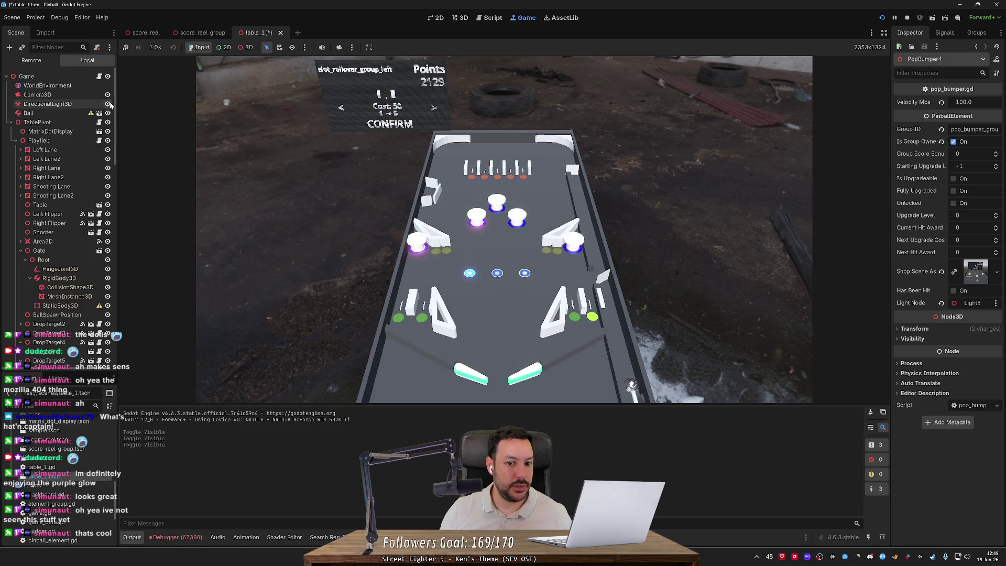
{"action": "left_click", "coordinate": [108, 104]}
{"action": "scroll", "coordinate": [114, 172], "scroll_direction": "down", "scroll_amount": 10}
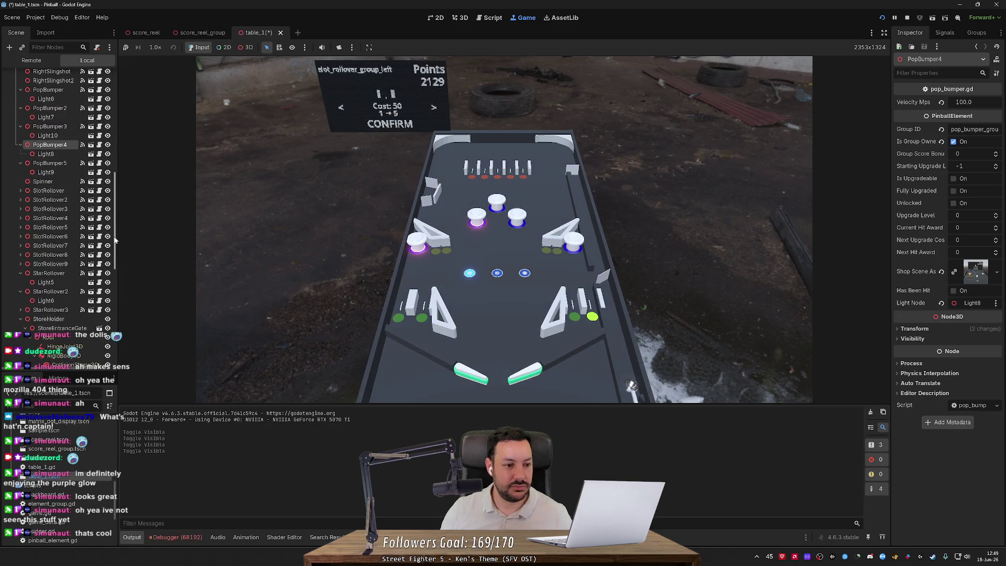
{"action": "scroll", "coordinate": [115, 240], "scroll_direction": "down", "scroll_amount": 10}
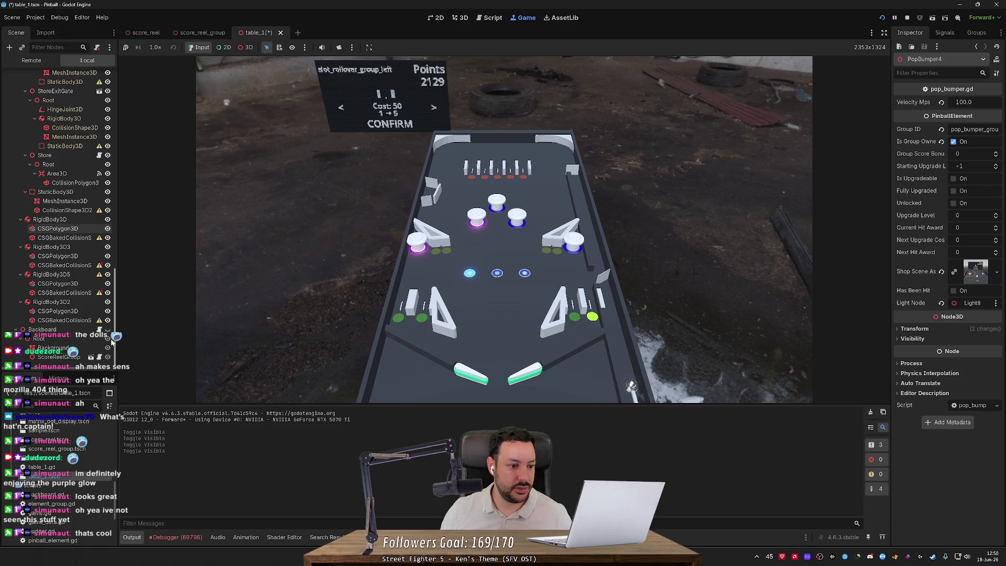
{"action": "left_click", "coordinate": [108, 329]}
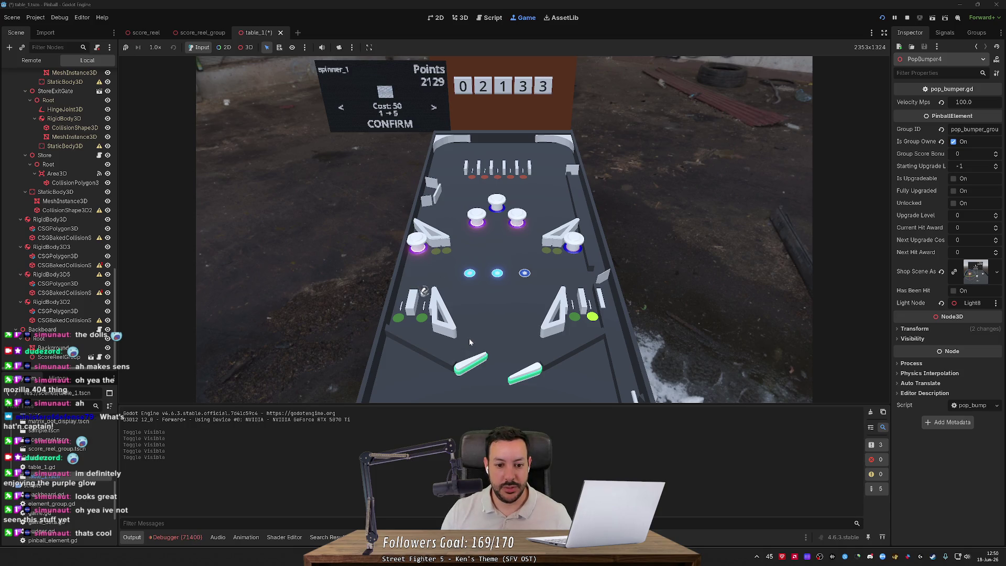
{"action": "key", "text": "Left"}
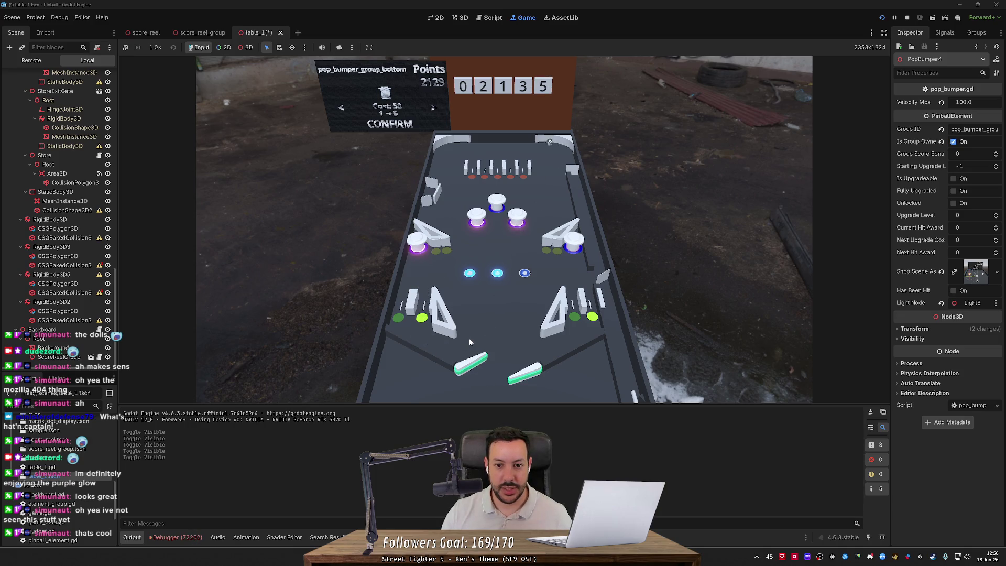
Keep flipping until 7178 points and 'Upgrade available. Visit the shop.' appear, beside the reference photo.
{"action": "key", "text": "Left"}
{"action": "key", "text": "Right"}
{"action": "key", "text": "Right"}
{"action": "key", "text": "Left"}
{"action": "key", "text": "Right"}
{"action": "key", "text": "Left"}
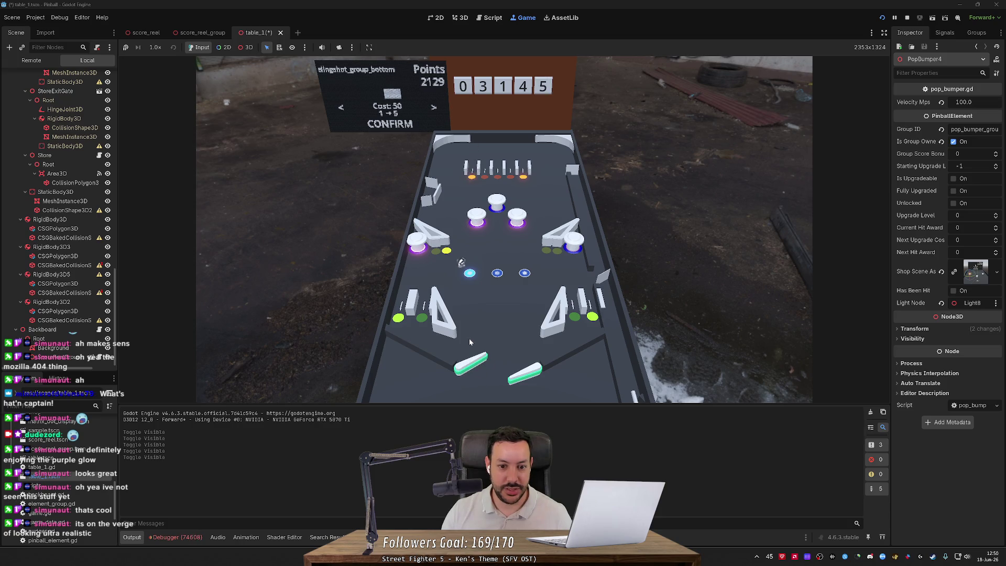
{"action": "key", "text": "Right"}
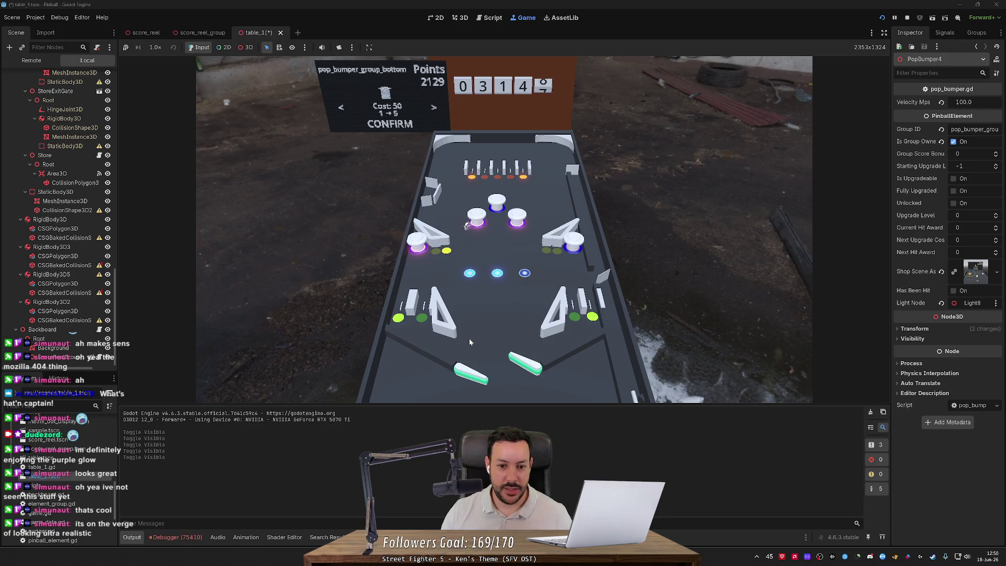
{"action": "key", "text": "Left"}
{"action": "key", "text": "Right"}
{"action": "key", "text": "Left"}
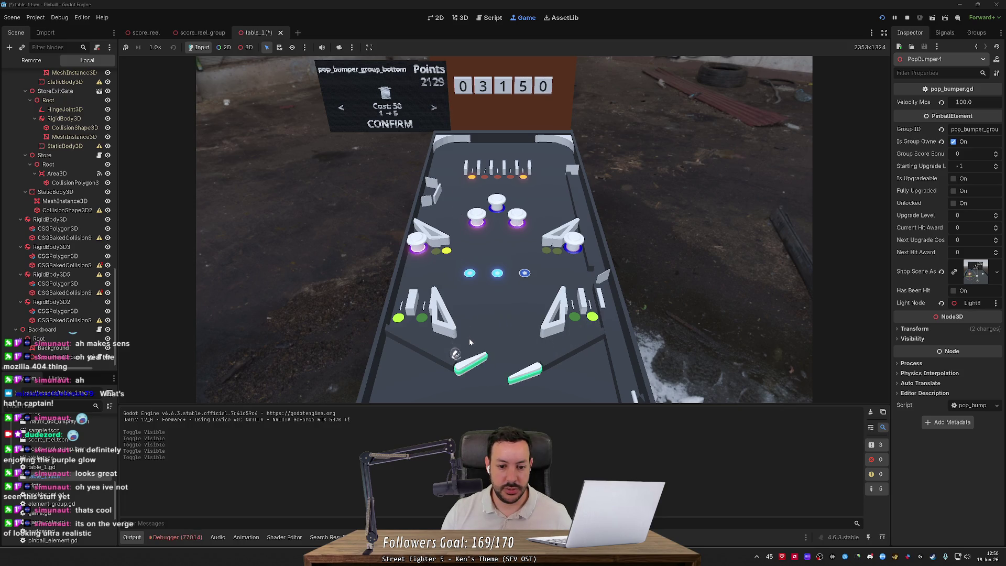
{"action": "key", "text": "Left"}
{"action": "key", "text": "Right"}
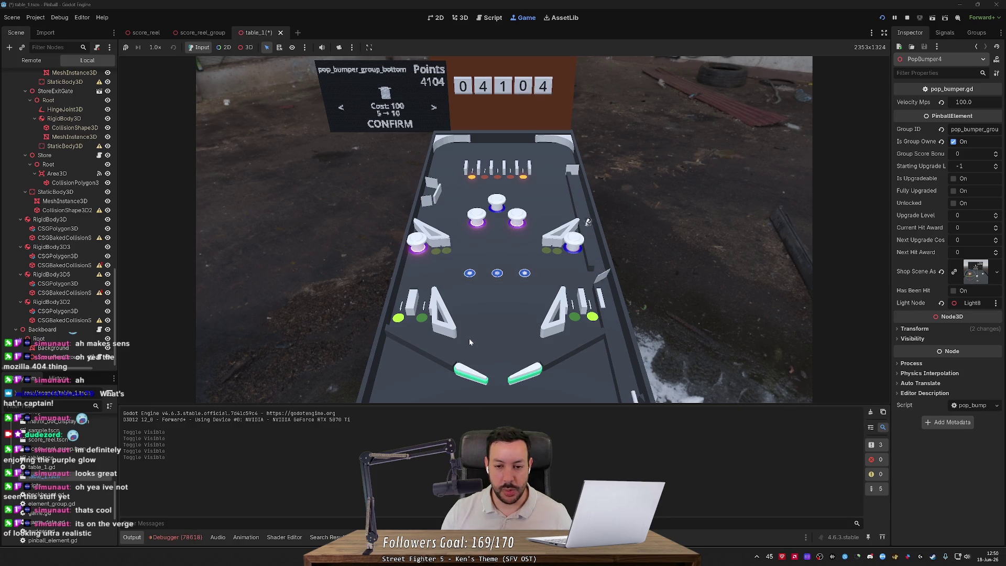
{"action": "key", "text": "Left"}
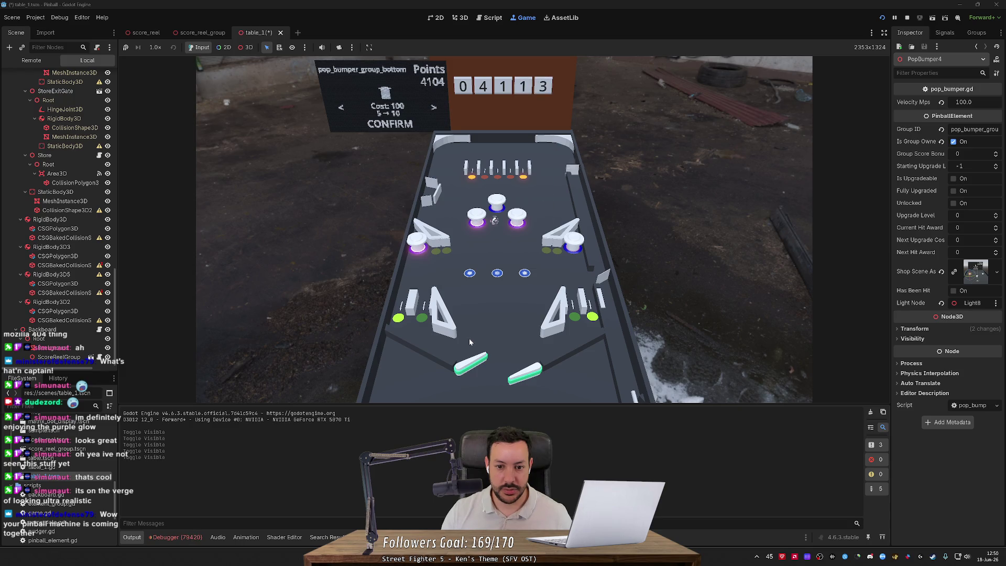
{"action": "key", "text": "Right"}
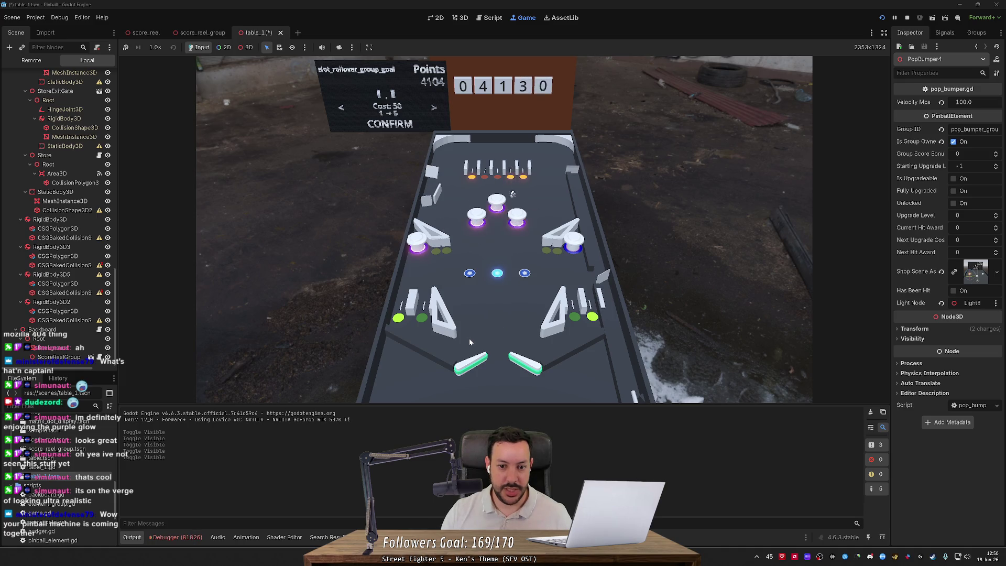
{"action": "key", "text": "Left"}
{"action": "key", "text": "Right"}
{"action": "key", "text": "Right"}
{"action": "key", "text": "Right"}
{"action": "key", "text": "Right"}
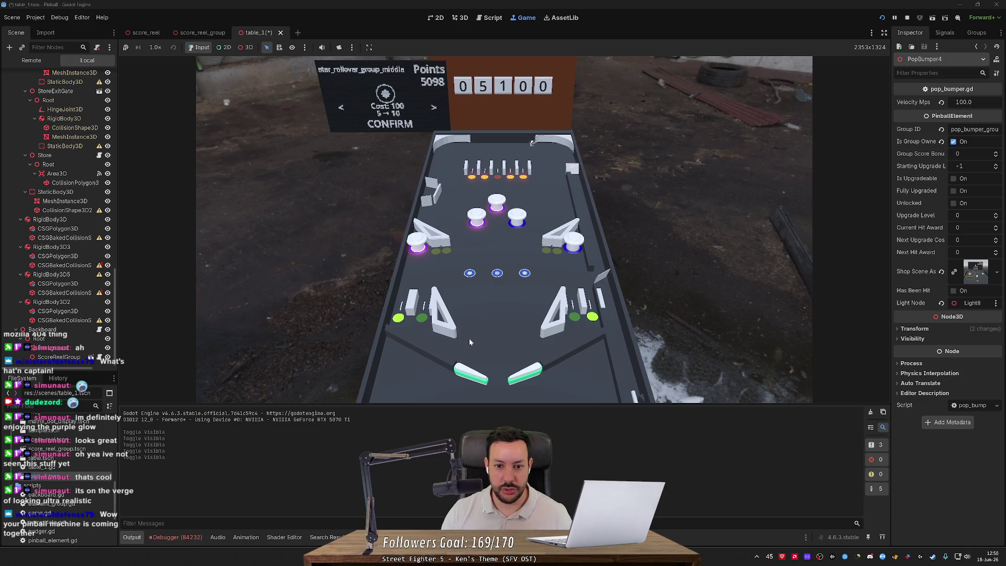
{"action": "key", "text": "Left"}
{"action": "key", "text": "Right"}
{"action": "key", "text": "Left"}
{"action": "key", "text": "Left"}
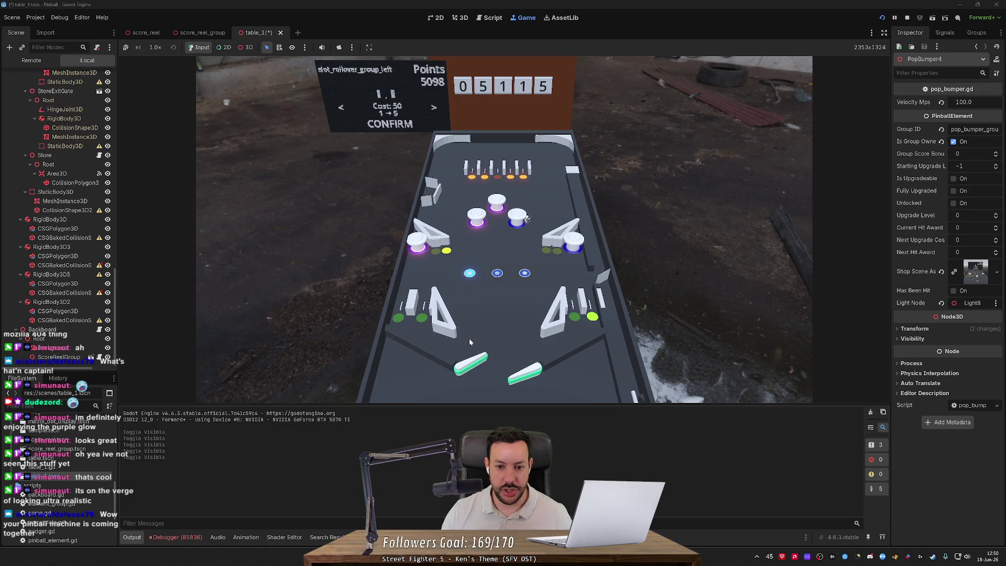
{"action": "key", "text": "Left"}
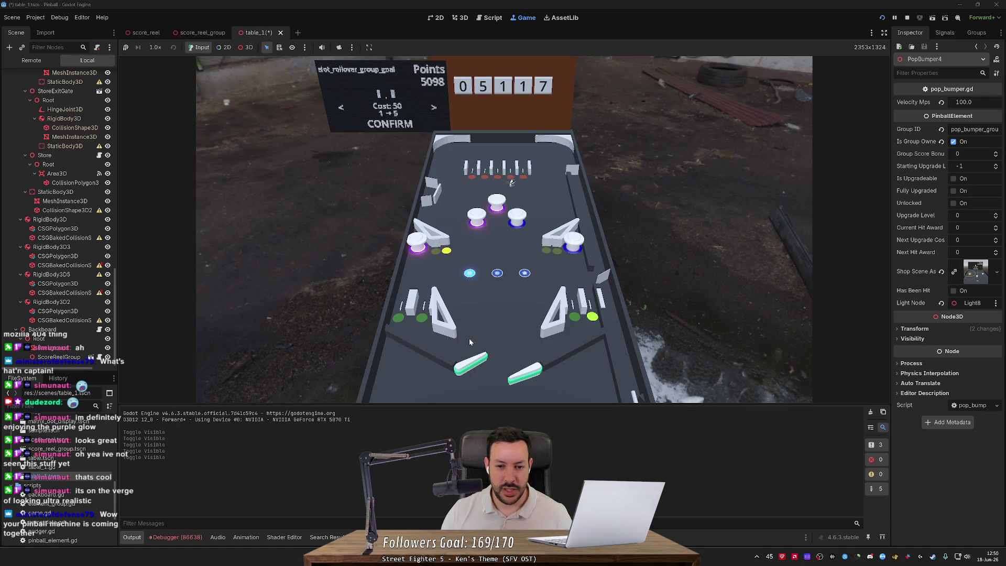
{"action": "key", "text": "Right"}
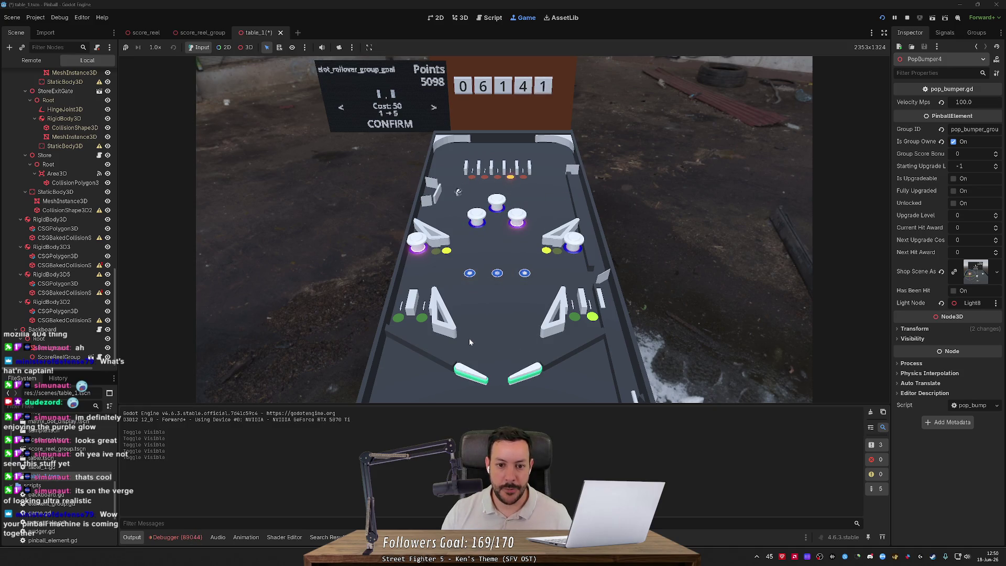
{"action": "key", "text": "Left"}
{"action": "key", "text": "Right"}
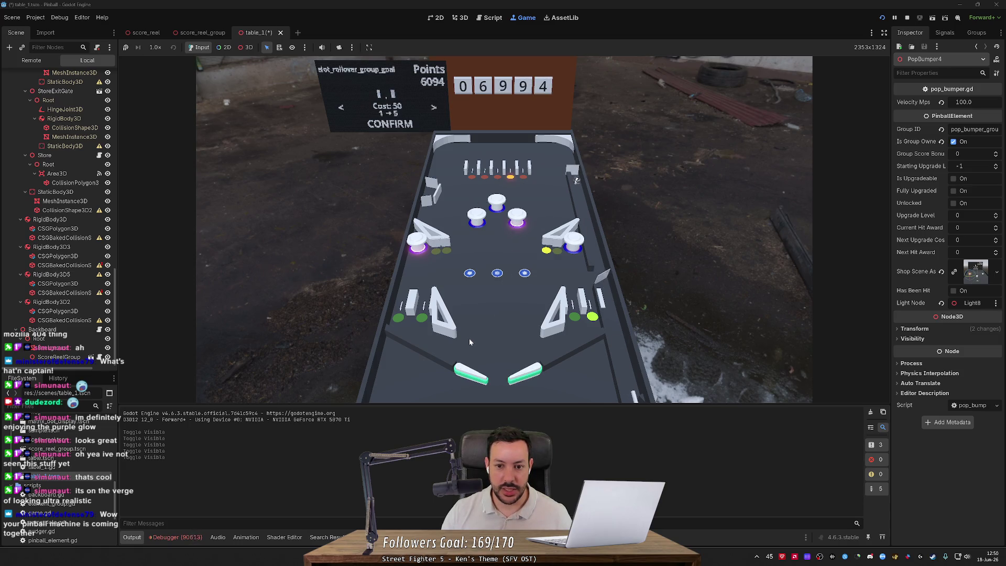
{"action": "key", "text": "Left"}
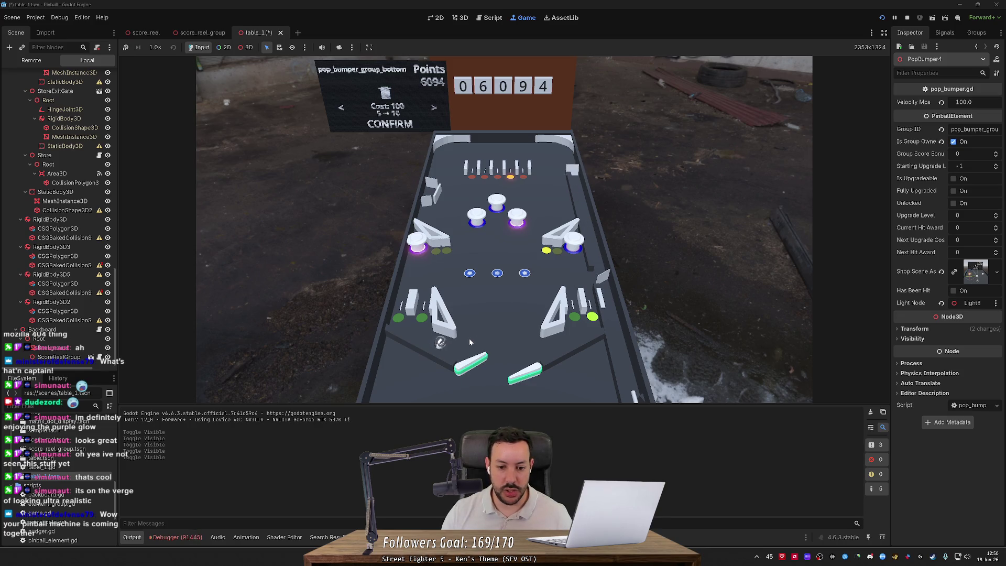
{"action": "key", "text": "Right"}
{"action": "key", "text": "Right"}
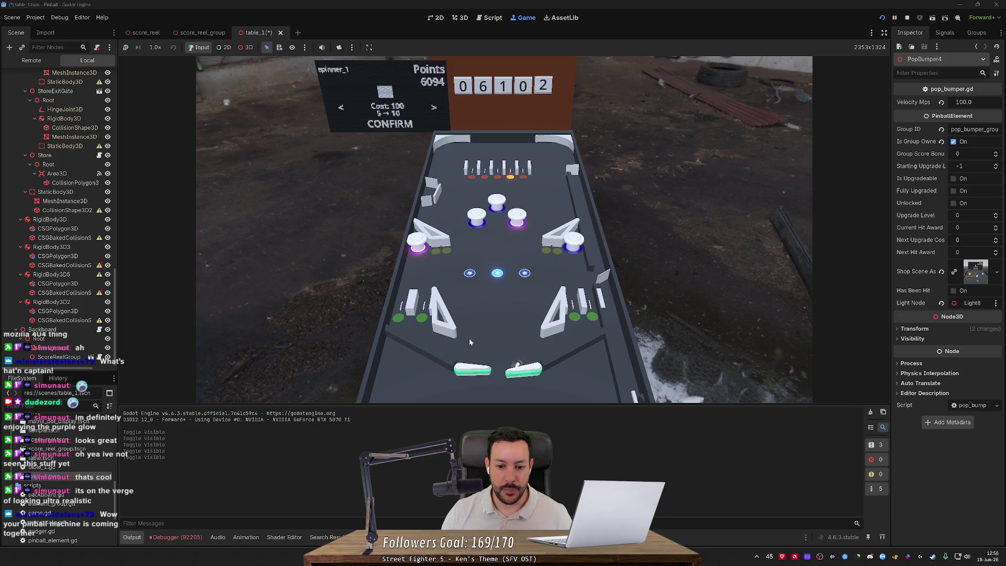
{"action": "key", "text": "Left"}
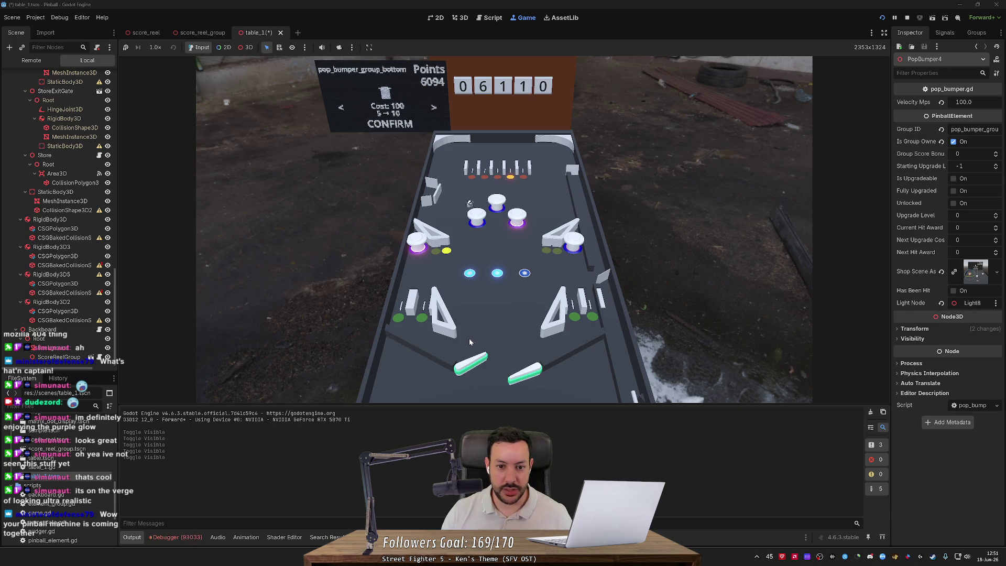
{"action": "key", "text": "Left"}
{"action": "key", "text": "Right"}
{"action": "key", "text": "Right"}
{"action": "key", "text": "Left"}
{"action": "key", "text": "Left"}
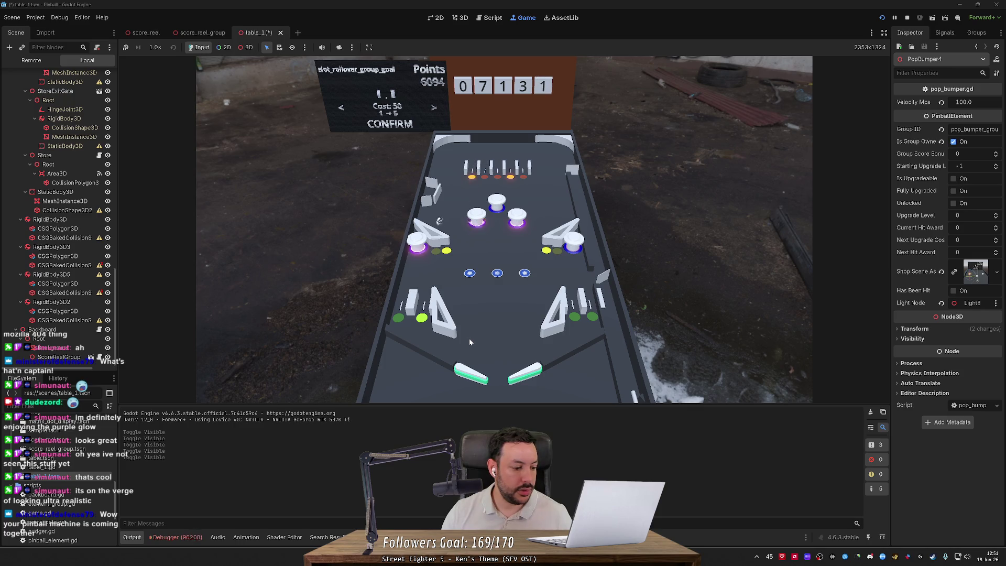
{"action": "key", "text": "Left"}
{"action": "key", "text": "Right"}
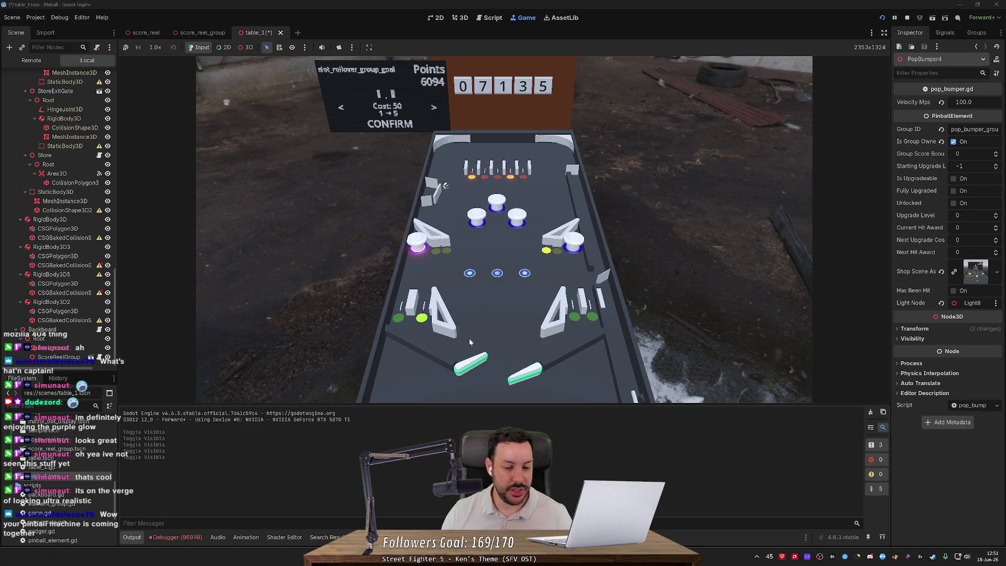
{"action": "key", "text": "Left"}
{"action": "key", "text": "Left"}
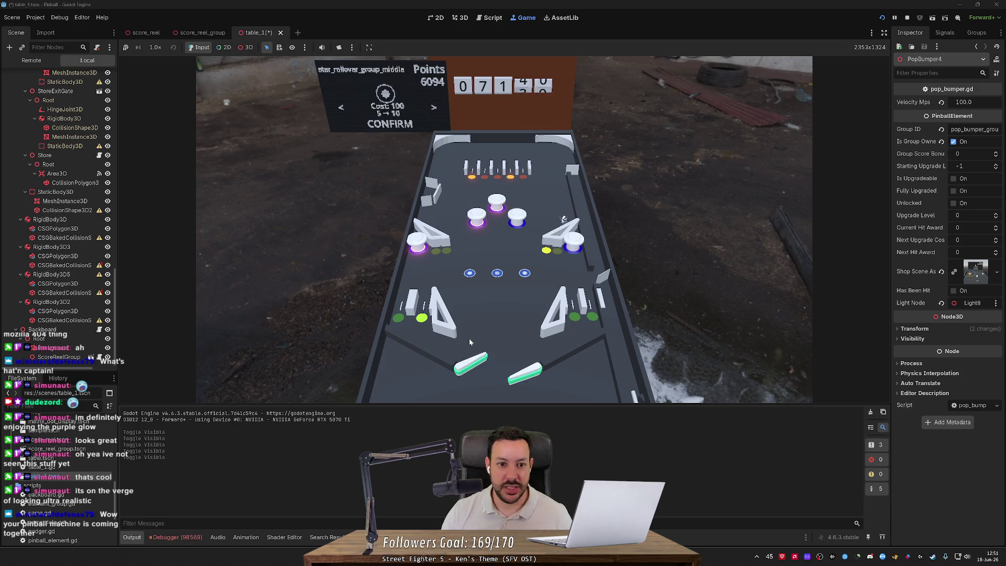
{"action": "key", "text": "Right"}
{"action": "key", "text": "Left"}
{"action": "key", "text": "Right"}
{"action": "key", "text": "Left"}
{"action": "key", "text": "Left"}
{"action": "key", "text": "Left"}
{"action": "key", "text": "Left"}
{"action": "key", "text": "Right"}
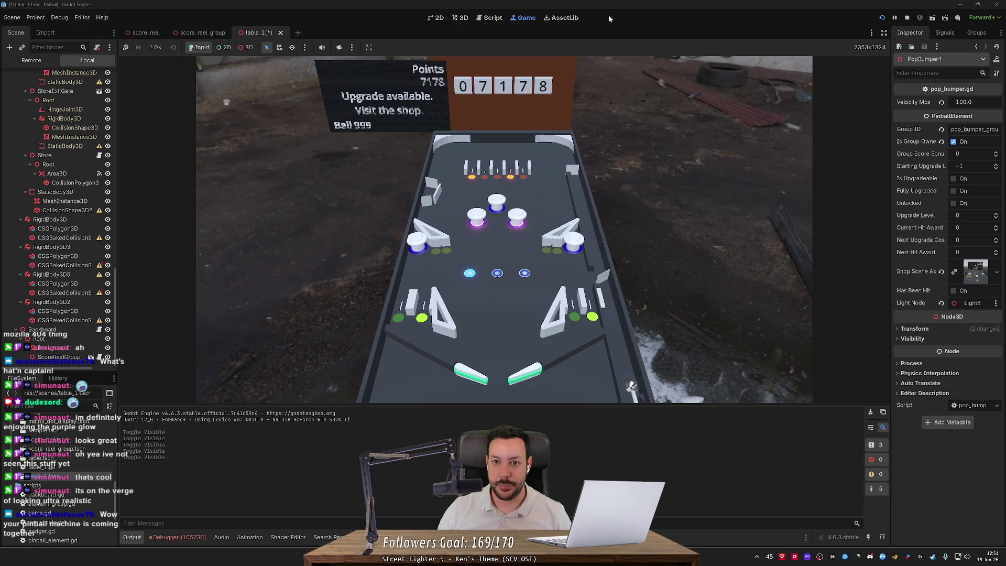
{"action": "double_click", "coordinate": [575, 12]}
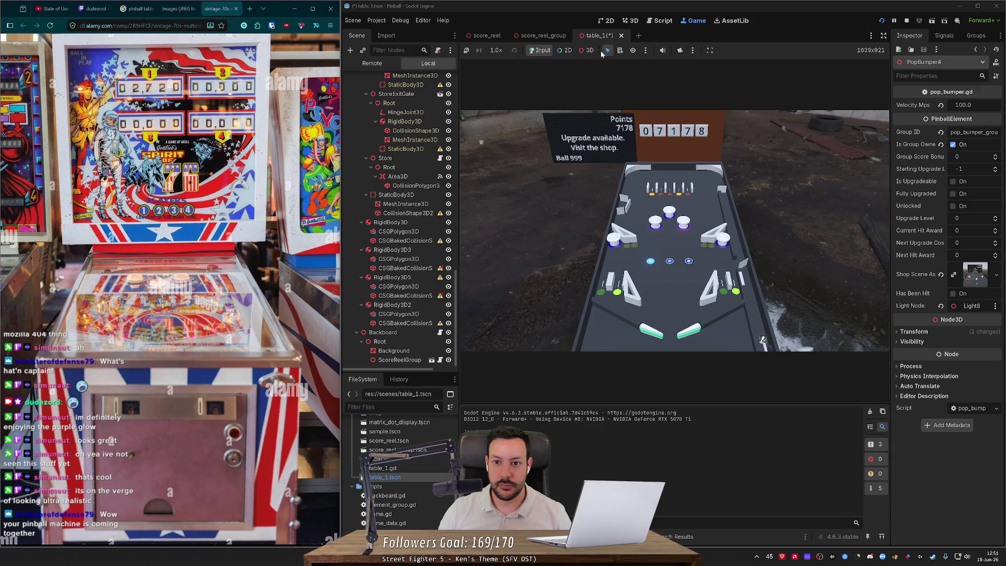
Zoom the game view onto the shop display, then give input back to the running game.
{"action": "left_click", "coordinate": [587, 50]}
{"action": "left_click", "coordinate": [680, 50]}
{"action": "scroll", "coordinate": [674, 231], "scroll_direction": "up", "scroll_amount": 5}
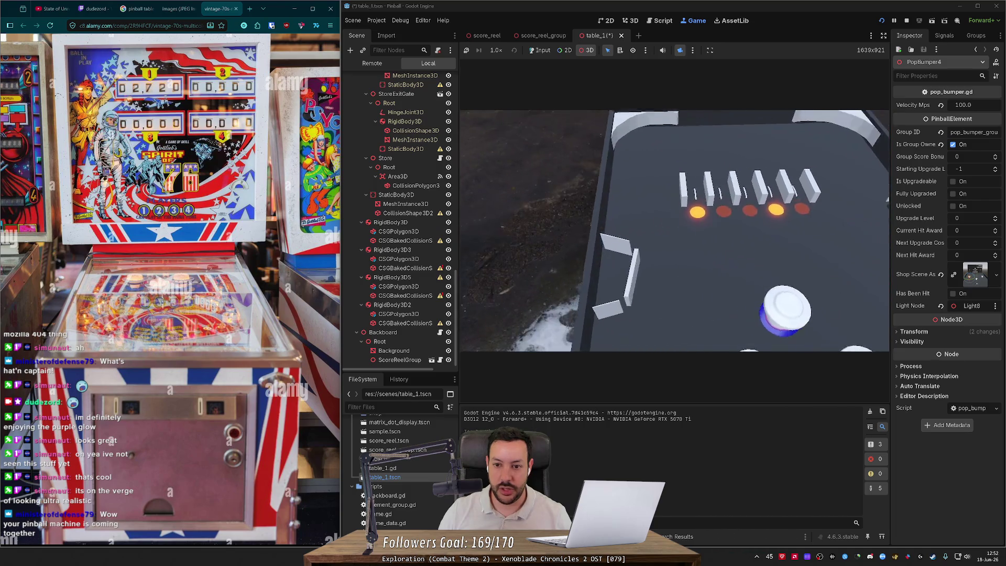
{"action": "left_click", "coordinate": [542, 51]}
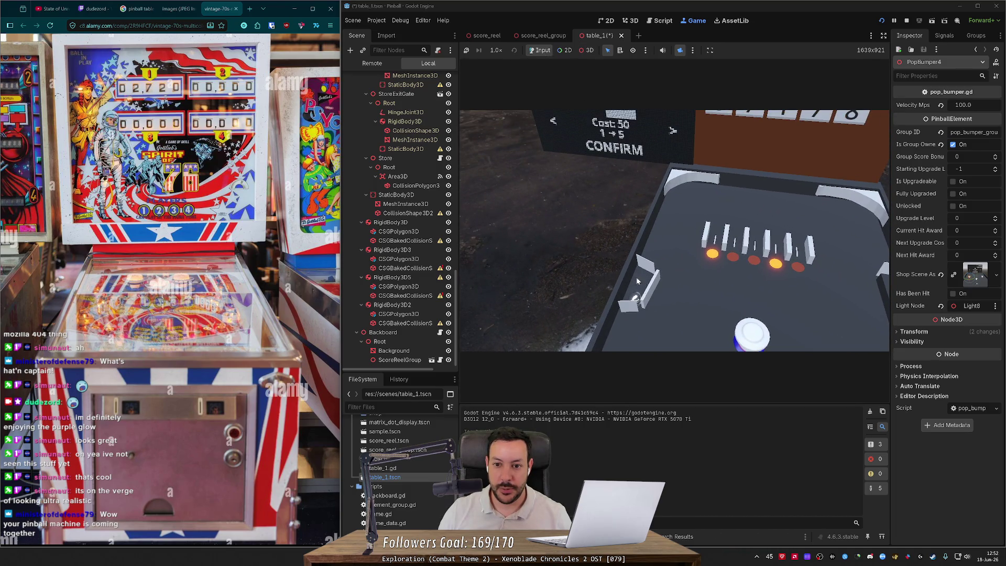
{"action": "left_click", "coordinate": [586, 51]}
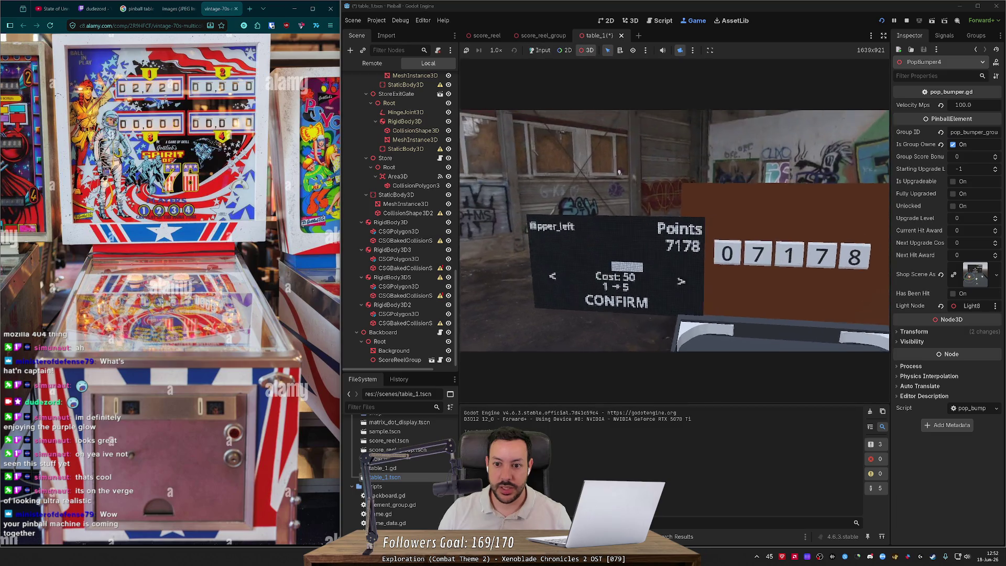
{"action": "left_click", "coordinate": [542, 51]}
Cycle the shop upgrades left and right past EXIT until spinner_1 (Cost 100, 5→10) shows.
{"action": "key", "text": "Left"}
{"action": "key", "text": "Right"}
{"action": "key", "text": "Right"}
{"action": "key", "text": "Right"}
{"action": "key", "text": "Right"}
{"action": "key", "text": "Right"}
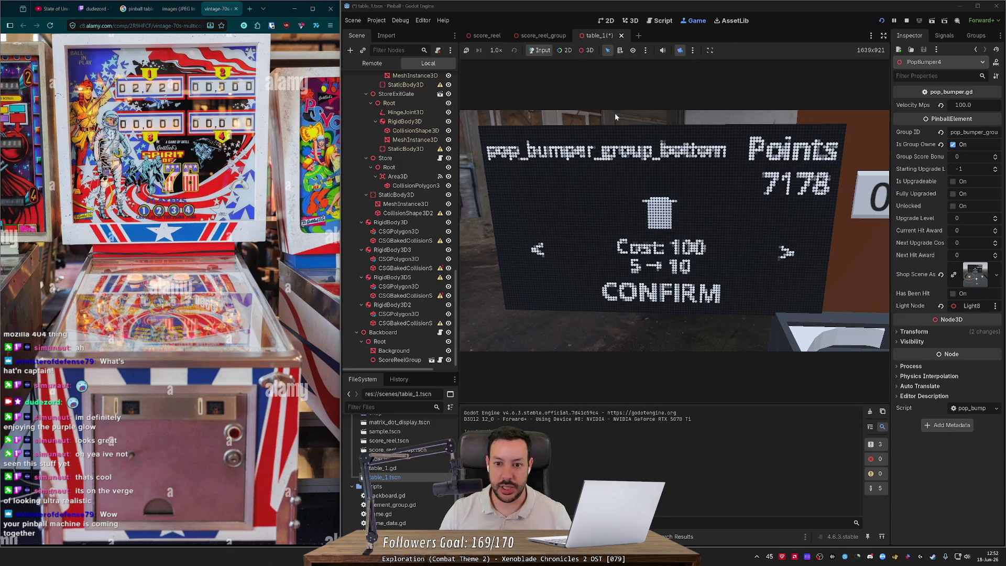
{"action": "key", "text": "Right"}
{"action": "key", "text": "Right"}
{"action": "key", "text": "Right"}
{"action": "key", "text": "Right"}
{"action": "key", "text": "Right"}
{"action": "key", "text": "Right"}
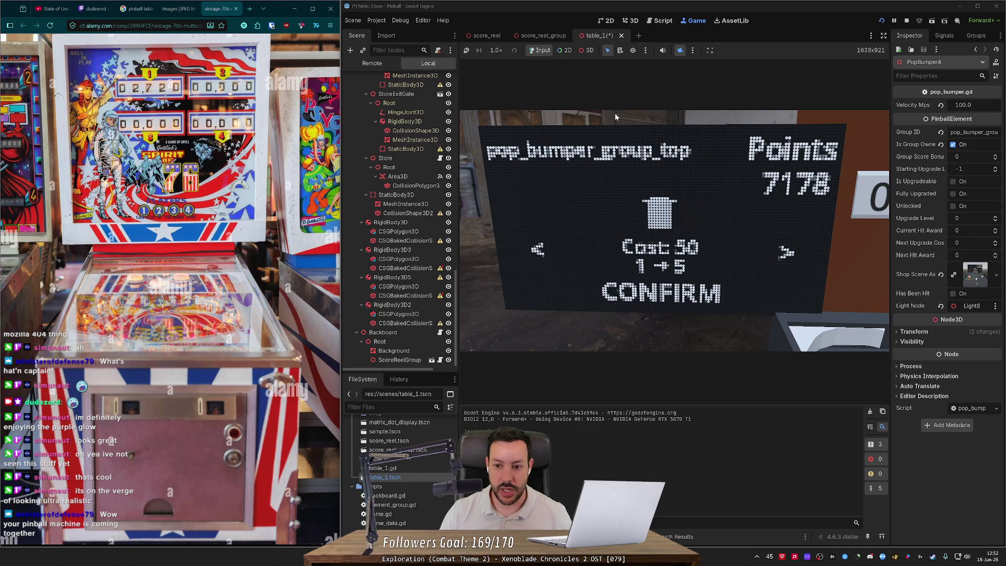
{"action": "key", "text": "Right"}
{"action": "key", "text": "Right"}
{"action": "key", "text": "Right"}
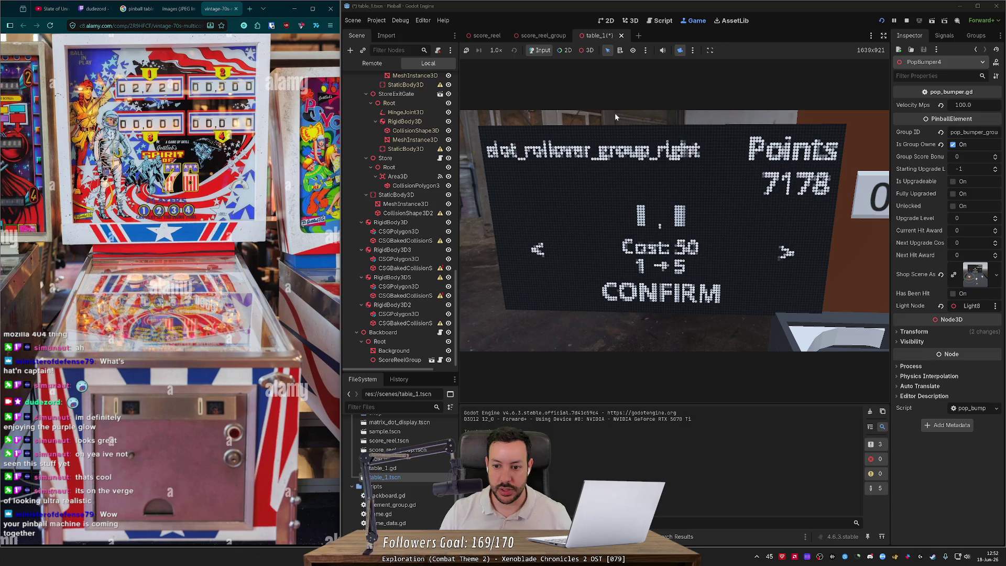
{"action": "key", "text": "Right"}
{"action": "key", "text": "Right"}
{"action": "key", "text": "Right"}
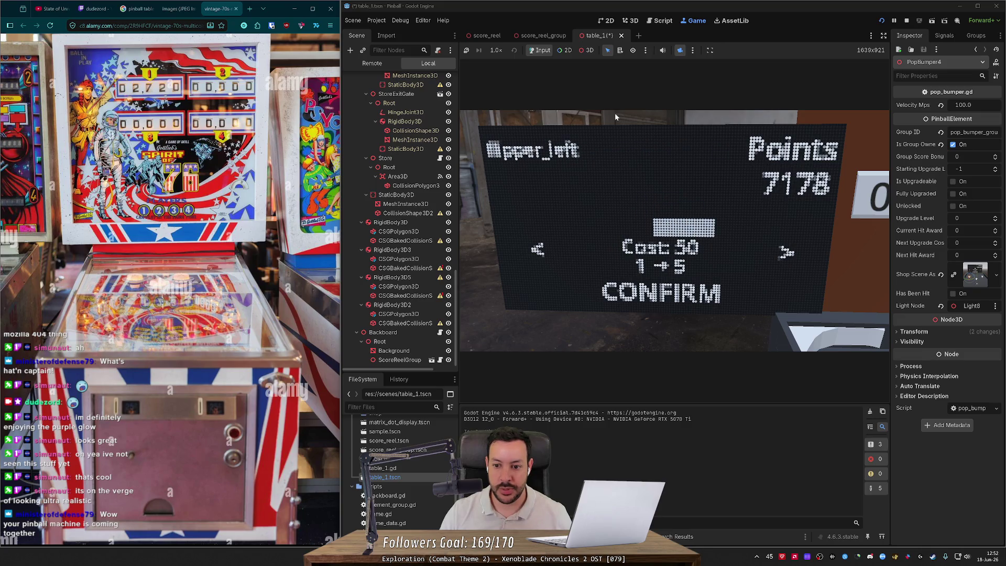
{"action": "key", "text": "Left"}
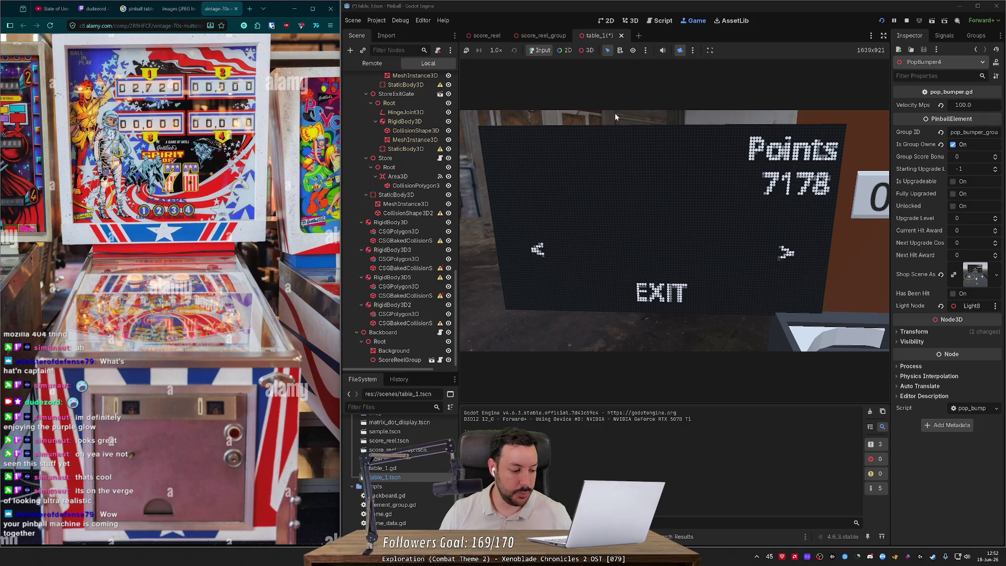
{"action": "key", "text": "Right"}
{"action": "key", "text": "Right"}
{"action": "key", "text": "Right"}
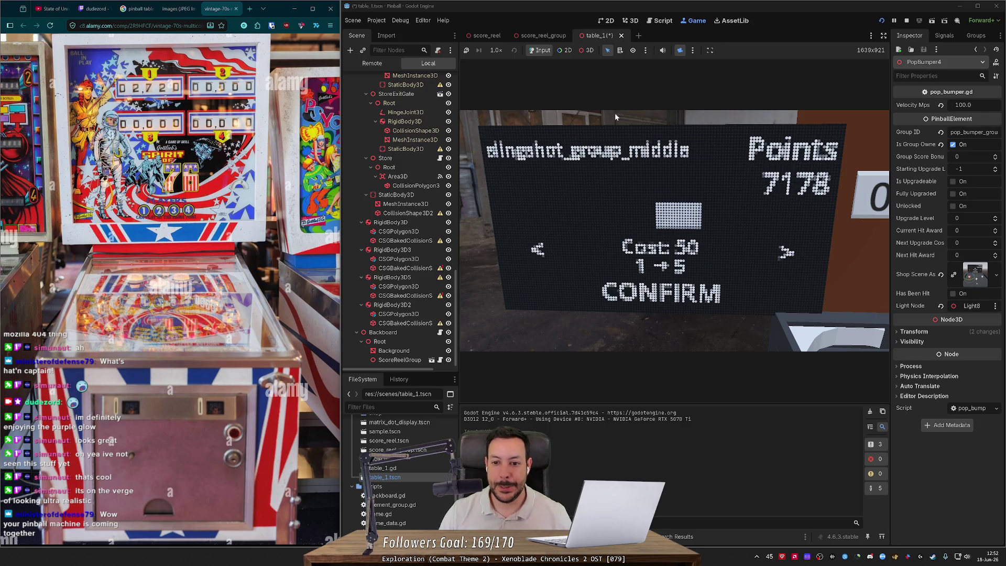
{"action": "key", "text": "Right"}
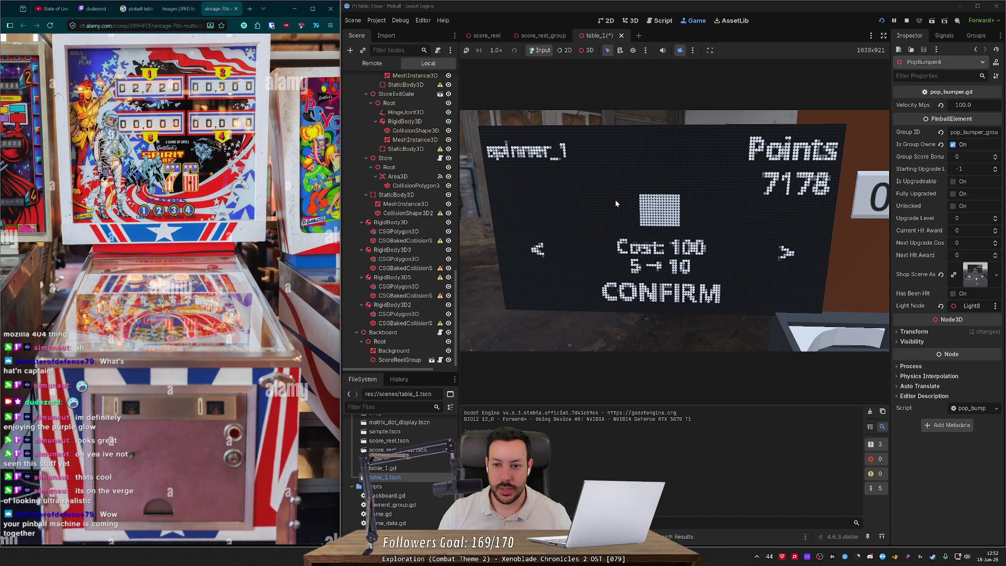
{"action": "left_click", "coordinate": [584, 52]}
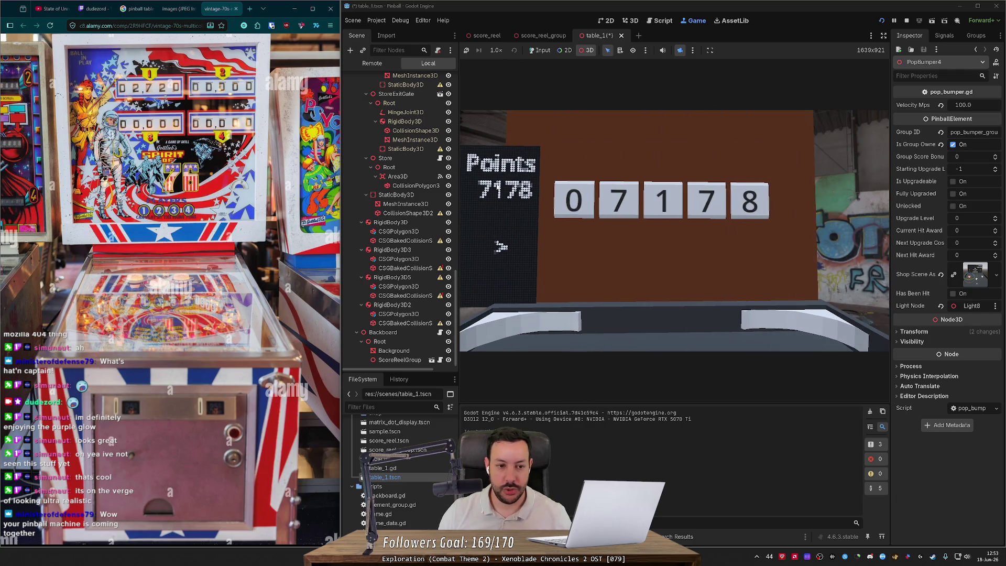
{"action": "scroll", "coordinate": [153, 113], "scroll_direction": "up", "scroll_amount": 3}
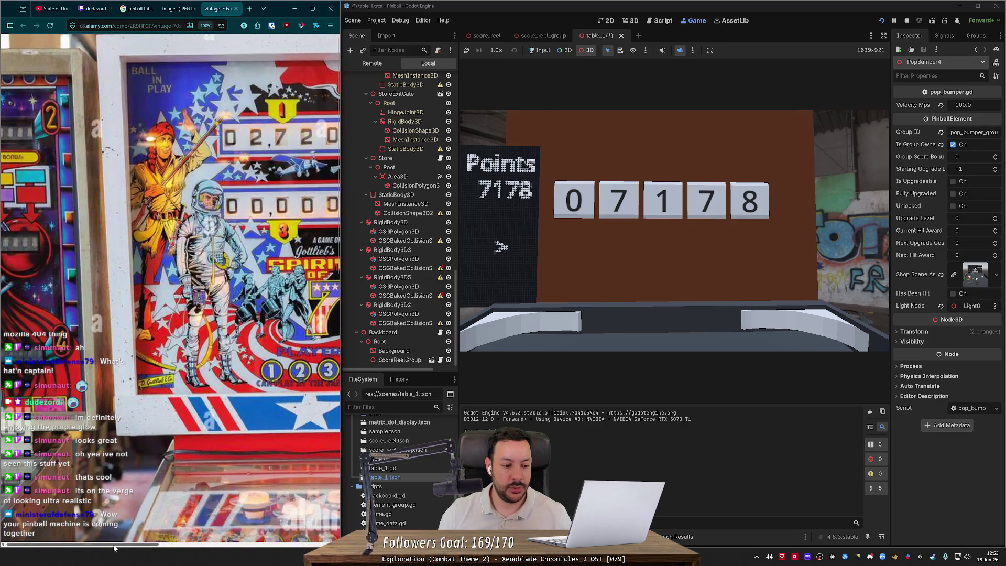
{"action": "scroll", "coordinate": [148, 237], "scroll_direction": "right", "scroll_amount": 4}
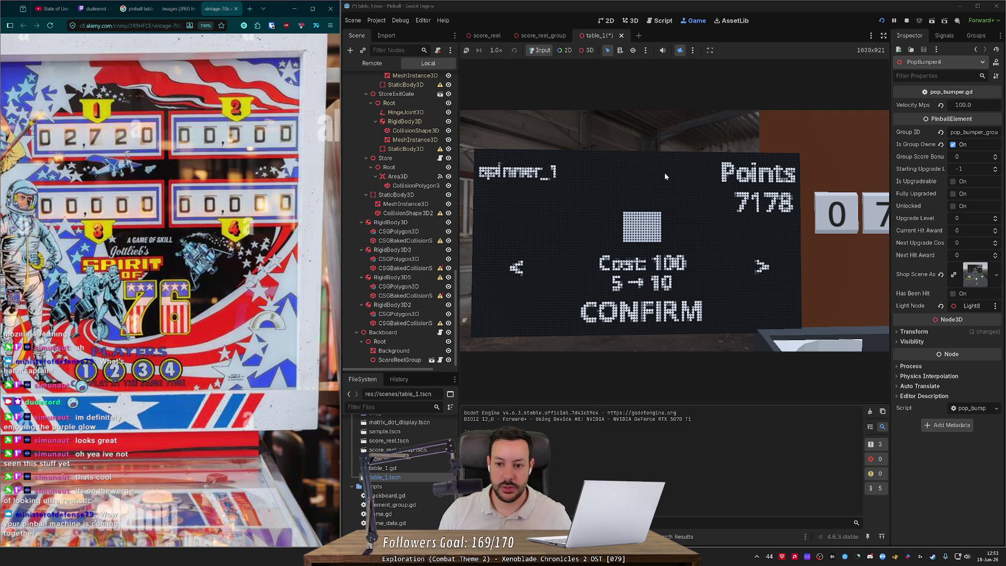
Cycle shop entries both ways, via EXIT and star_rollover_group_middle, to drop_target_group_middle.
{"action": "key", "text": "Right"}
{"action": "key", "text": "Right"}
{"action": "key", "text": "Right"}
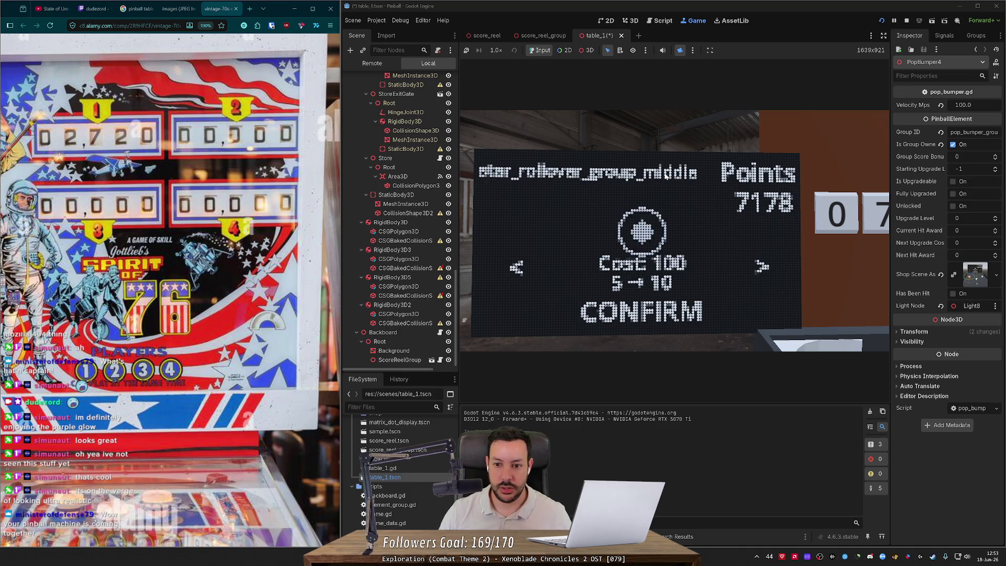
{"action": "key", "text": "Right"}
{"action": "key", "text": "Right"}
{"action": "key", "text": "Right"}
{"action": "key", "text": "Right"}
{"action": "key", "text": "Left"}
{"action": "key", "text": "Left"}
{"action": "key", "text": "Right"}
{"action": "key", "text": "Right"}
{"action": "key", "text": "Right"}
{"action": "key", "text": "Left"}
{"action": "key", "text": "Left"}
{"action": "key", "text": "Left"}
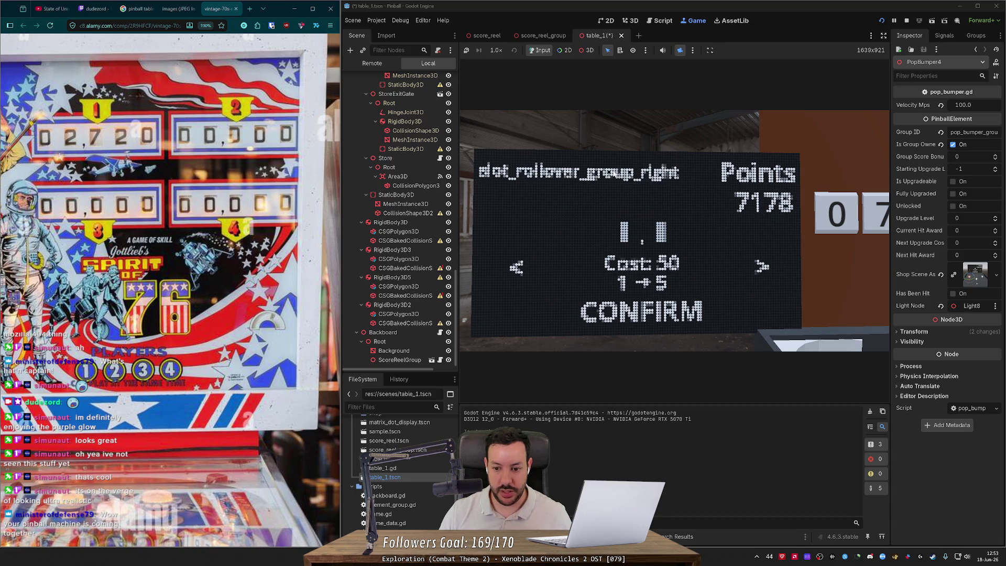
{"action": "key", "text": "Left"}
{"action": "key", "text": "Left"}
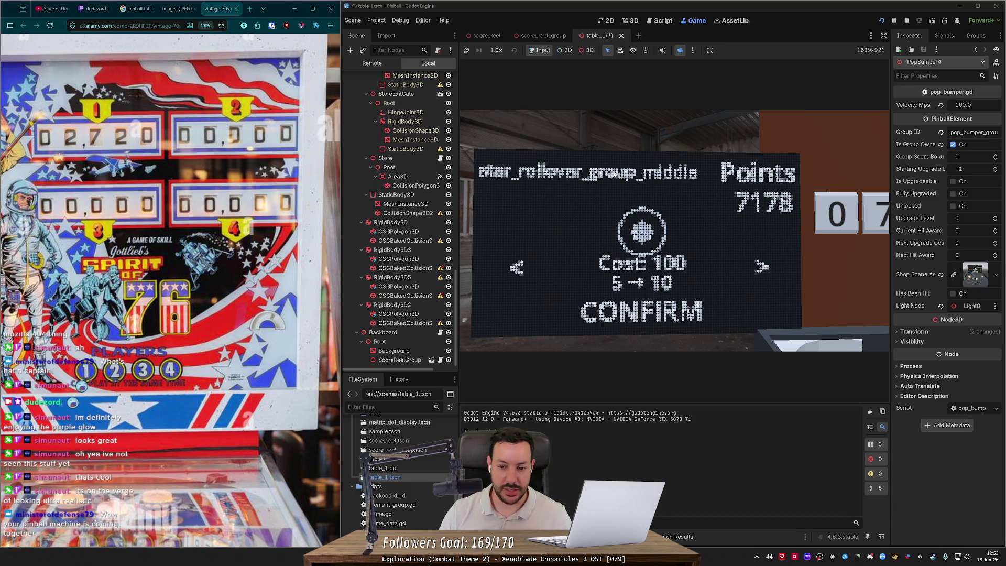
{"action": "key", "text": "Right"}
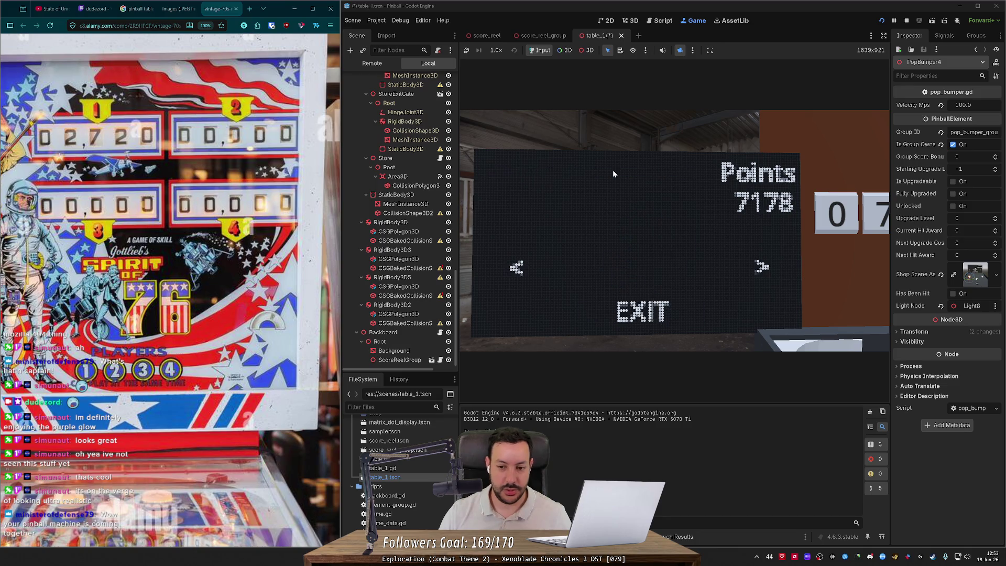
{"action": "key", "text": "Right"}
{"action": "key", "text": "Right"}
{"action": "key", "text": "Left"}
{"action": "key", "text": "Left"}
{"action": "key", "text": "Right"}
{"action": "key", "text": "Left"}
{"action": "key", "text": "Left"}
{"action": "key", "text": "Left"}
{"action": "key", "text": "Left"}
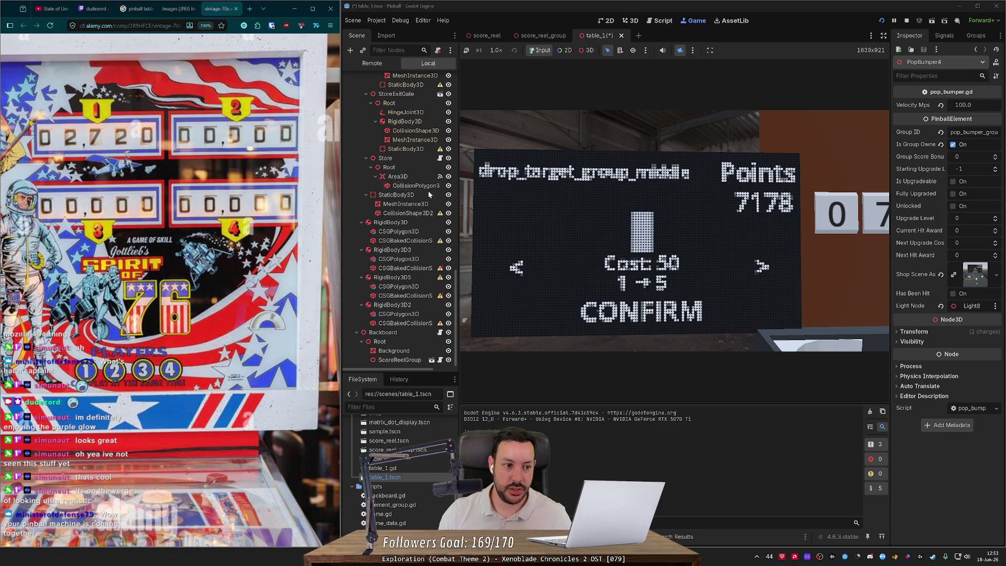
View the whole reference pinball machine photo, then return the game view to the full table.
{"action": "left_click", "coordinate": [142, 145]}
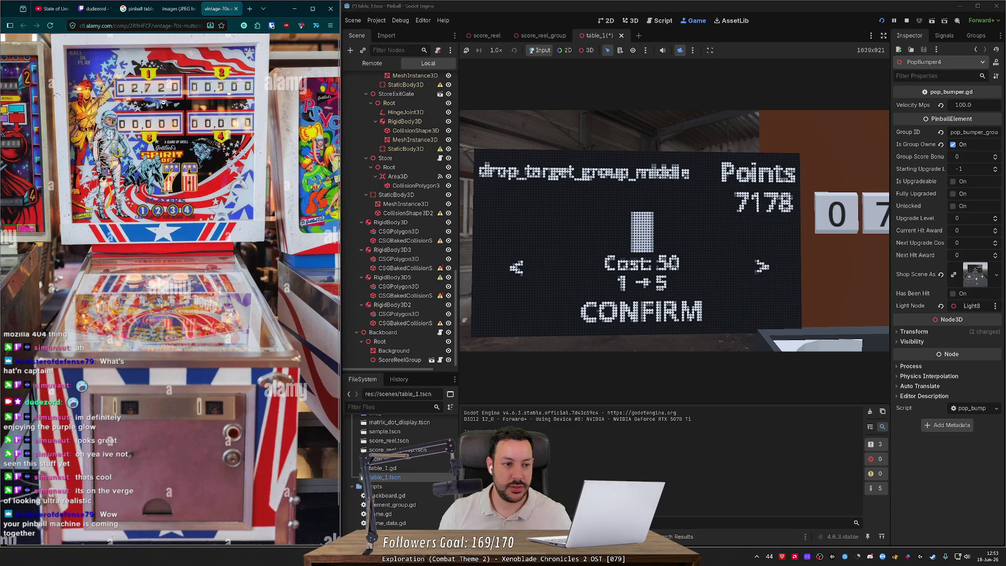
{"action": "scroll", "coordinate": [268, 127], "scroll_direction": "up", "scroll_amount": 3}
{"action": "scroll", "coordinate": [318, 131], "scroll_direction": "down", "scroll_amount": 1}
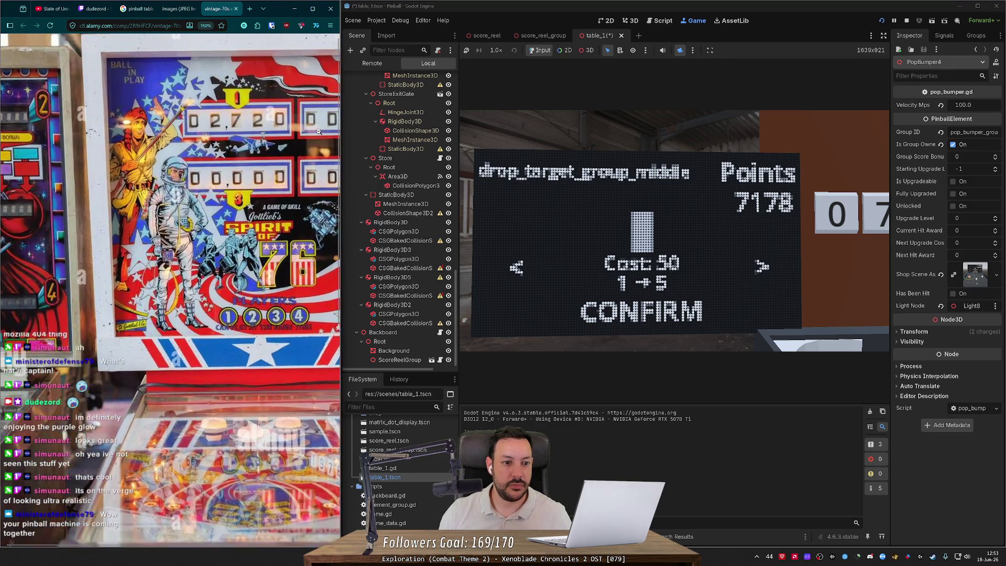
{"action": "scroll", "coordinate": [162, 548], "scroll_direction": "right", "scroll_amount": 1}
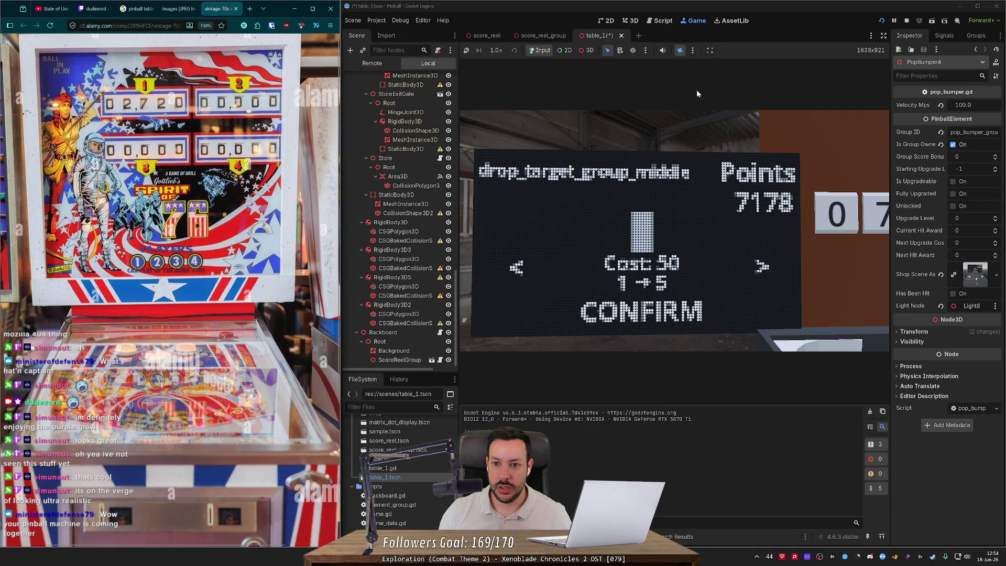
{"action": "left_click", "coordinate": [679, 50]}
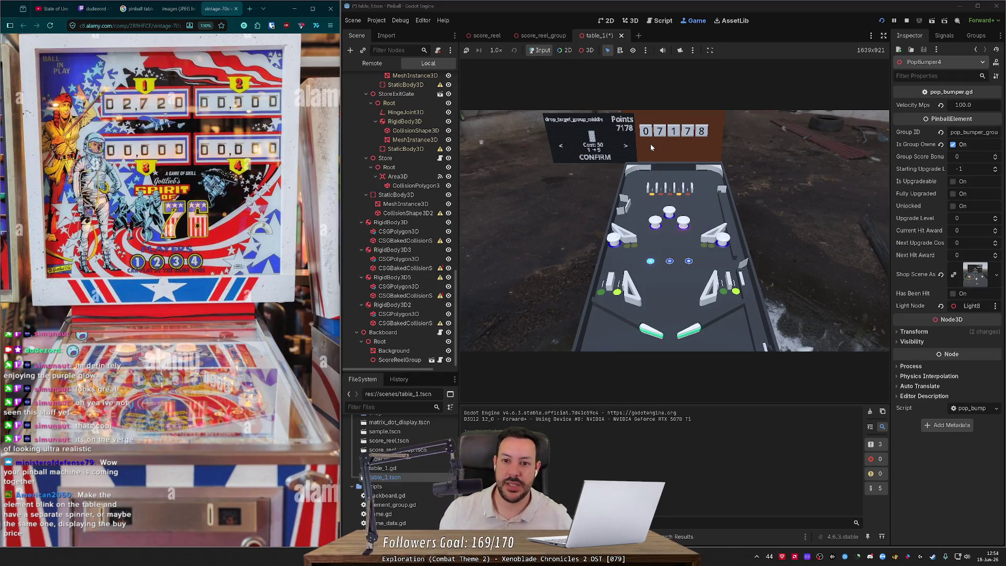
{"action": "left_click", "coordinate": [681, 50]}
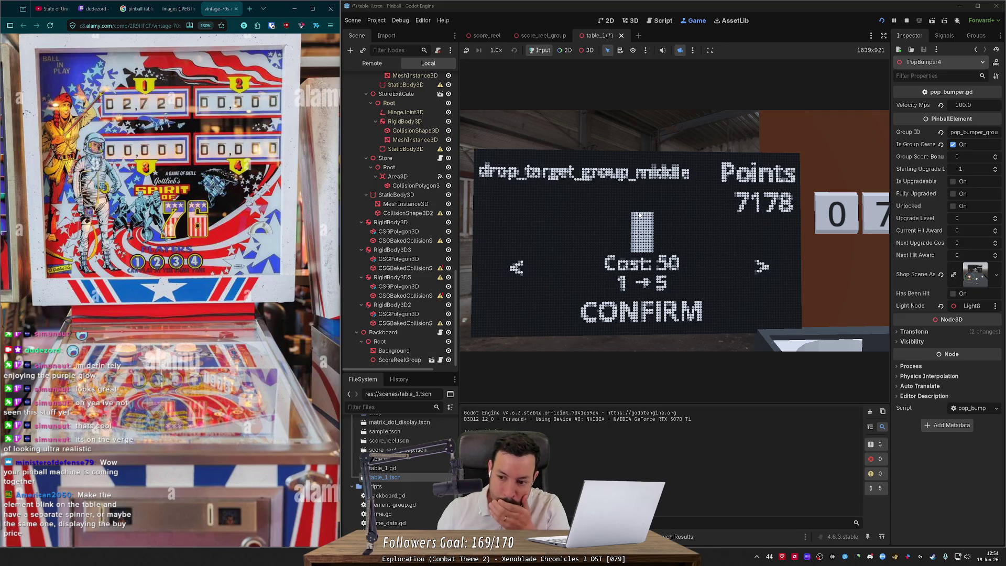
Switch to table_1's 3D editor, frame PopBumper4, and fly the camera over to the backboard.
{"action": "left_click", "coordinate": [548, 37]}
{"action": "left_click", "coordinate": [613, 35]}
{"action": "left_click", "coordinate": [631, 20]}
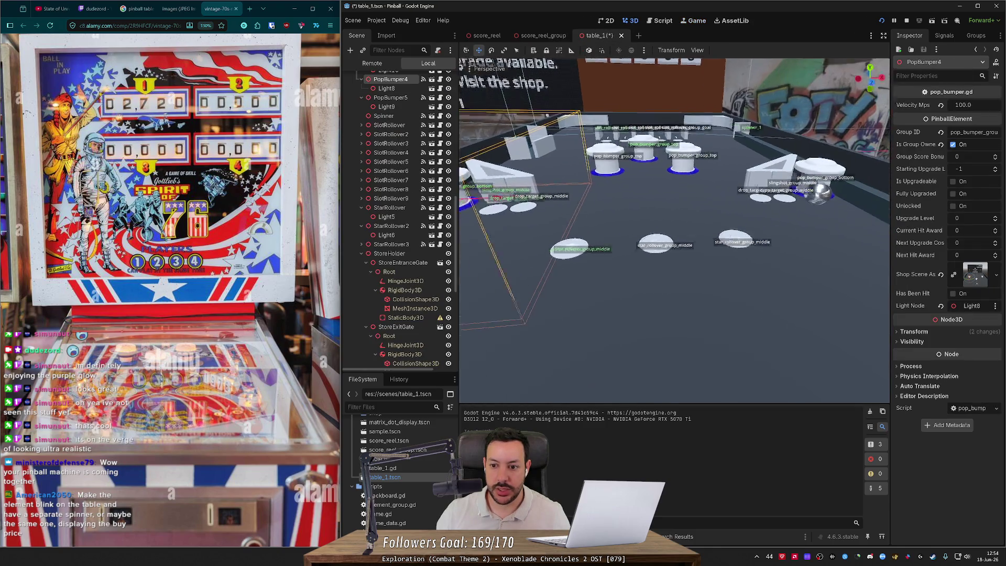
{"action": "scroll", "coordinate": [562, 253], "scroll_direction": "up", "scroll_amount": 4}
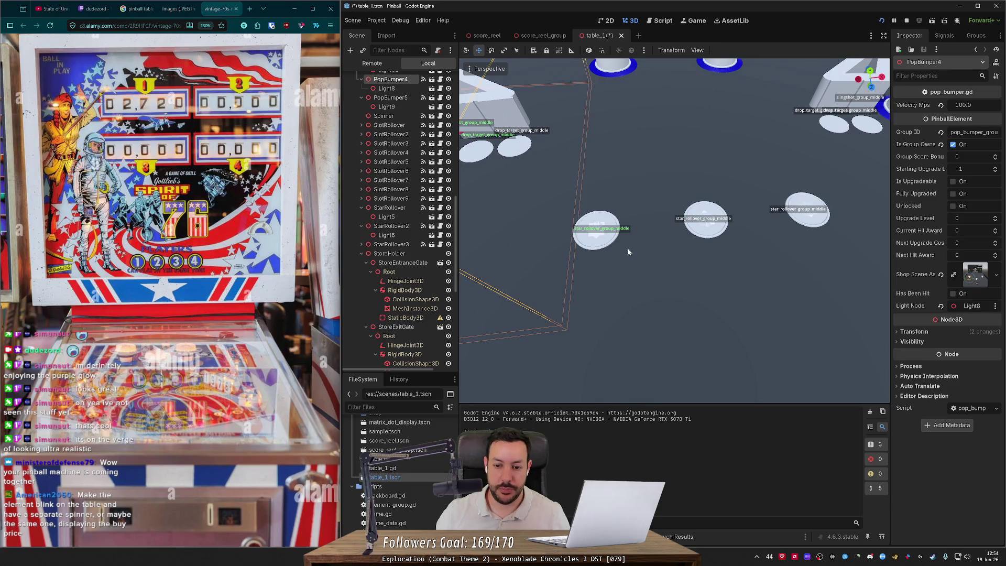
{"action": "key", "text": "f"}
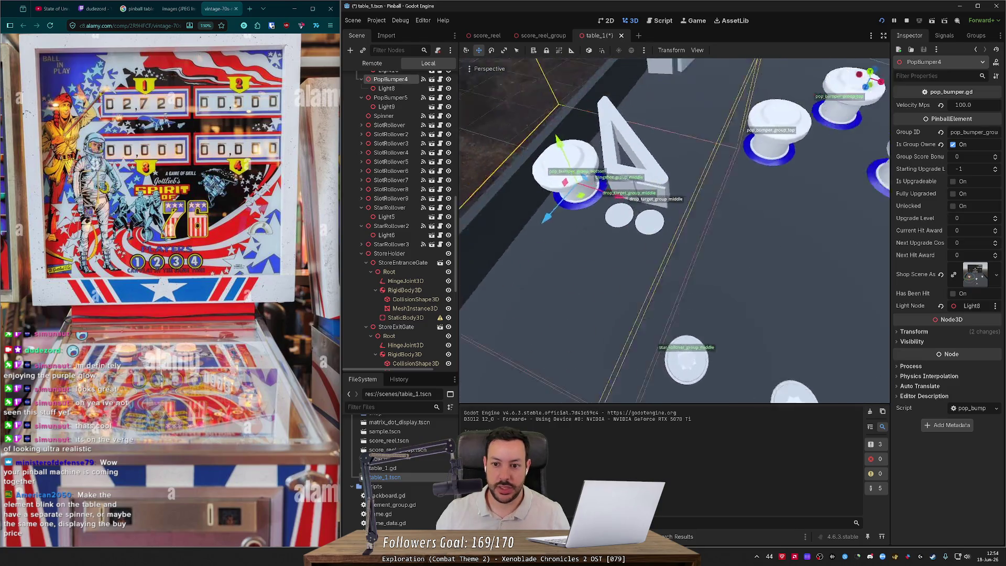
{"action": "mouse_move", "coordinate": [668, 224]}
{"action": "left_mouse_down"}
{"action": "mouse_move", "coordinate": [645, 210]}
{"action": "mouse_move", "coordinate": [670, 212]}
{"action": "mouse_move", "coordinate": [661, 208]}
{"action": "left_mouse_up"}
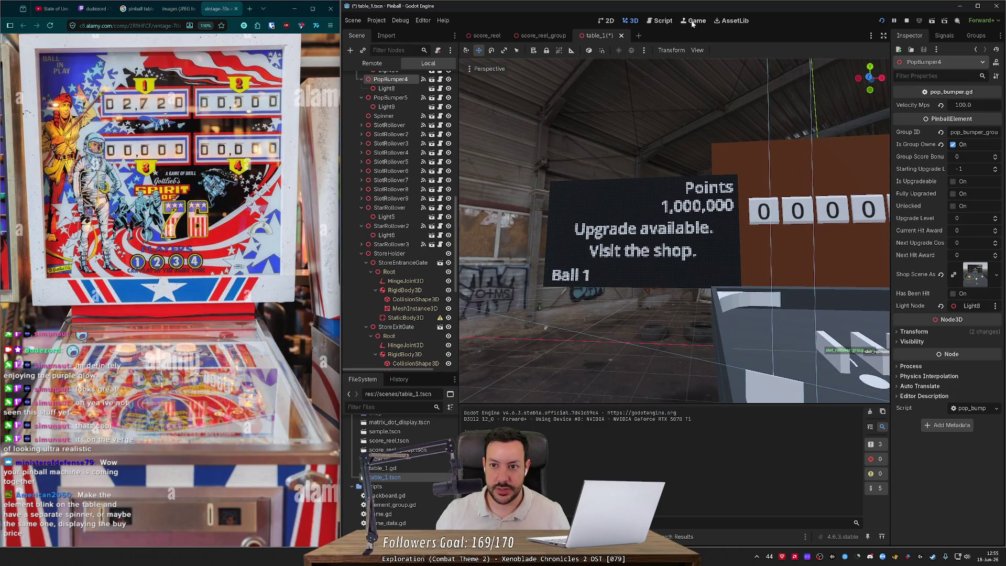
Return to the running game's shop screen with Points 7178 and EXIT, then stop the test run.
{"action": "left_click", "coordinate": [693, 22]}
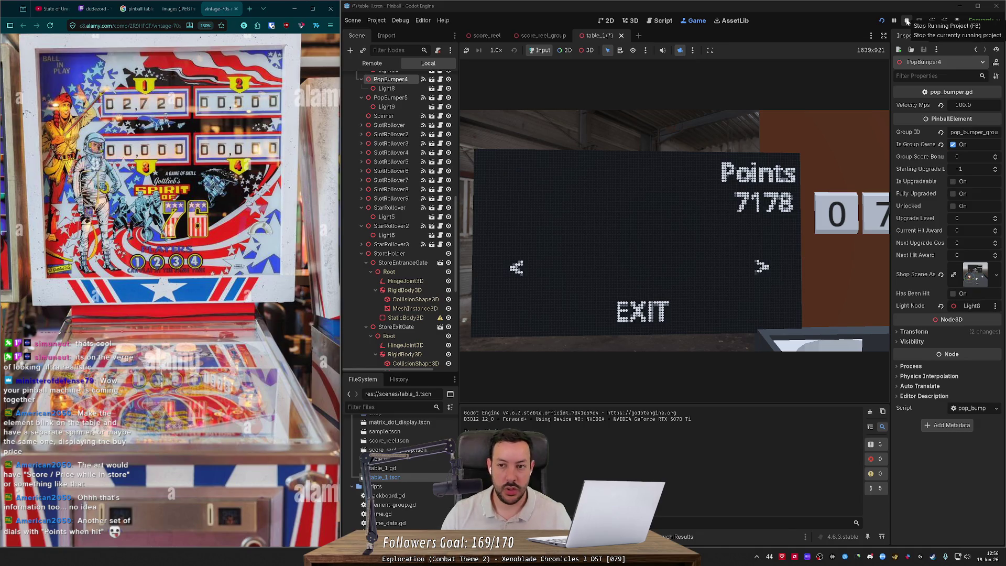
{"action": "left_click", "coordinate": [906, 22]}
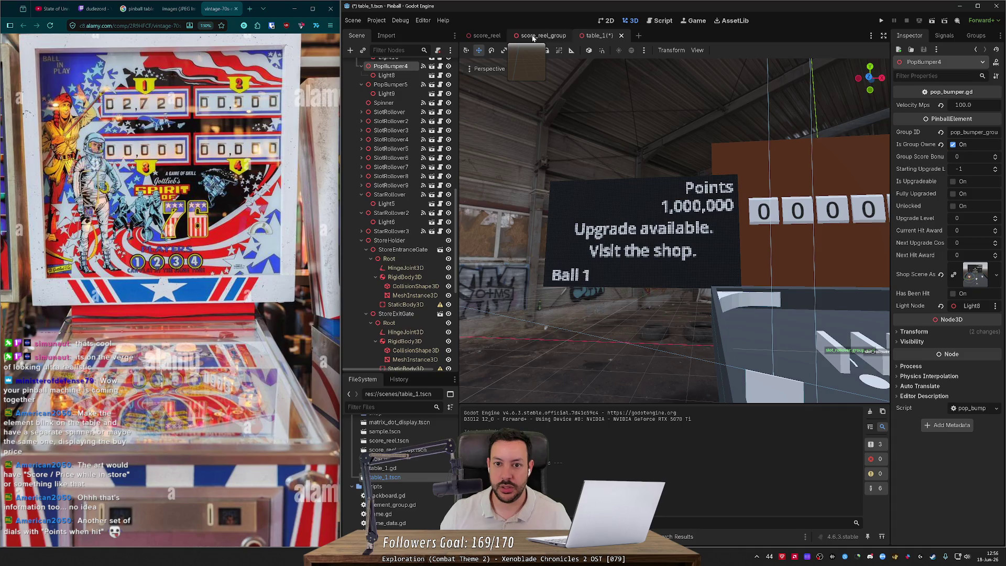
Open score_reel.gd from the score_reel scene at the rotate_upwards step logic.
{"action": "left_click", "coordinate": [486, 35]}
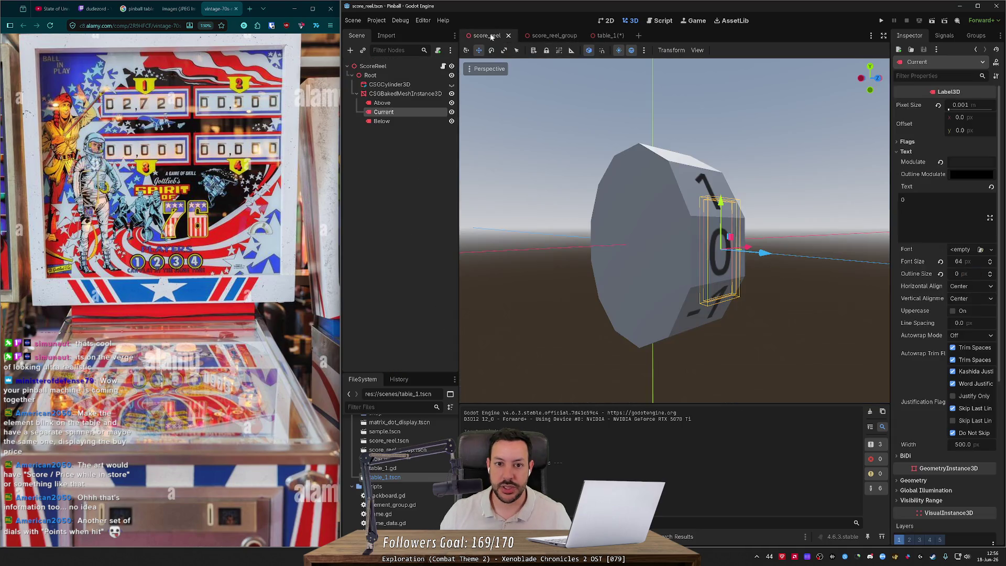
{"action": "left_click", "coordinate": [663, 20]}
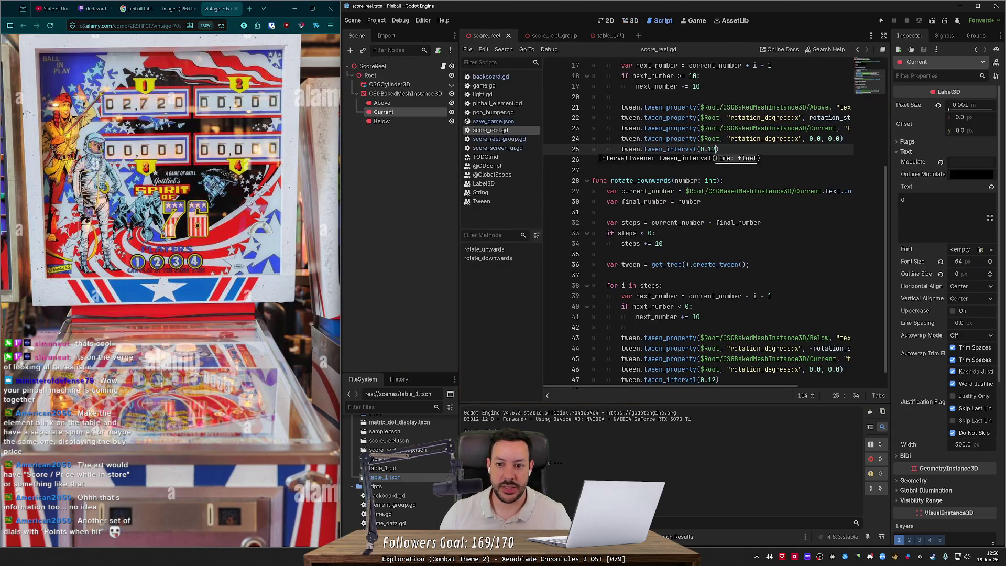
{"action": "scroll", "coordinate": [697, 225], "scroll_direction": "up", "scroll_amount": 2}
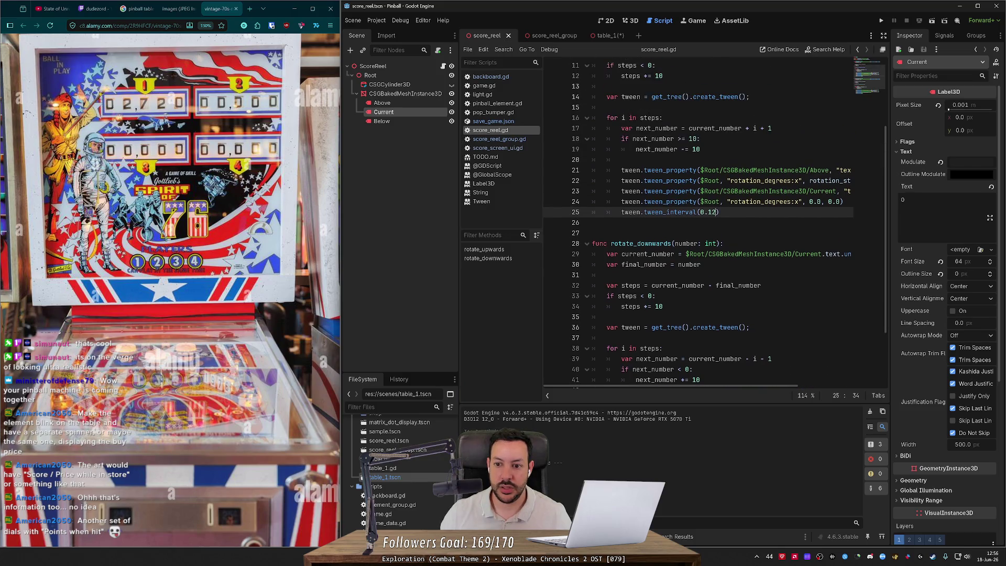
{"action": "scroll", "coordinate": [697, 225], "scroll_direction": "up", "scroll_amount": 4}
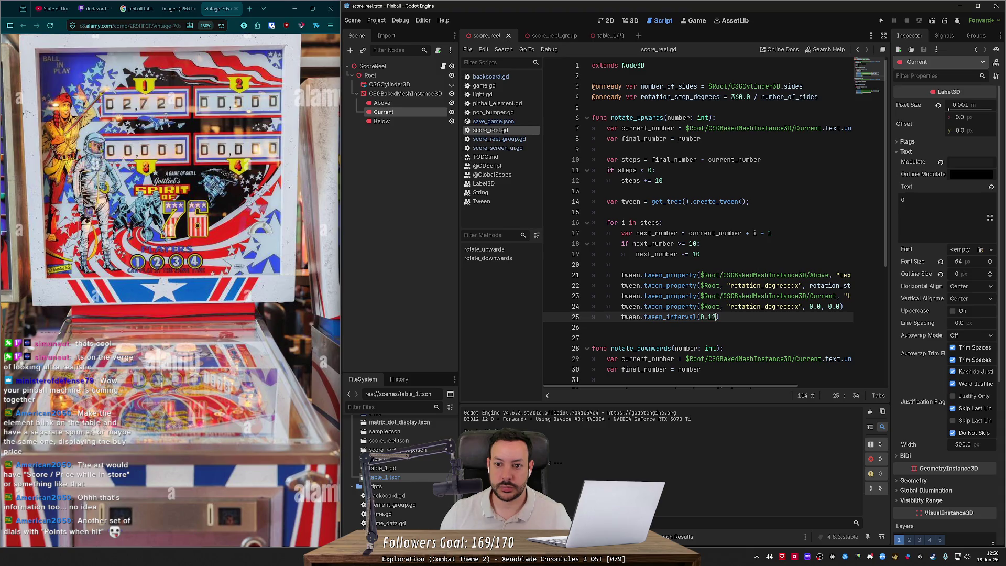
{"action": "left_click", "coordinate": [681, 181]}
{"action": "scroll", "coordinate": [697, 225], "scroll_direction": "down", "scroll_amount": 4}
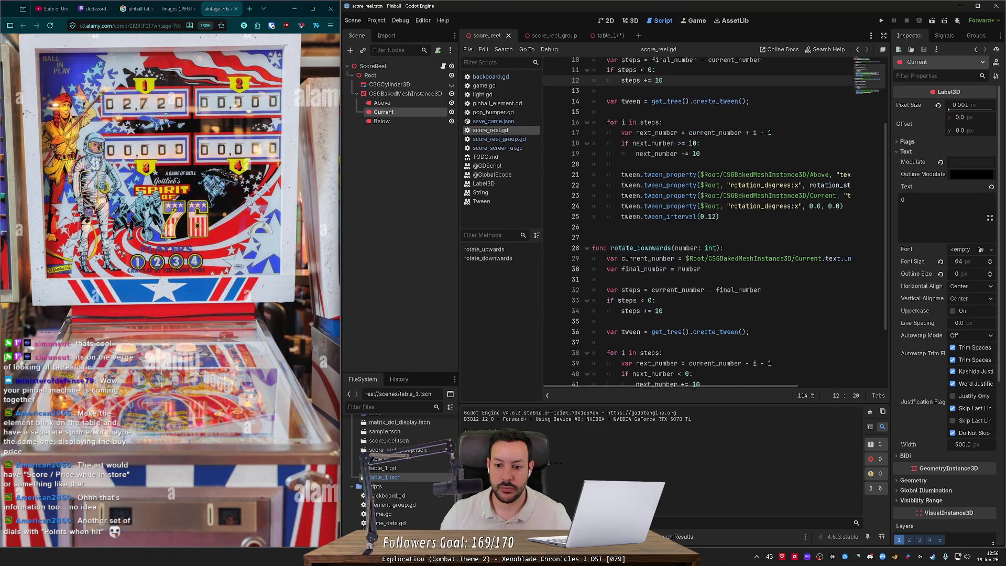
{"action": "scroll", "coordinate": [696, 225], "scroll_direction": "up", "scroll_amount": 2}
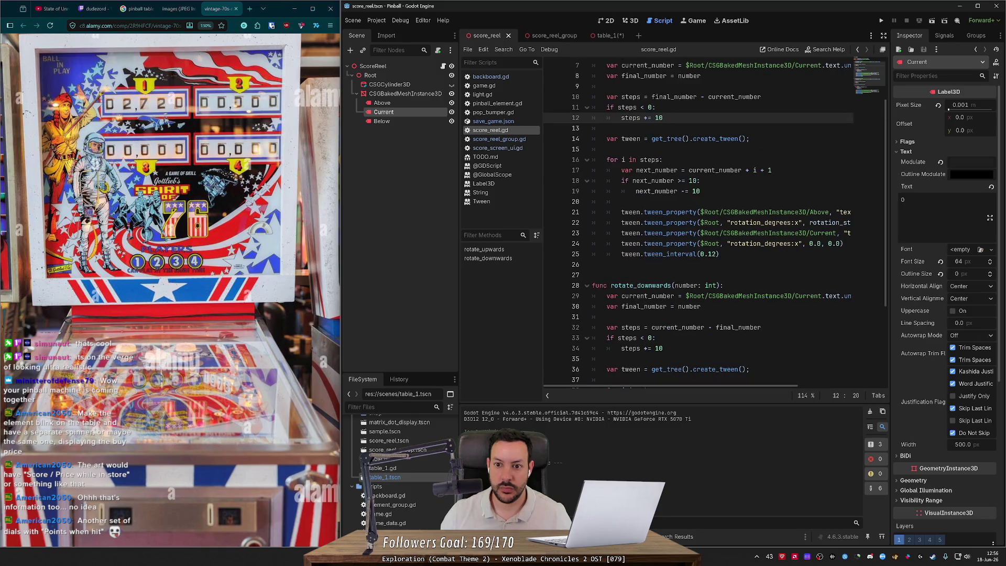
{"action": "scroll", "coordinate": [697, 226], "scroll_direction": "up", "scroll_amount": 2}
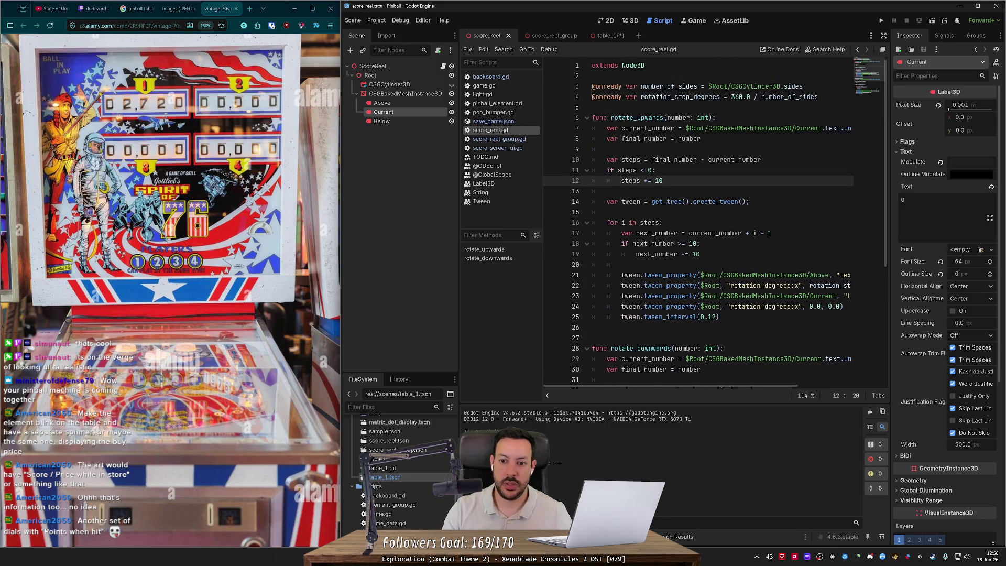
Add 'if steps == 0: return' after the steps calculation in rotate_upwards.
{"action": "left_click", "coordinate": [761, 159]}
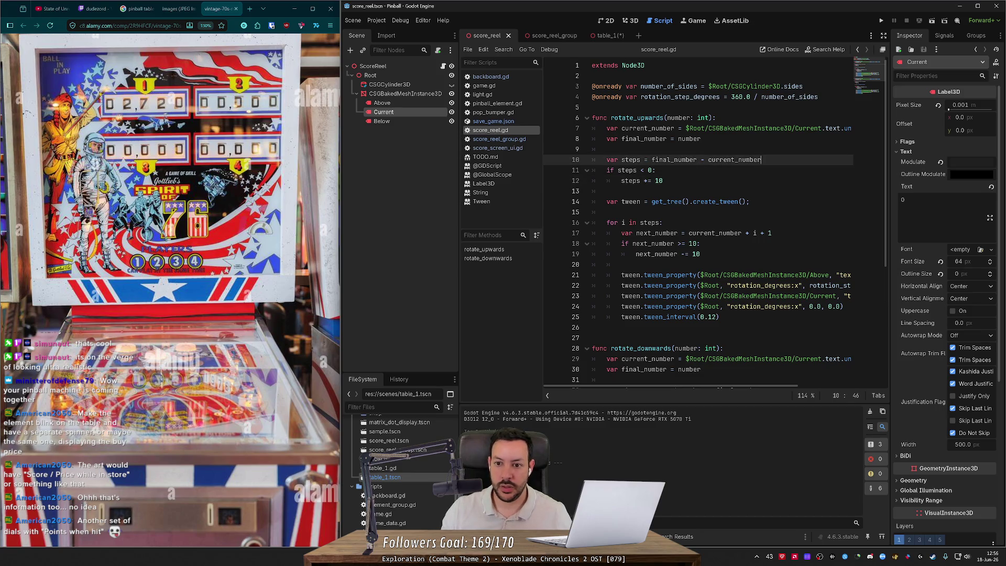
{"action": "key", "text": "Return"}
{"action": "type", "text": "if steps "}
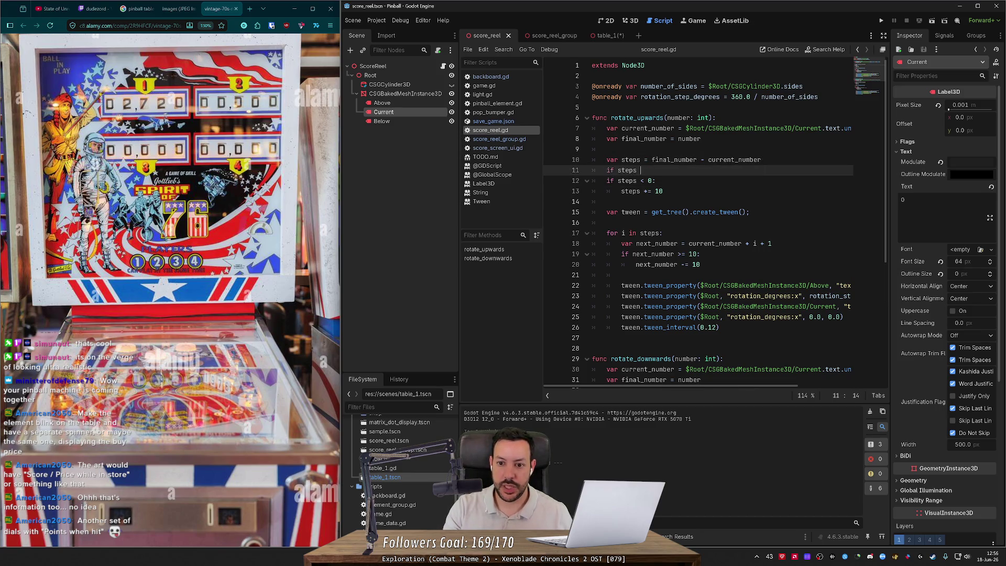
{"action": "type", "text": "== 0:"}
{"action": "key", "text": "Return"}
{"action": "type", "text": "return"}
{"action": "key", "text": "Return"}
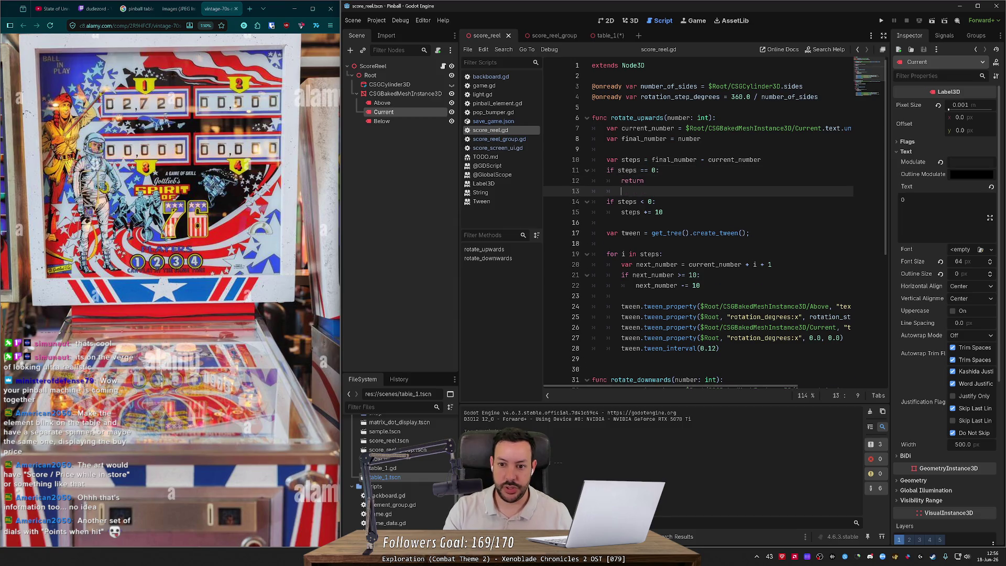
{"action": "key", "text": "ctrl+z"}
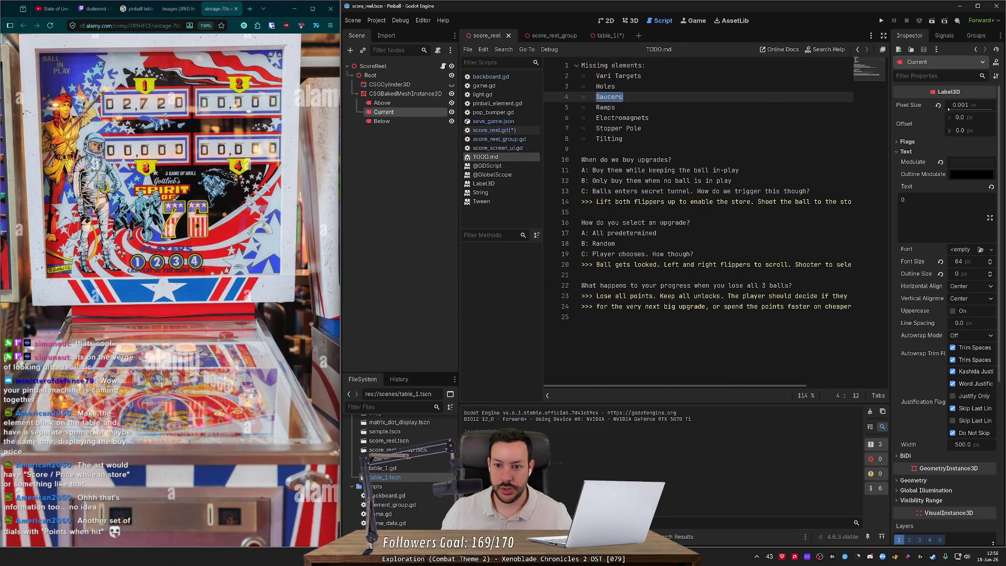
Paste the same zero-steps guard into rotate_downwards, fix its indentation, and save.
{"action": "left_click_drag", "start_coordinate": [643, 181], "coordinate": [592, 170]}
{"action": "scroll", "coordinate": [697, 220], "scroll_direction": "down", "scroll_amount": 6}
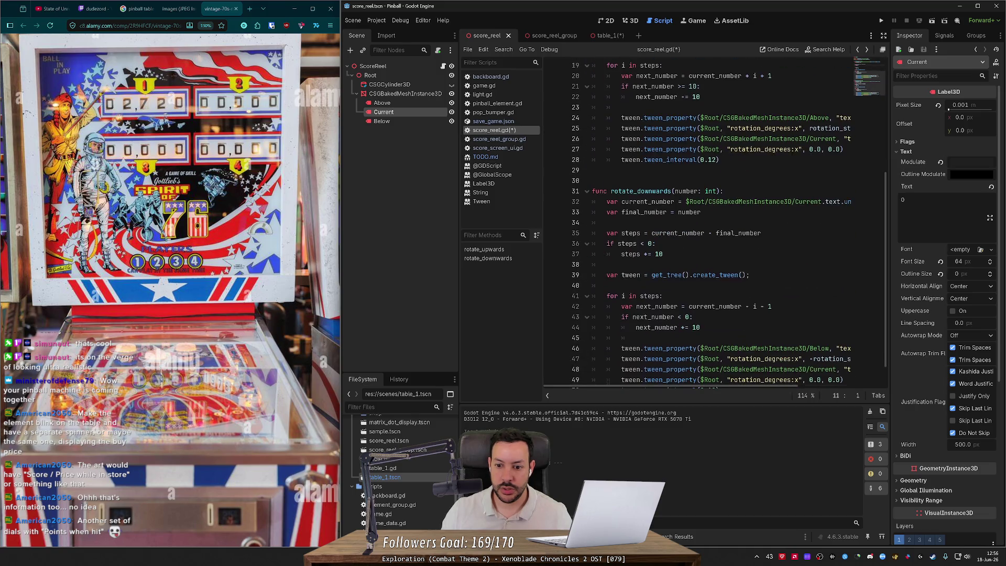
{"action": "left_click", "coordinate": [761, 233]}
{"action": "key", "text": "Return"}
{"action": "key", "text": "ctrl+v"}
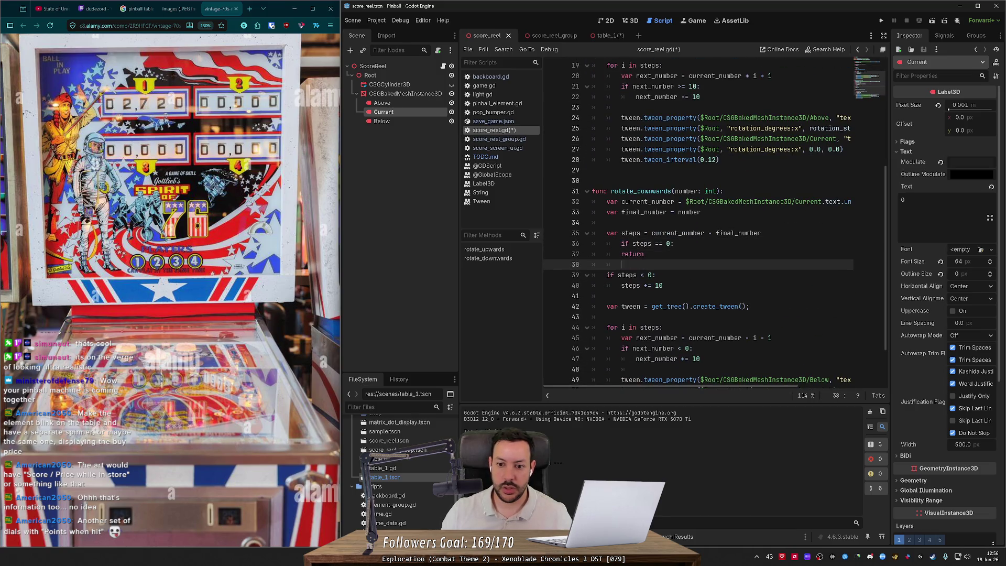
{"action": "key", "text": "Up"}
{"action": "key", "text": "Up"}
{"action": "key", "text": "shift+Tab"}
{"action": "key", "text": "ctrl+s"}
{"action": "scroll", "coordinate": [696, 220], "scroll_direction": "down", "scroll_amount": 2}
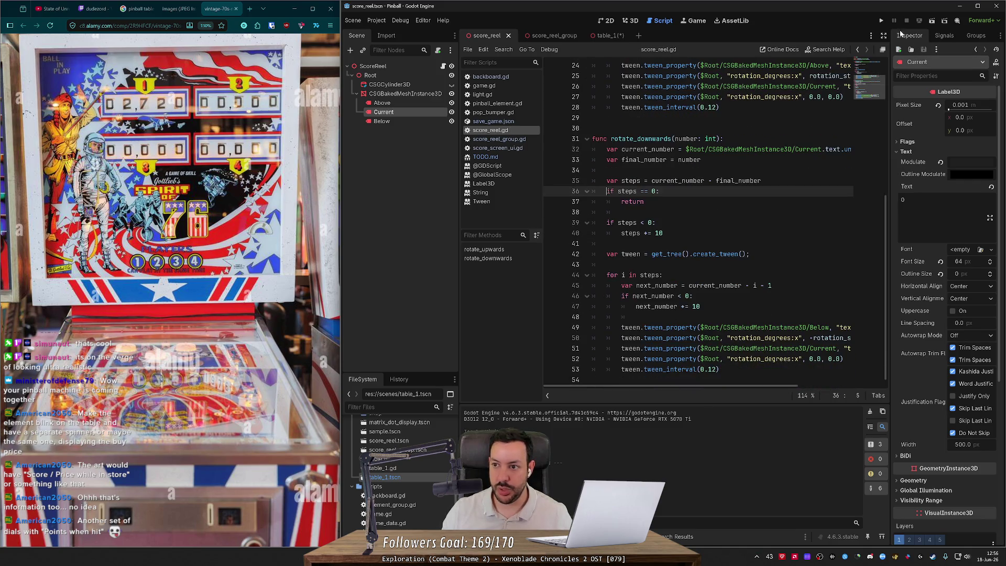
Launch the pinball game to test the zero-steps score reel fix.
{"action": "left_click", "coordinate": [882, 21]}
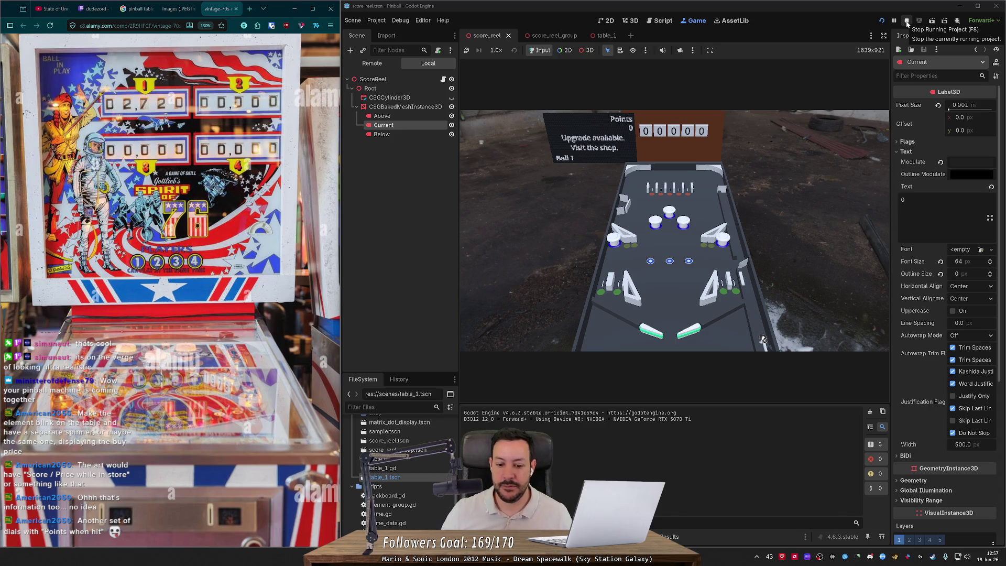
Stop the game, close the score_reel and score_reel_group tabs, and collapse Playfield.
{"action": "left_click", "coordinate": [906, 24]}
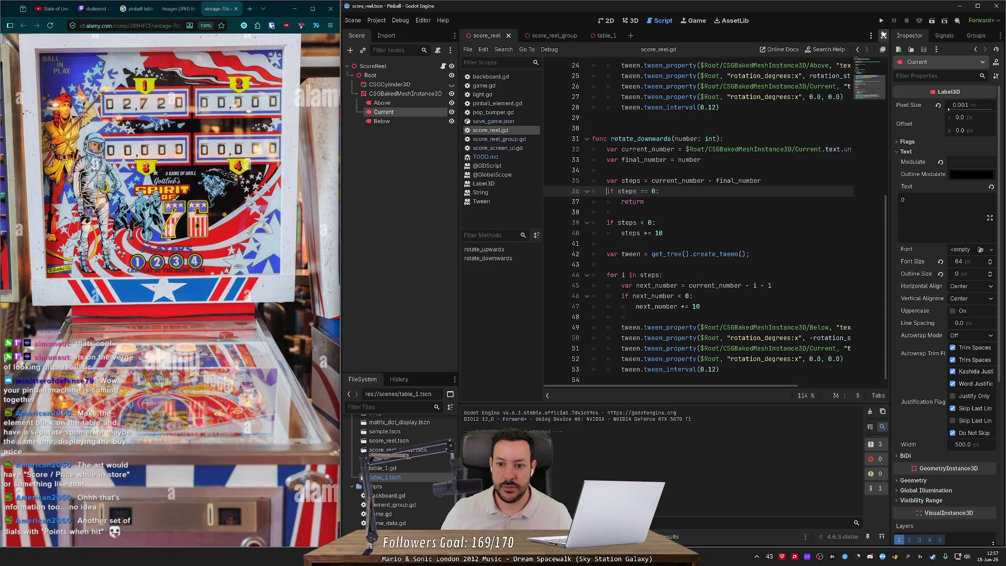
{"action": "left_click", "coordinate": [630, 21]}
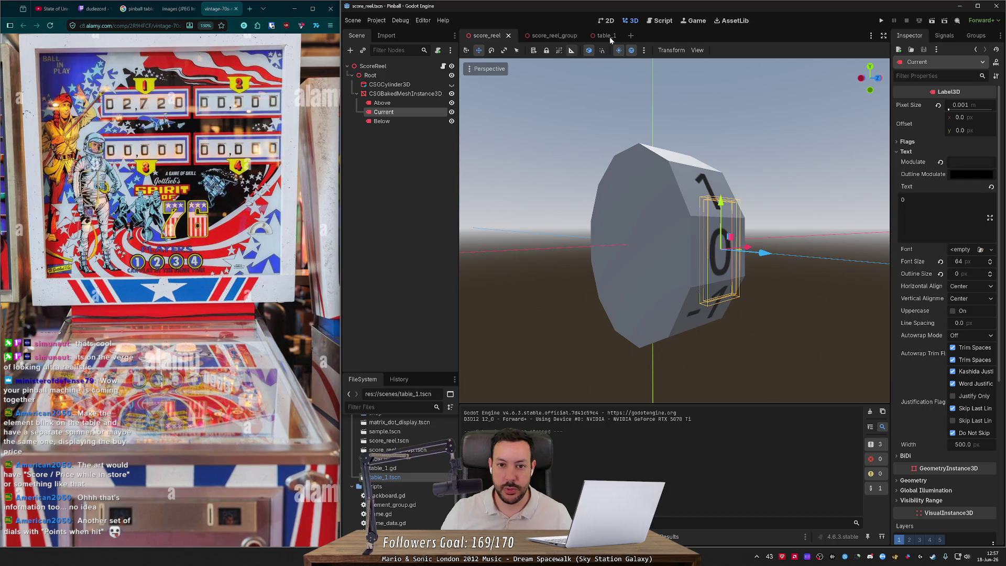
{"action": "middle_click", "coordinate": [495, 35]}
{"action": "middle_click", "coordinate": [496, 35]}
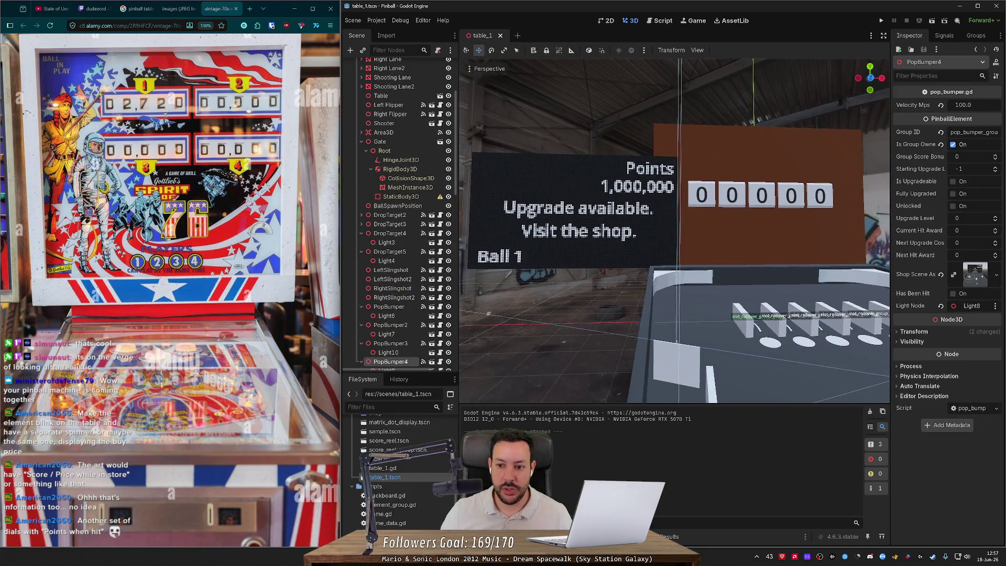
{"action": "scroll", "coordinate": [417, 290], "scroll_direction": "down", "scroll_amount": 5}
{"action": "scroll", "coordinate": [417, 291], "scroll_direction": "up", "scroll_amount": 5}
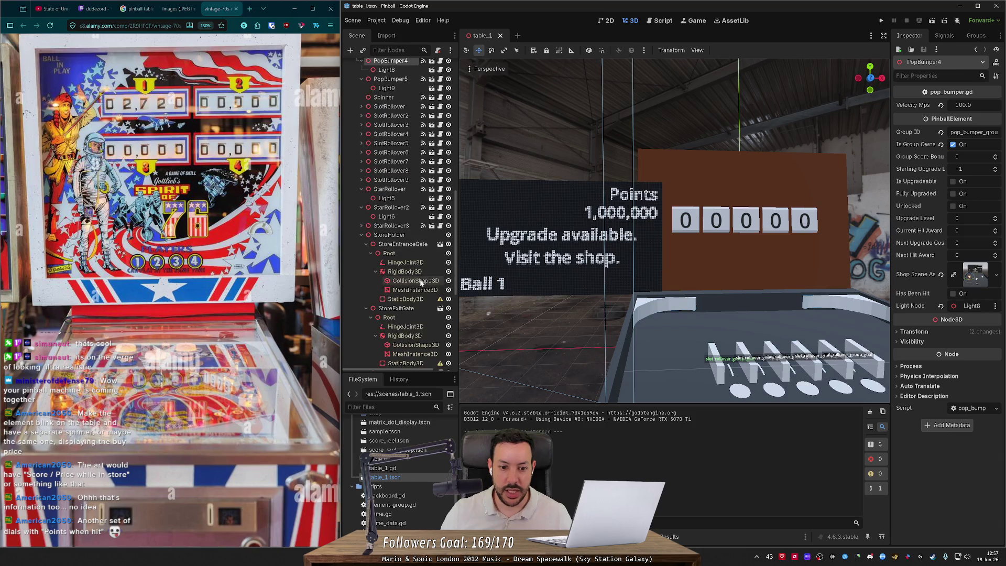
{"action": "scroll", "coordinate": [421, 126], "scroll_direction": "up", "scroll_amount": 5}
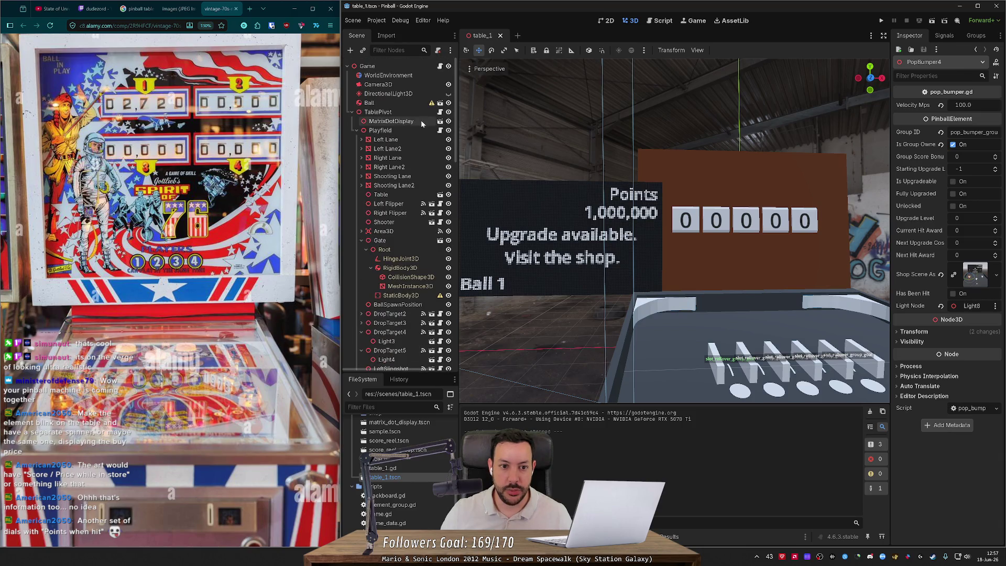
{"action": "left_click", "coordinate": [356, 130]}
Move the Backboard node above Playfield and select its ScoreReelGroup.
{"action": "left_click_drag", "start_coordinate": [380, 140], "coordinate": [387, 123]}
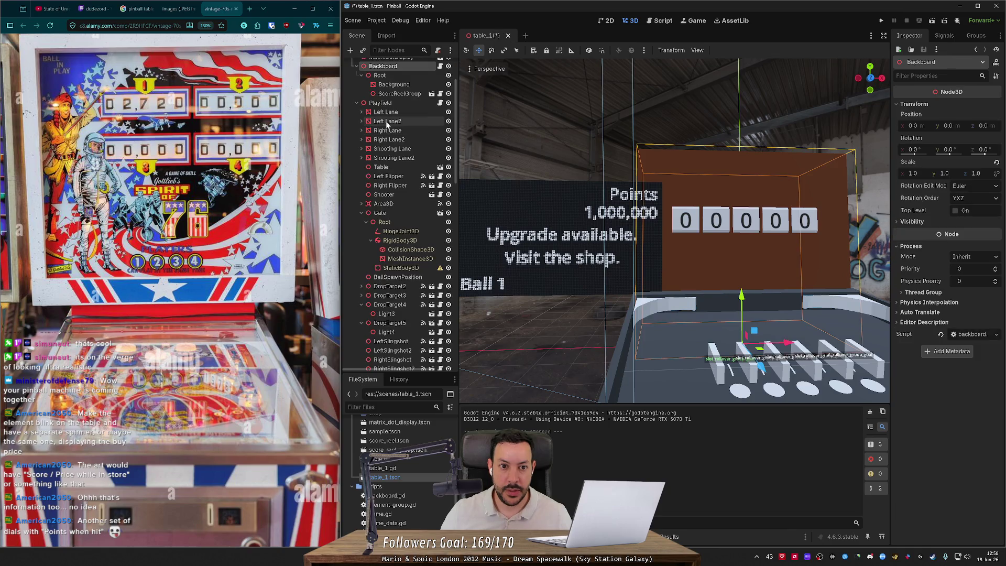
{"action": "left_click", "coordinate": [357, 102]}
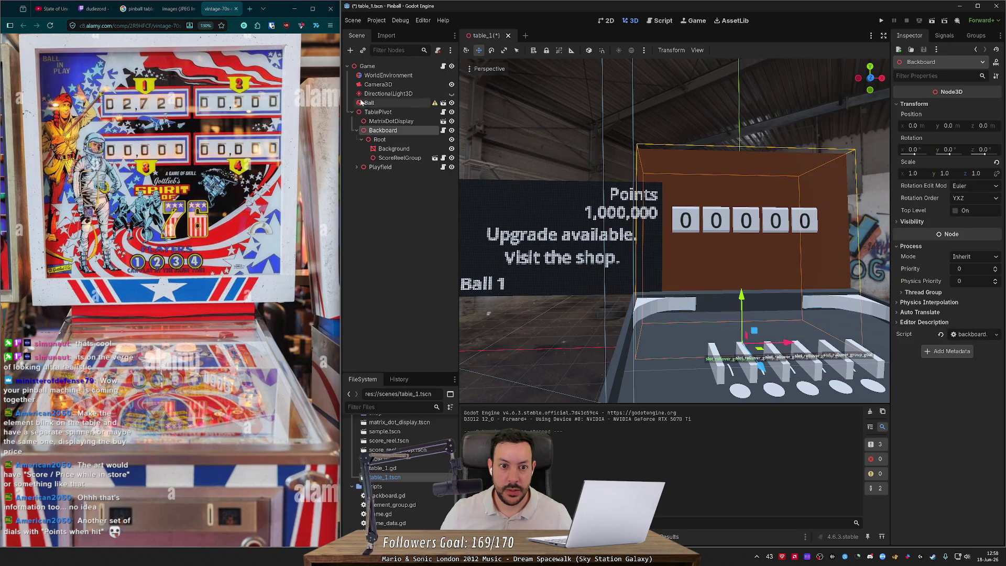
{"action": "left_click", "coordinate": [401, 140]}
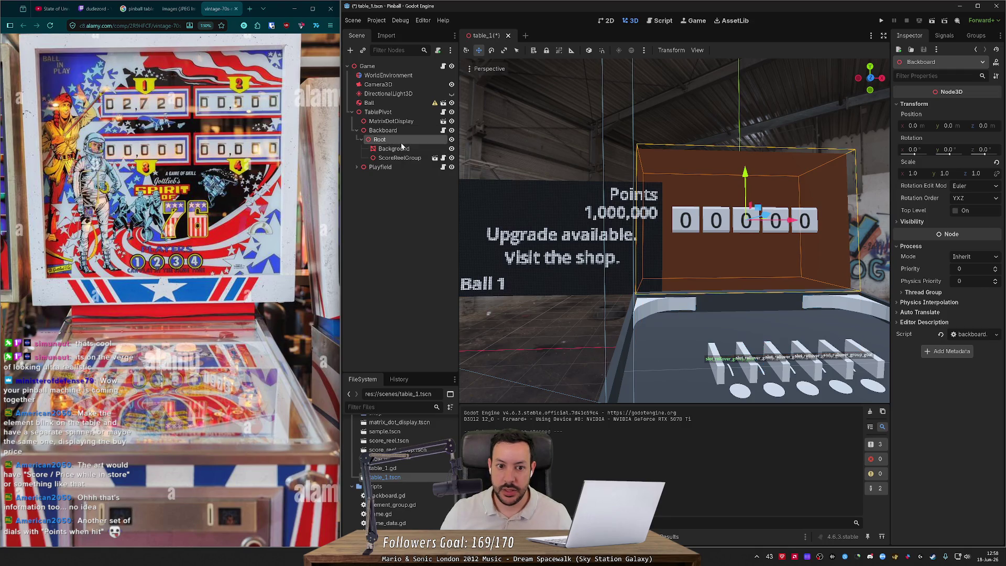
{"action": "left_click", "coordinate": [400, 157]}
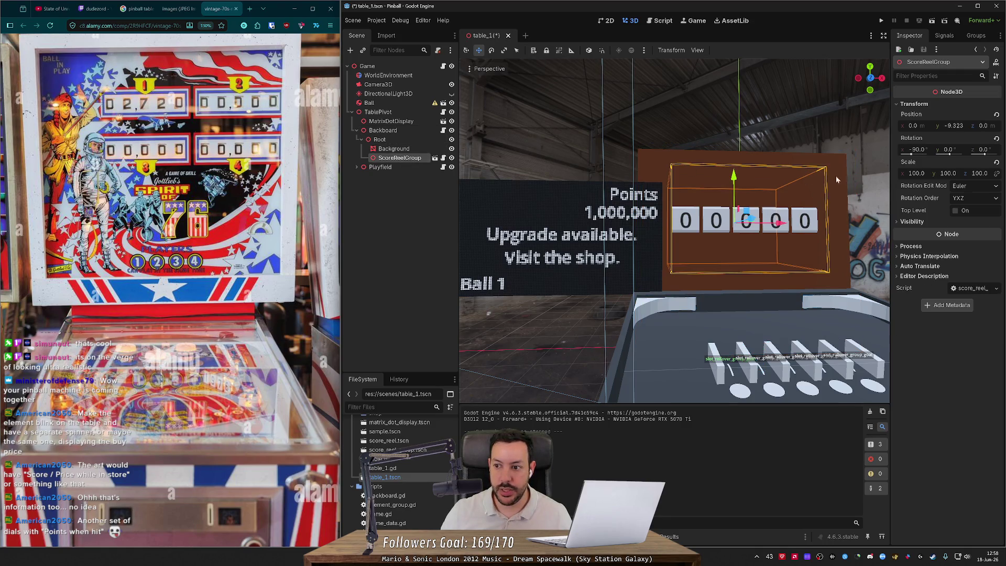
Scale ScoreReelGroup to 50 on X, Y and Z.
{"action": "left_click", "coordinate": [913, 174]}
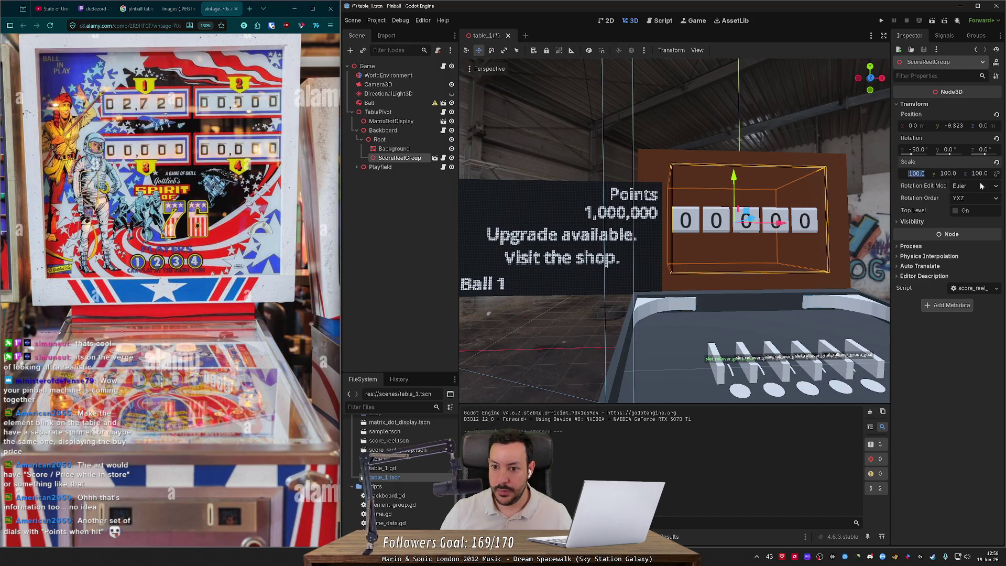
{"action": "type", "text": "50"}
{"action": "key", "text": "Tab"}
{"action": "type", "text": "50"}
{"action": "key", "text": "Tab"}
{"action": "type", "text": "50"}
{"action": "key", "text": "Return"}
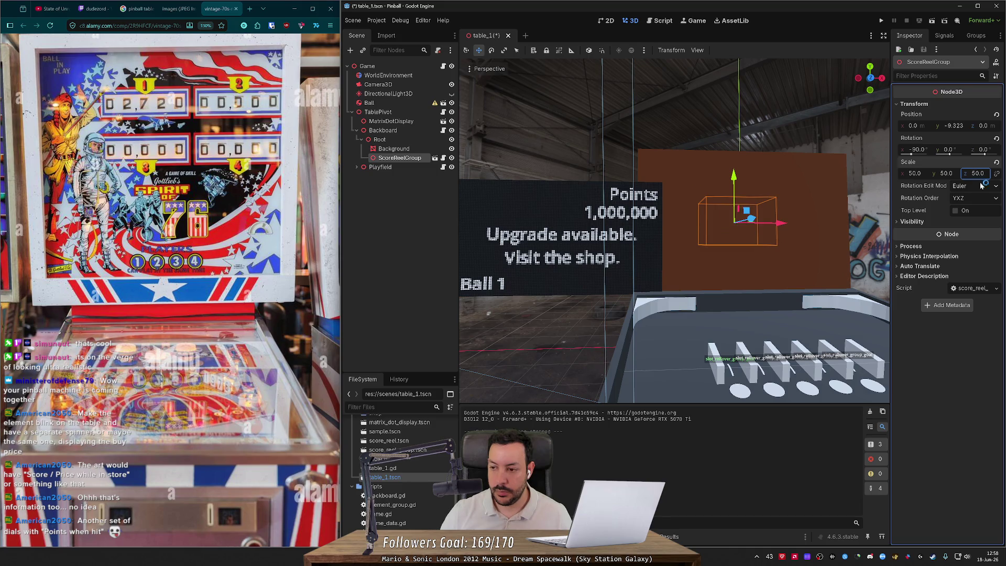
Pull the score reels forward onto the backboard face at y -4.655 and save table_1.
{"action": "left_click_drag", "start_coordinate": [751, 218], "coordinate": [774, 222]}
{"action": "scroll", "coordinate": [774, 222], "scroll_direction": "up", "scroll_amount": 3}
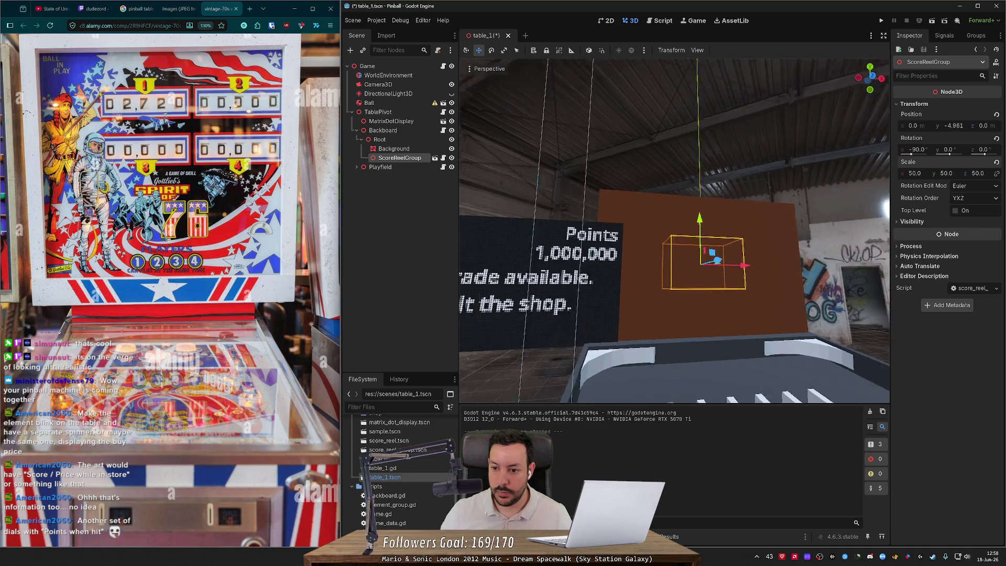
{"action": "left_click_drag", "start_coordinate": [687, 208], "coordinate": [688, 209]}
{"action": "scroll", "coordinate": [725, 201], "scroll_direction": "down", "scroll_amount": 3}
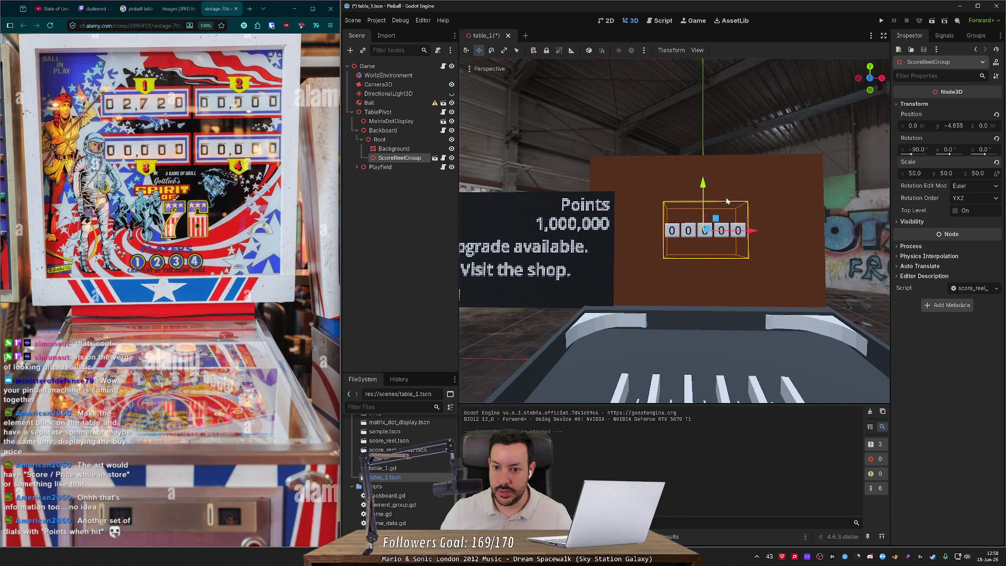
{"action": "key", "text": "ctrl+s"}
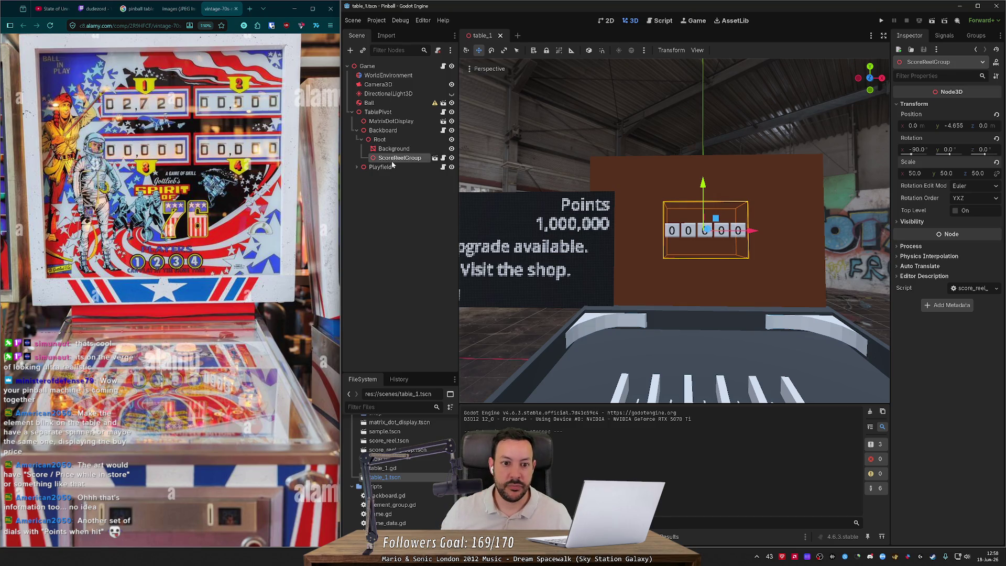
Duplicate ScoreReelGroup, move the copy below the score reels, and rename it CostReelGroup.
{"action": "left_click", "coordinate": [393, 148]}
{"action": "left_click", "coordinate": [405, 158]}
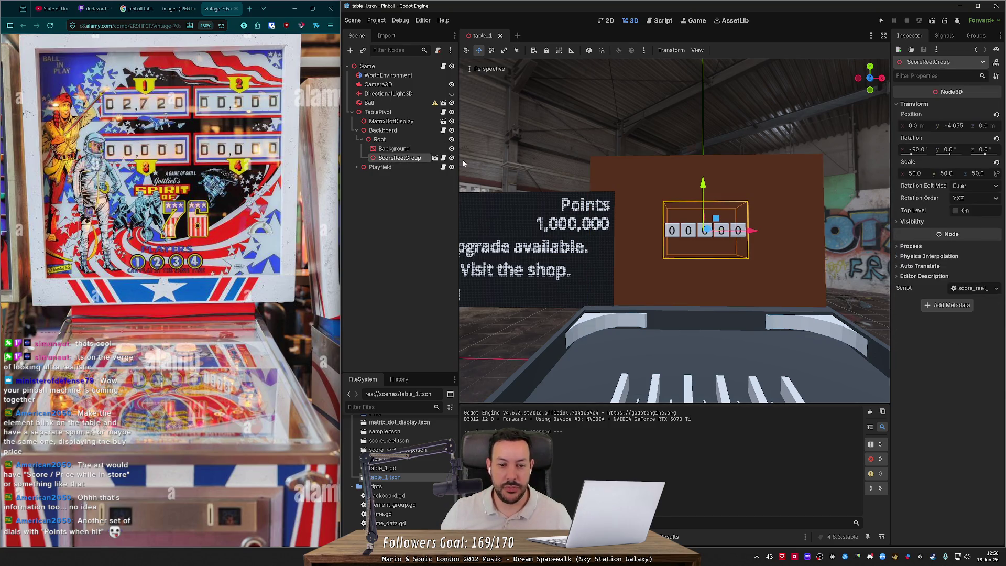
{"action": "key", "text": "ctrl+d"}
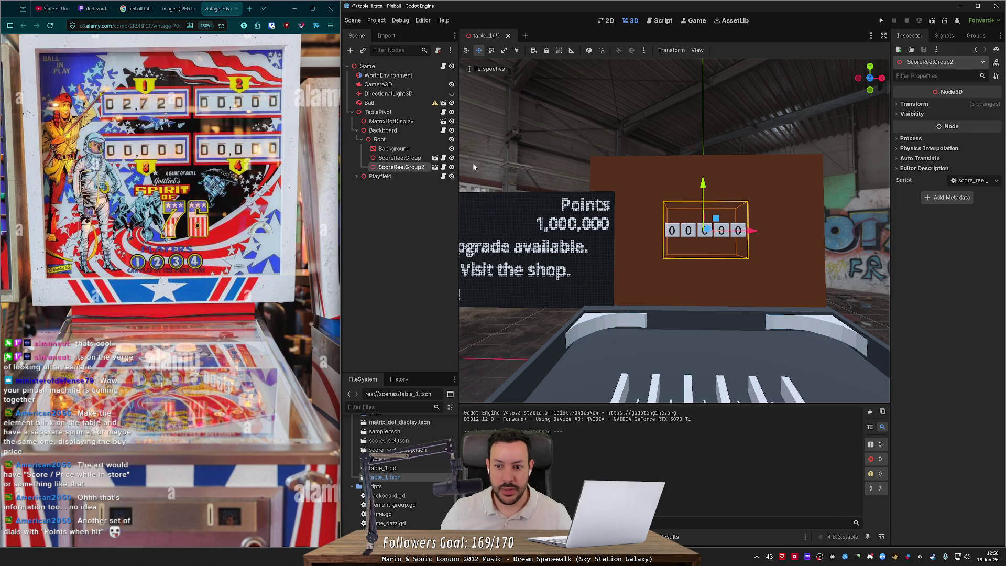
{"action": "left_click_drag", "start_coordinate": [703, 183], "coordinate": [703, 199]}
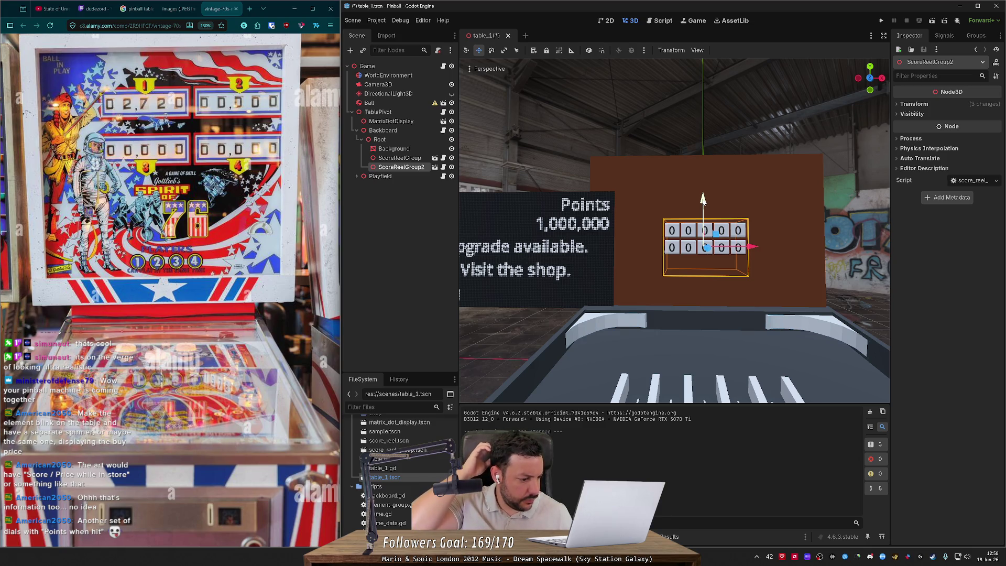
{"action": "double_click", "coordinate": [383, 166]}
{"action": "type", "text": "Cost"}
{"action": "key", "text": "BackSpace"}
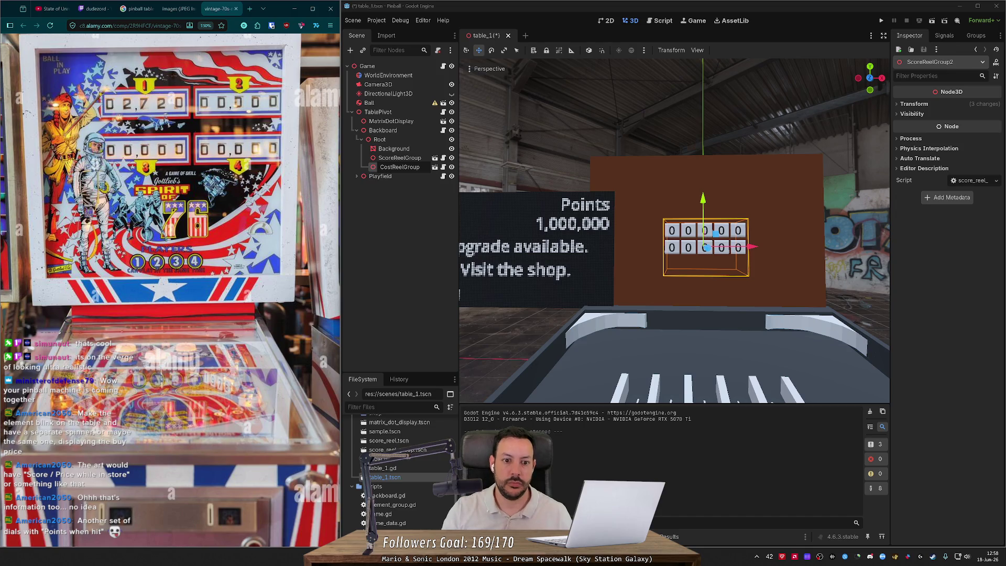
{"action": "key", "text": "Return"}
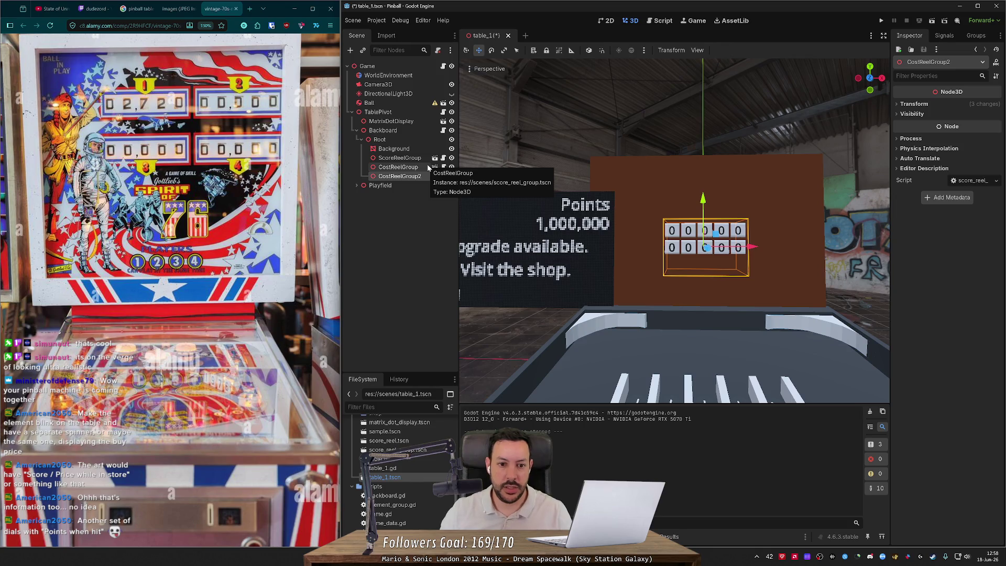
Duplicate it as HitPointsReelGroup, drag it down into a third row, and save.
{"action": "key", "text": "ctrl+d"}
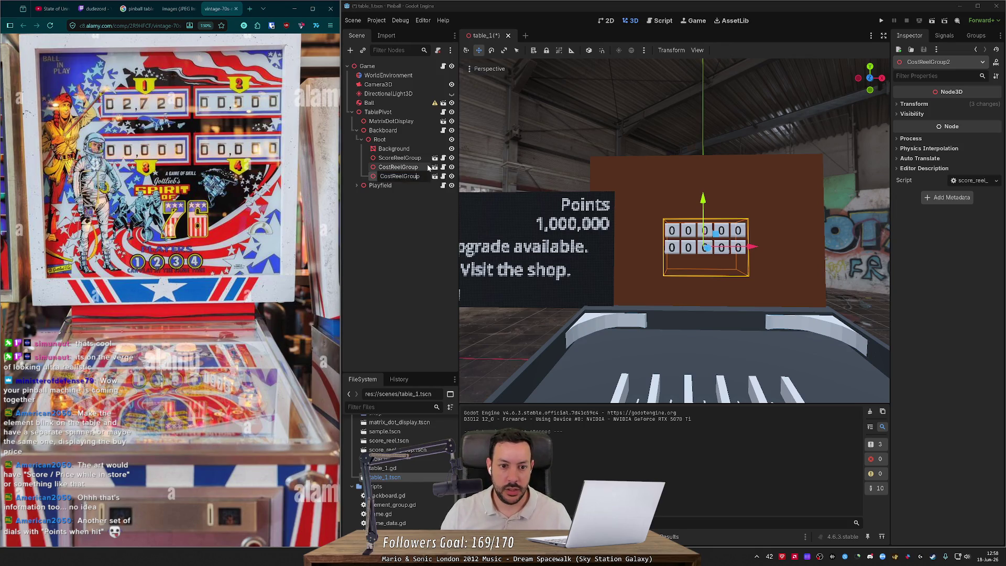
{"action": "key", "text": "shift+Home"}
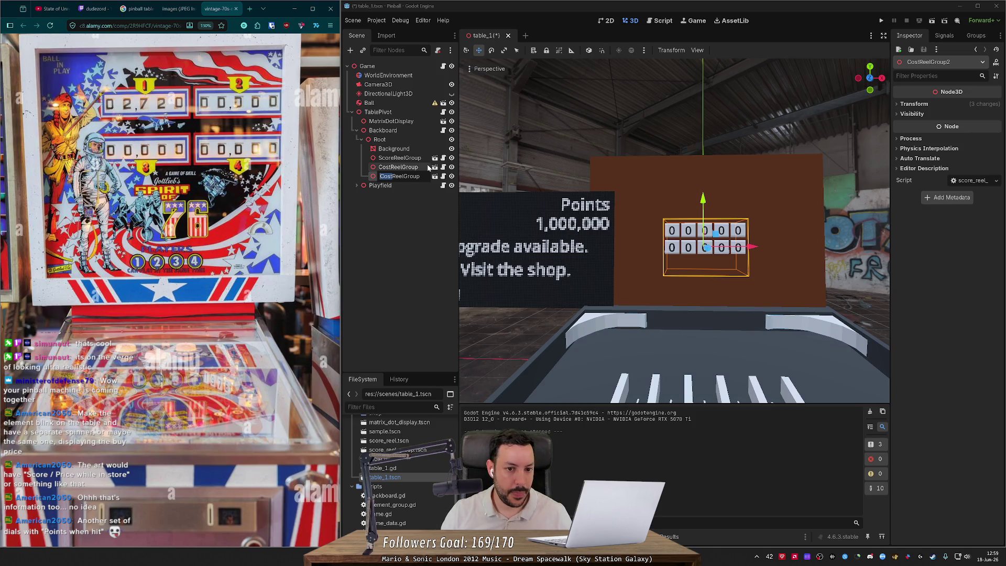
{"action": "type", "text": "Hig"}
{"action": "key", "text": "BackSpace"}
{"action": "type", "text": "tPoint"}
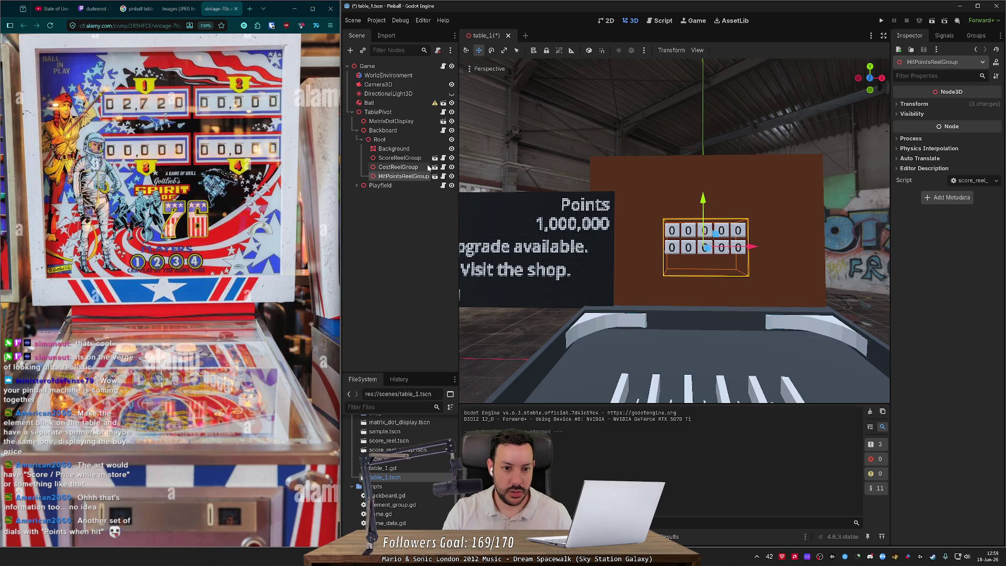
{"action": "key", "text": "Return"}
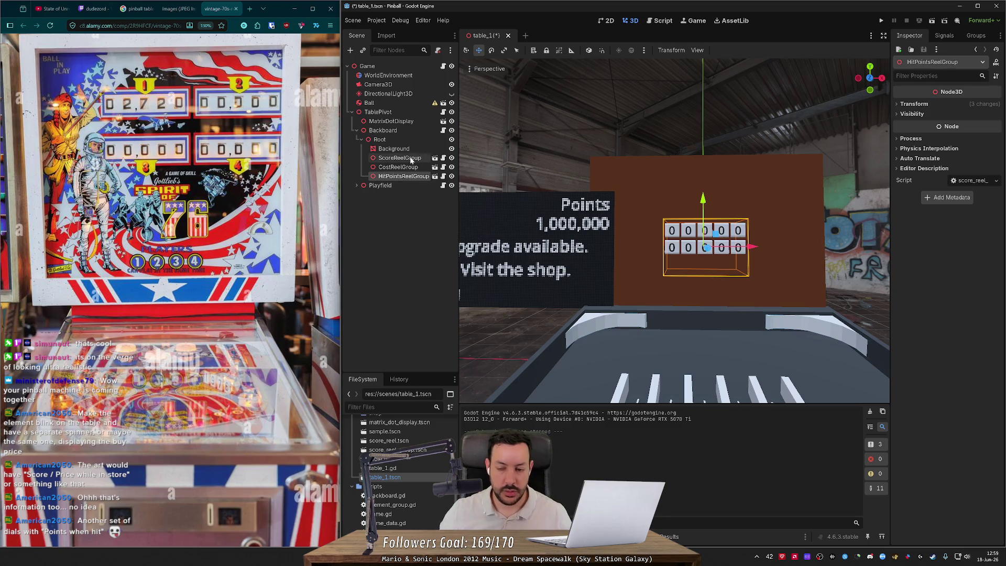
{"action": "scroll", "coordinate": [675, 181], "scroll_direction": "up", "scroll_amount": 4}
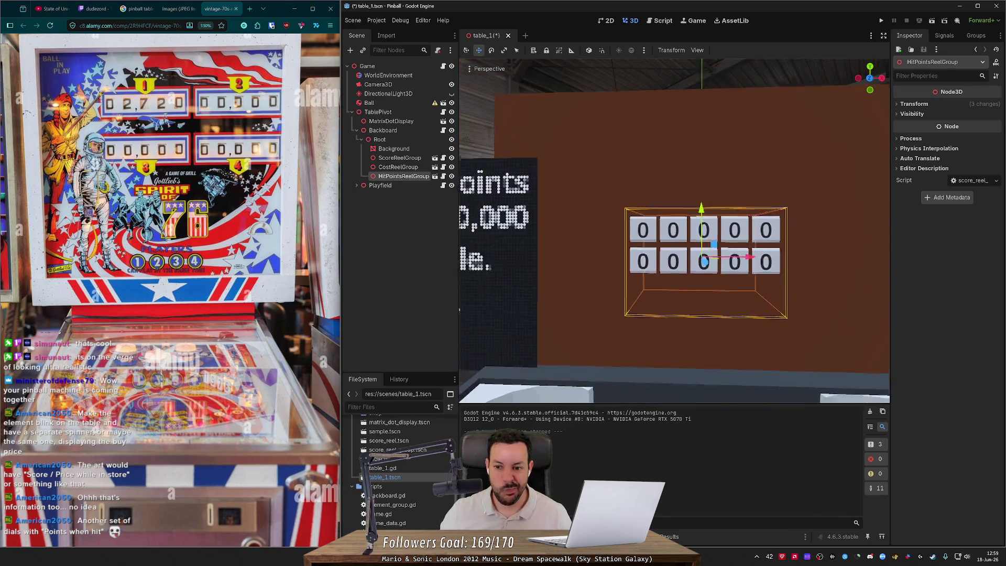
{"action": "scroll", "coordinate": [681, 180], "scroll_direction": "down", "scroll_amount": 2}
{"action": "left_click_drag", "start_coordinate": [693, 202], "coordinate": [694, 229]}
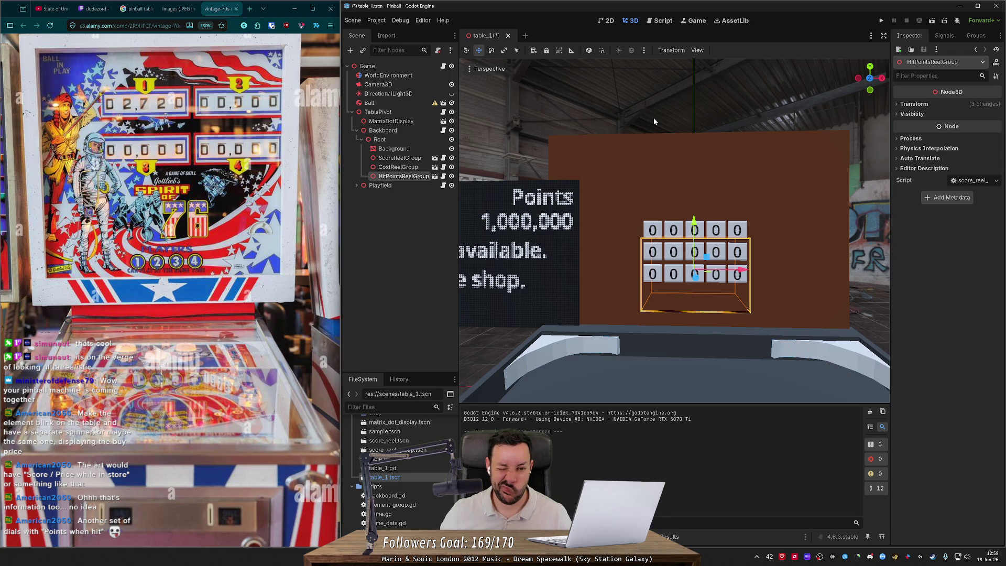
{"action": "key", "text": "ctrl+s"}
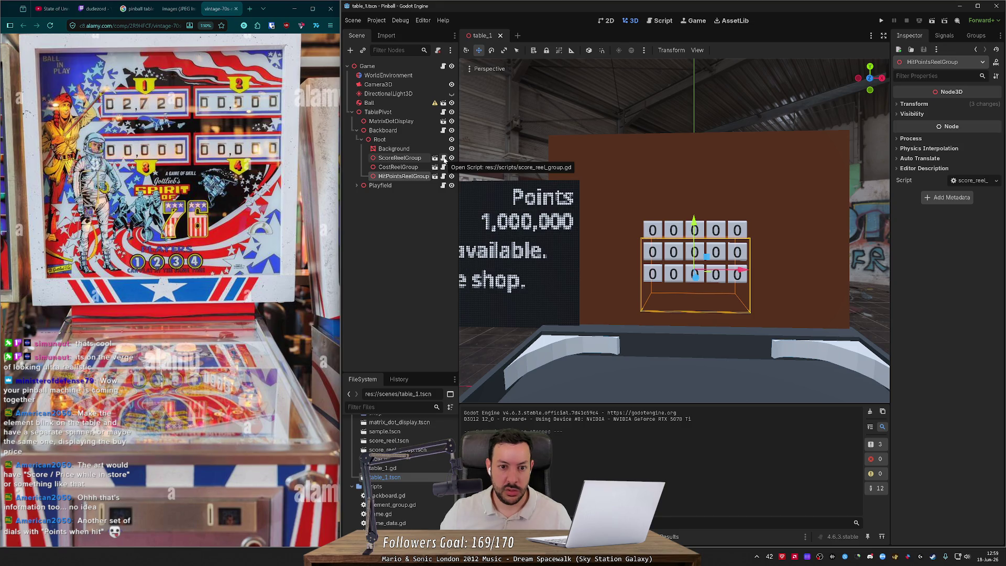
Select the store enter/exit connect lines in screen_selector.gd's _ready in the matrix_dot_display scene.
{"action": "left_click", "coordinate": [442, 130]}
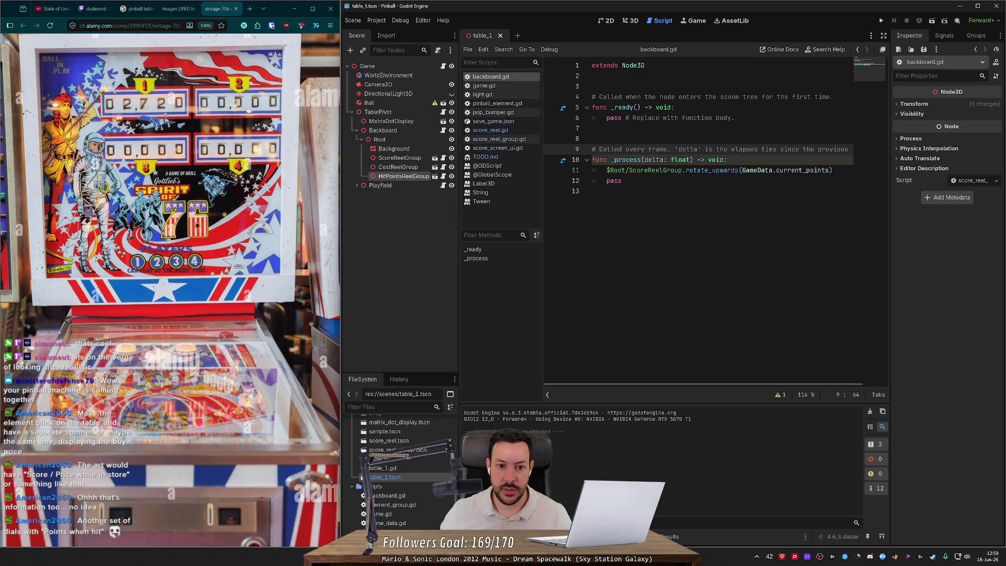
{"action": "left_click", "coordinate": [443, 121]}
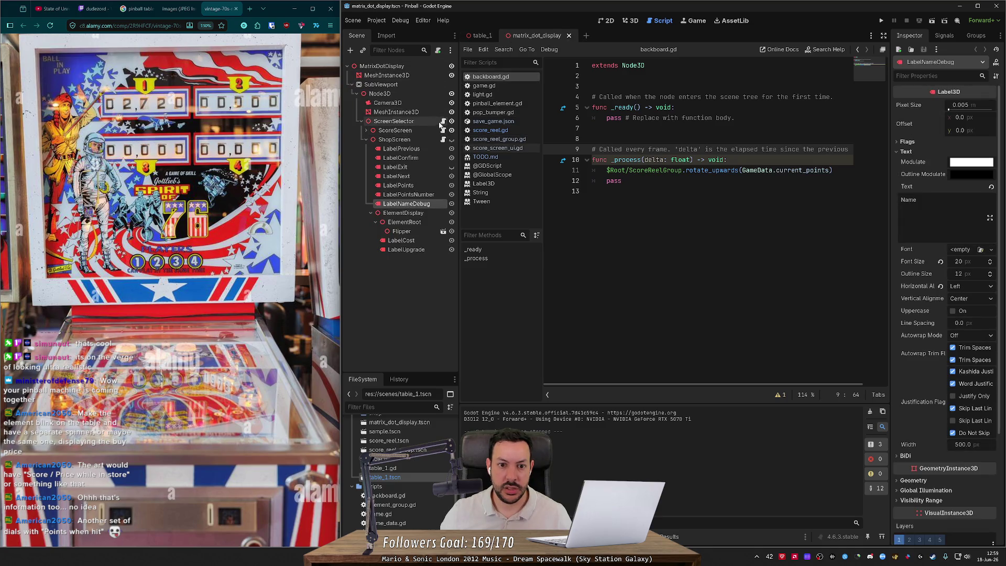
{"action": "left_click", "coordinate": [442, 121]}
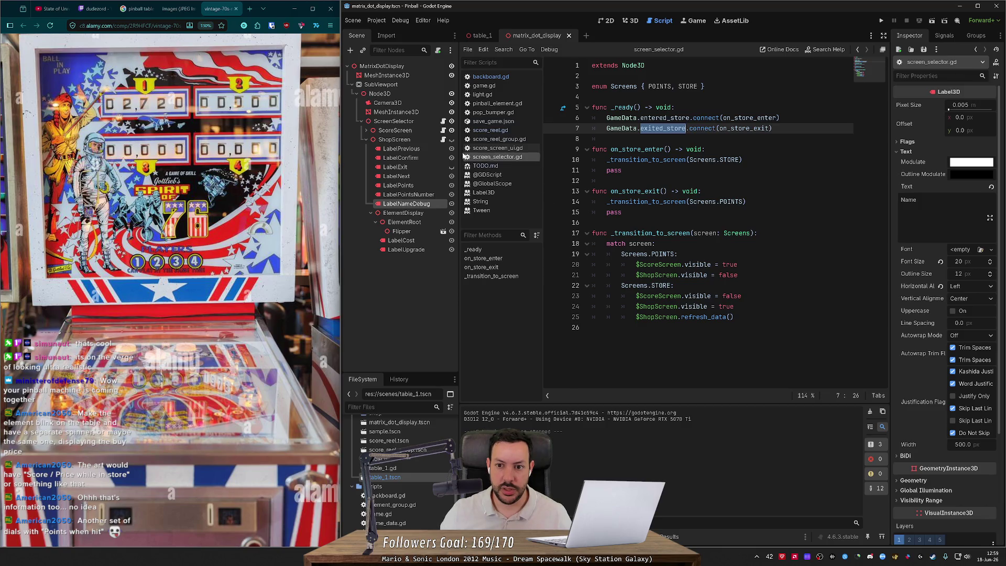
{"action": "mouse_move", "coordinate": [772, 128]}
{"action": "left_mouse_down"}
{"action": "mouse_move", "coordinate": [592, 119]}
{"action": "mouse_move", "coordinate": [592, 107]}
{"action": "left_mouse_up"}
{"action": "key", "text": "ctrl+c"}
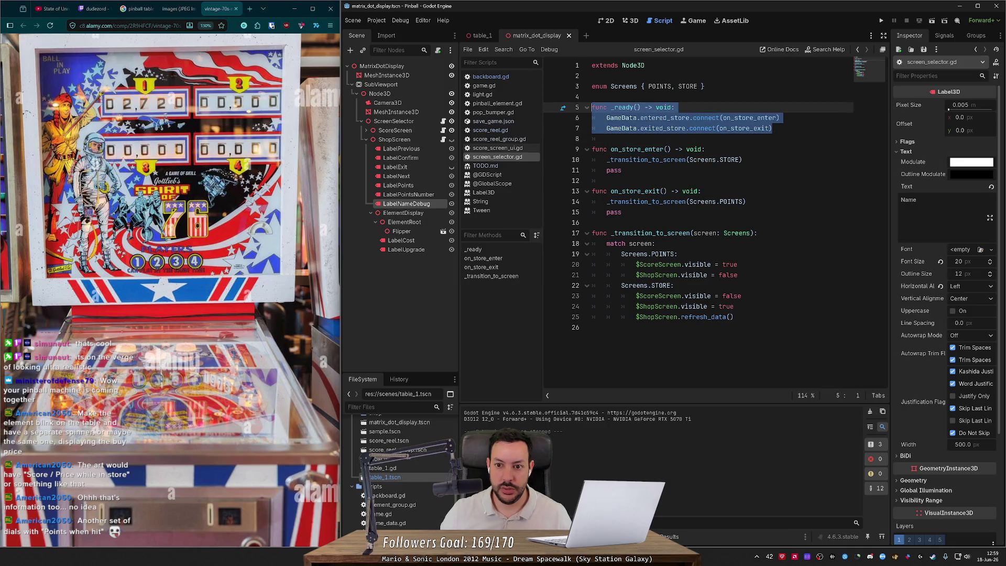
Return to the table_1 scene and bring up the Backboard node's backboard.gd script.
{"action": "left_click", "coordinate": [482, 37]}
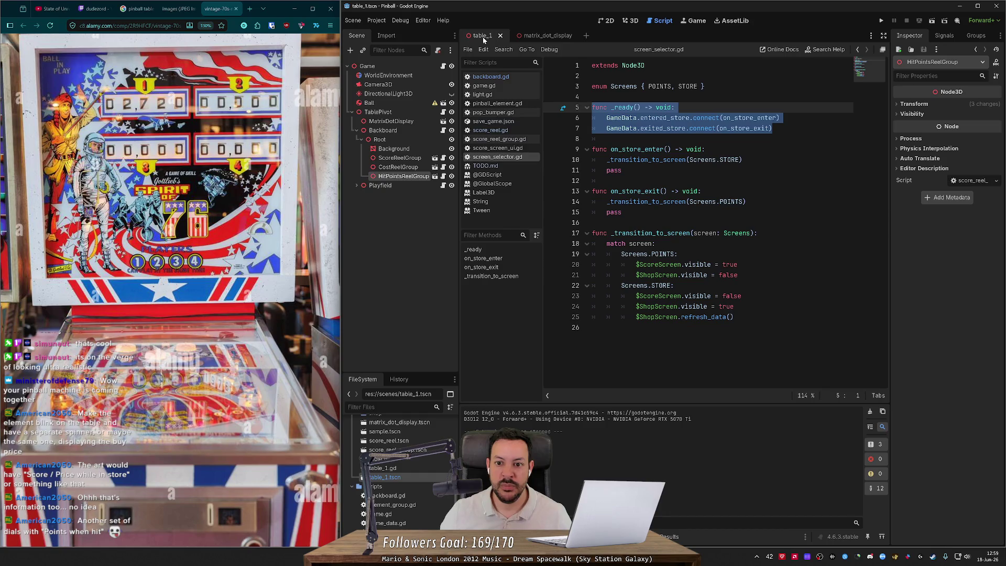
{"action": "key", "text": "ctrl+Tab"}
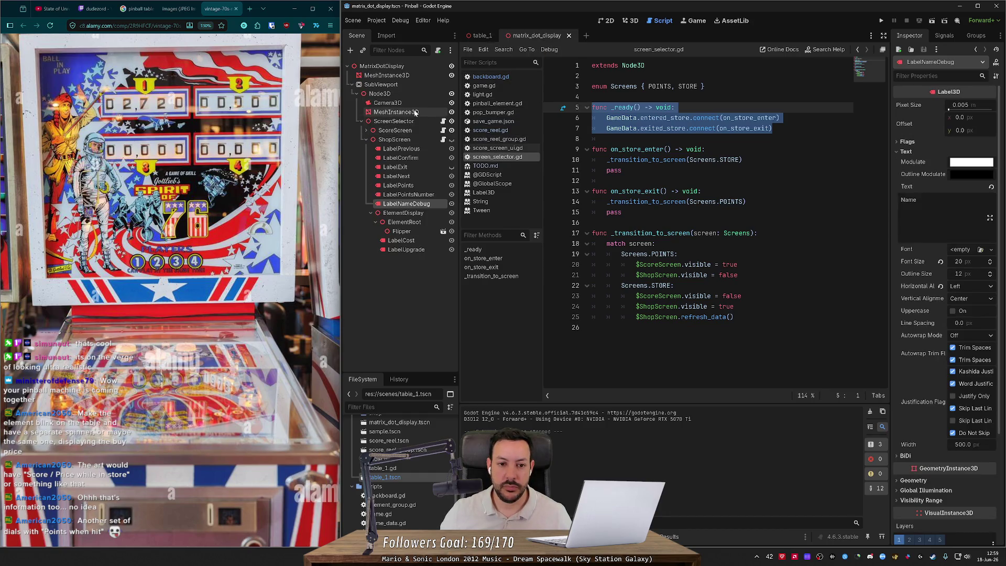
{"action": "left_click", "coordinate": [485, 38]}
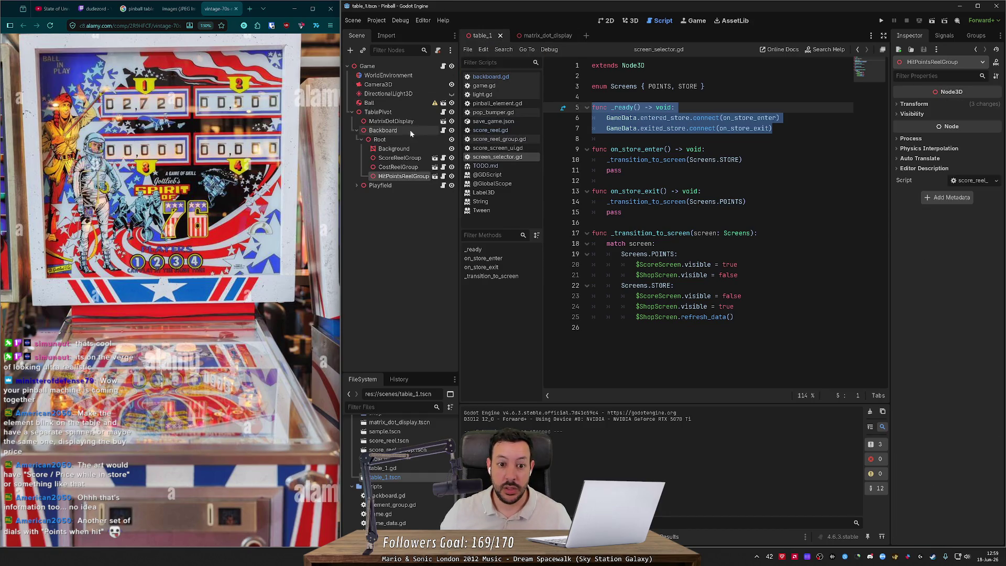
{"action": "left_click", "coordinate": [443, 130]}
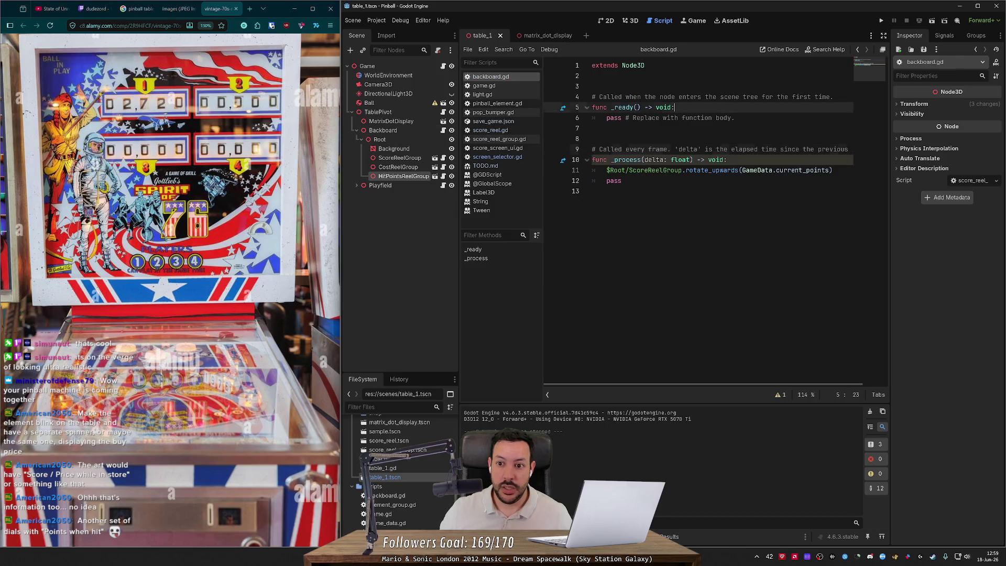
Paste the store signal connections into backboard.gd's _ready and remove the duplicate _ready line.
{"action": "key", "text": "ctrl+v"}
{"action": "key", "text": "Down"}
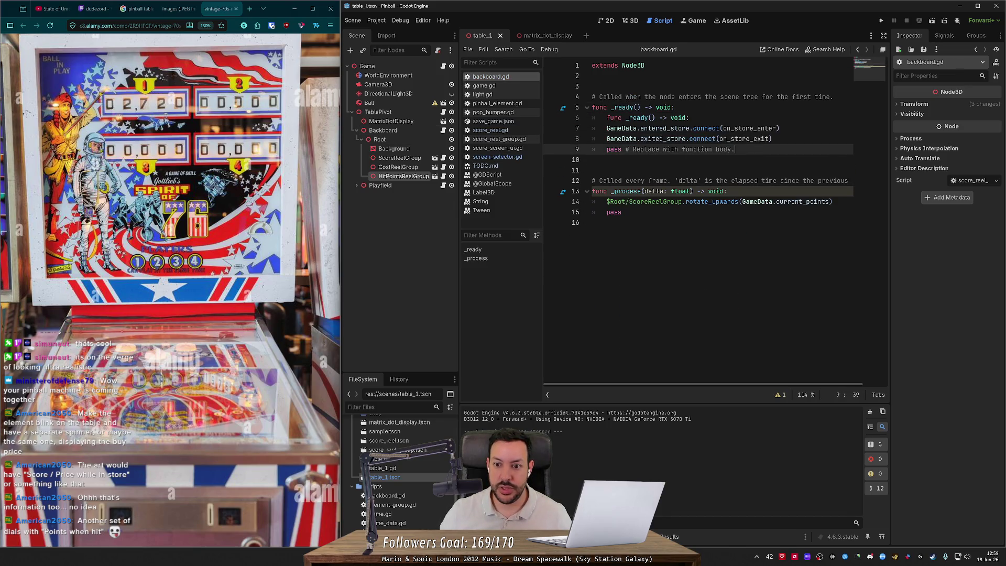
{"action": "left_click", "coordinate": [629, 118]}
{"action": "key", "text": "ctrl+shift+k"}
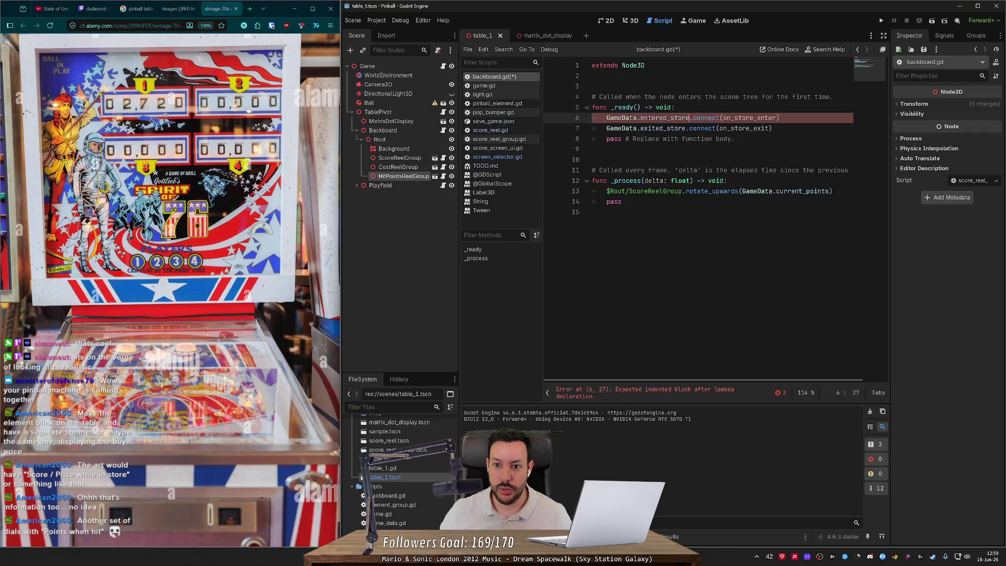
{"action": "double_click", "coordinate": [749, 118]}
Add on_store_enter() and on_store_exit() function stubs at the end of the script.
{"action": "left_click", "coordinate": [592, 212]}
{"action": "key", "text": "Return"}
{"action": "type", "text": "fun cc on_store"}
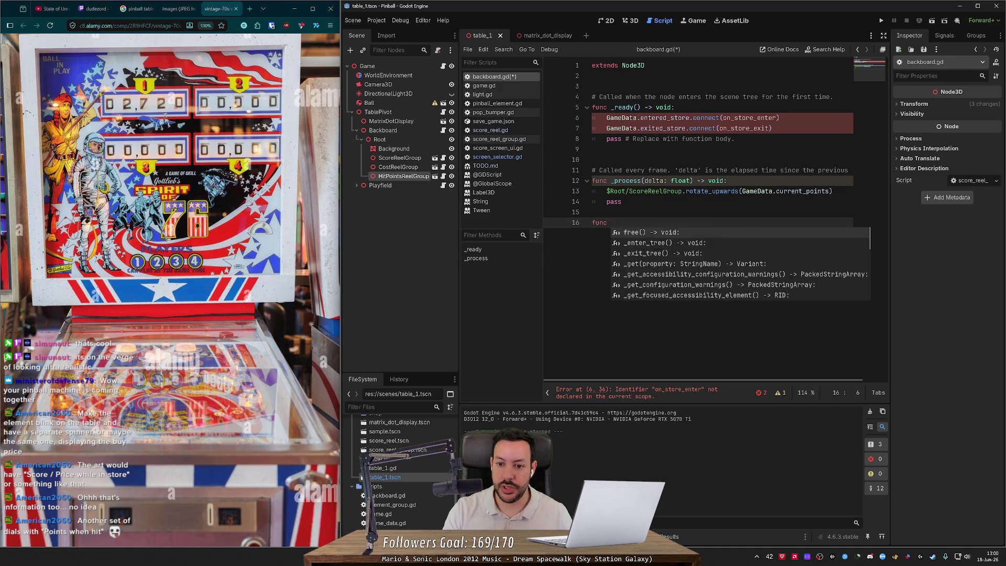
{"action": "type", "text": "_enter():"}
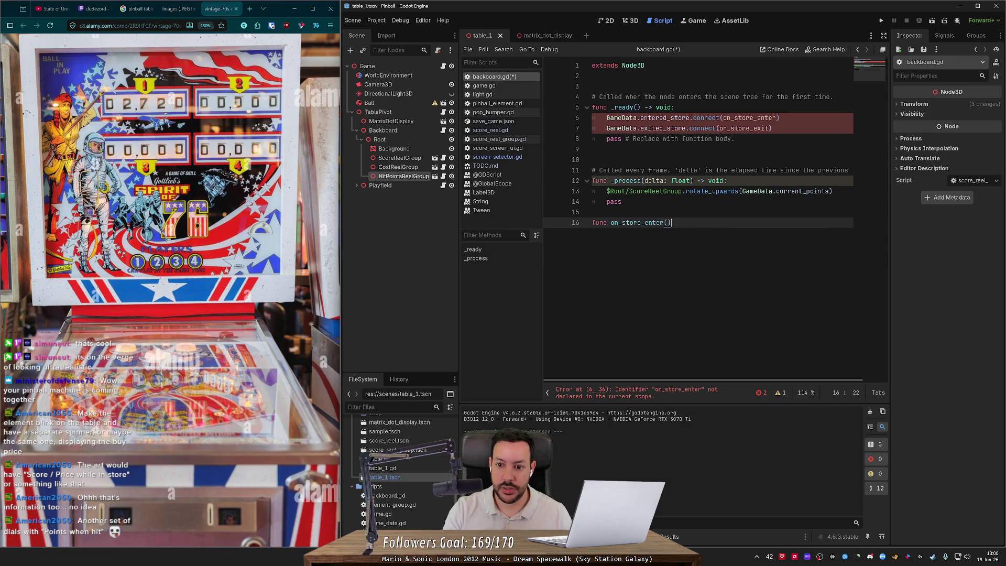
{"action": "key", "text": "Return"}
{"action": "type", "text": "pass"}
{"action": "key", "text": "Return"}
{"action": "key", "text": "Return"}
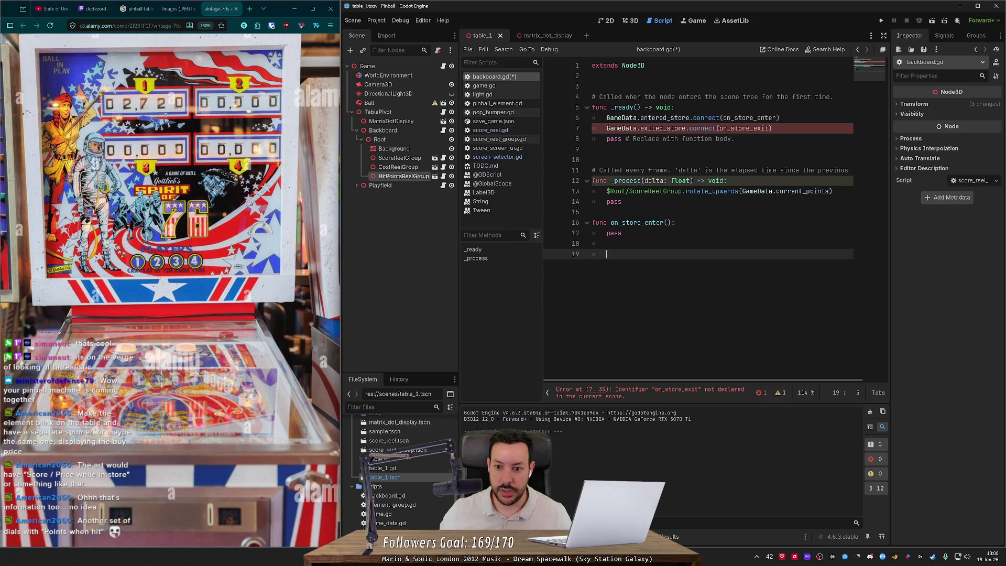
{"action": "type", "text": "func on_store_enter(): \tpass"}
{"action": "left_click", "coordinate": [644, 254]}
{"action": "key", "text": "ctrl+shift+Right"}
{"action": "type", "text": "exit"}
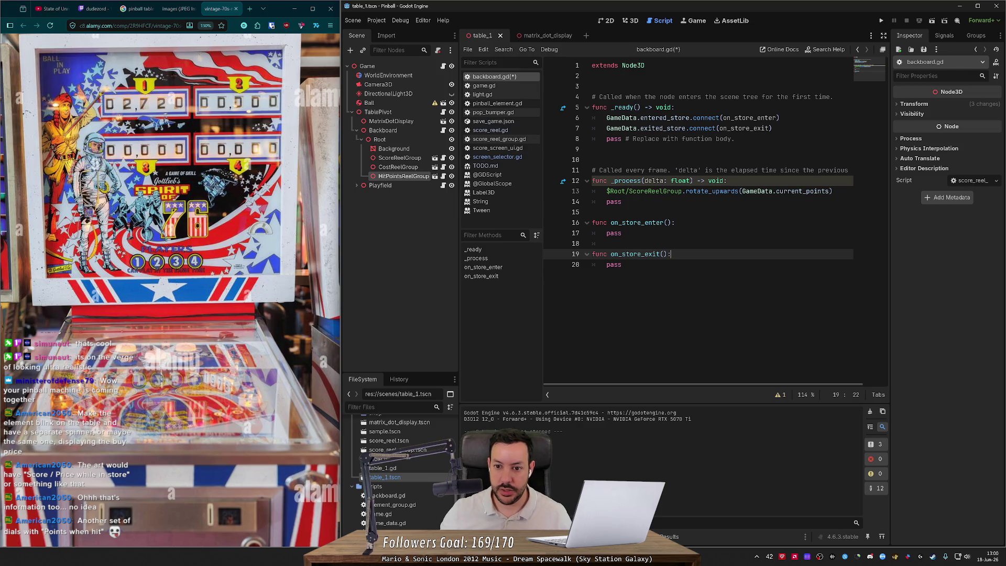
Copy the score reel rotate call into on_store_exit and retarget it to $Root/CostReelGroup.
{"action": "left_click_drag", "start_coordinate": [833, 191], "coordinate": [607, 191]}
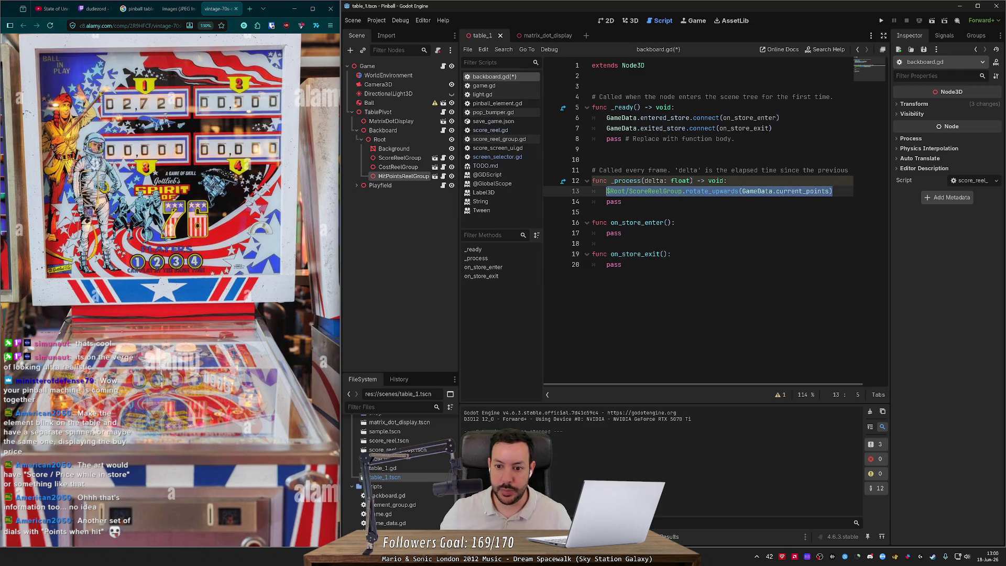
{"action": "key", "text": "ctrl+c"}
{"action": "left_click", "coordinate": [740, 255]}
{"action": "key", "text": "Return"}
{"action": "key", "text": "ctrl+v"}
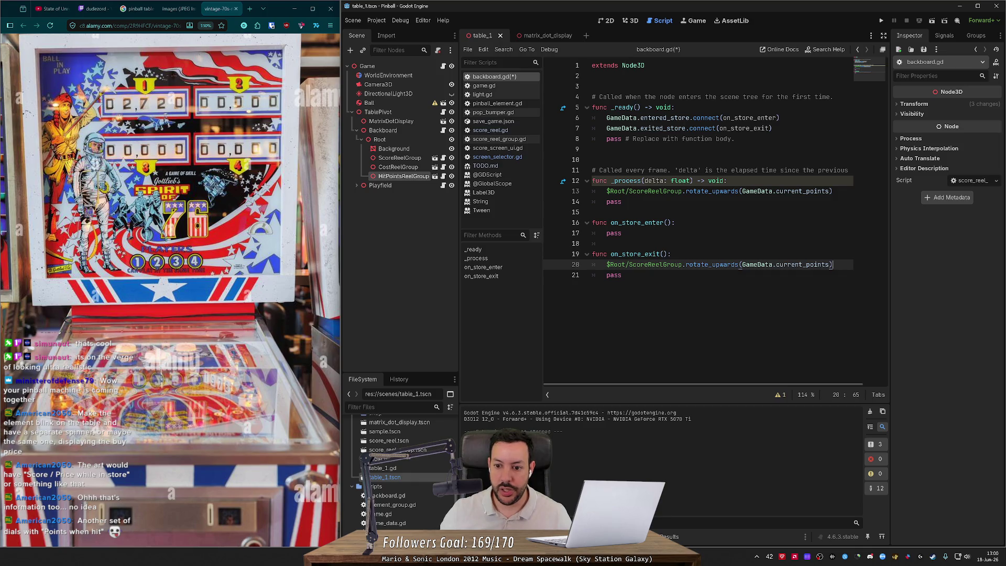
{"action": "key", "text": "ctrl+shift+Left"}
{"action": "type", "text": "Cost"}
Change the CostReelGroup call to rotate_downwards(0).
{"action": "left_click", "coordinate": [705, 264]}
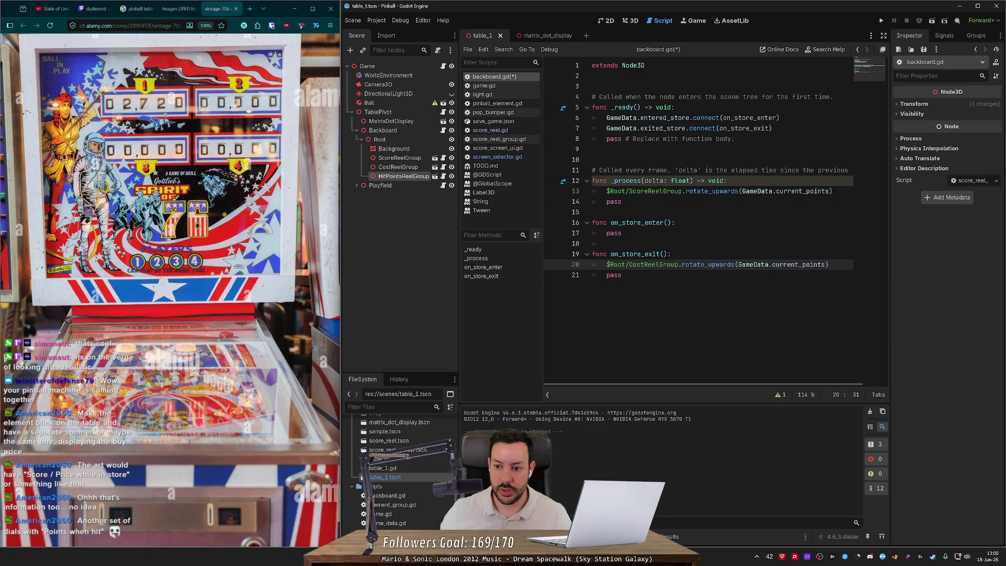
{"action": "key", "text": "ctrl+shift+Right"}
{"action": "type", "text": "do"}
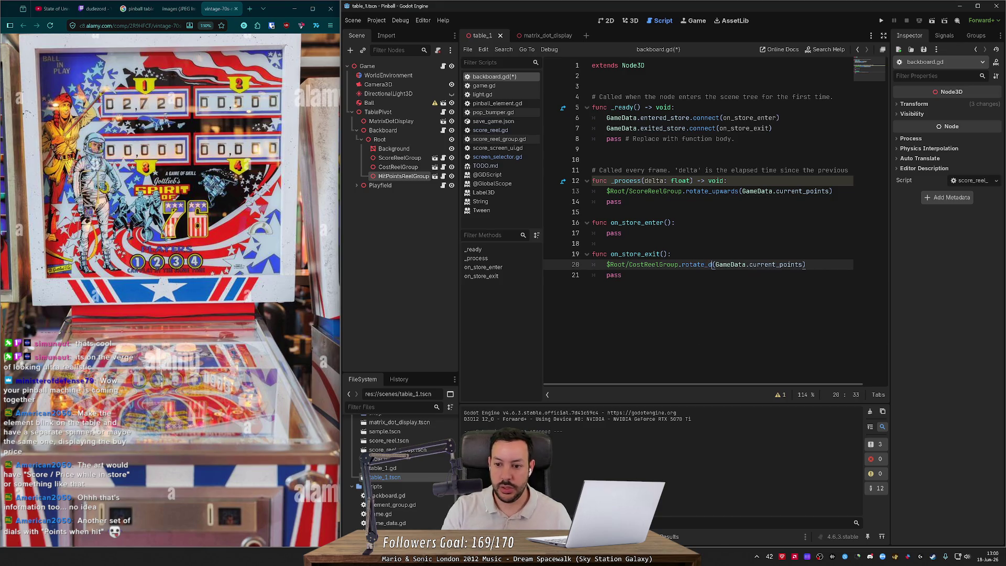
{"action": "type", "text": "wn"}
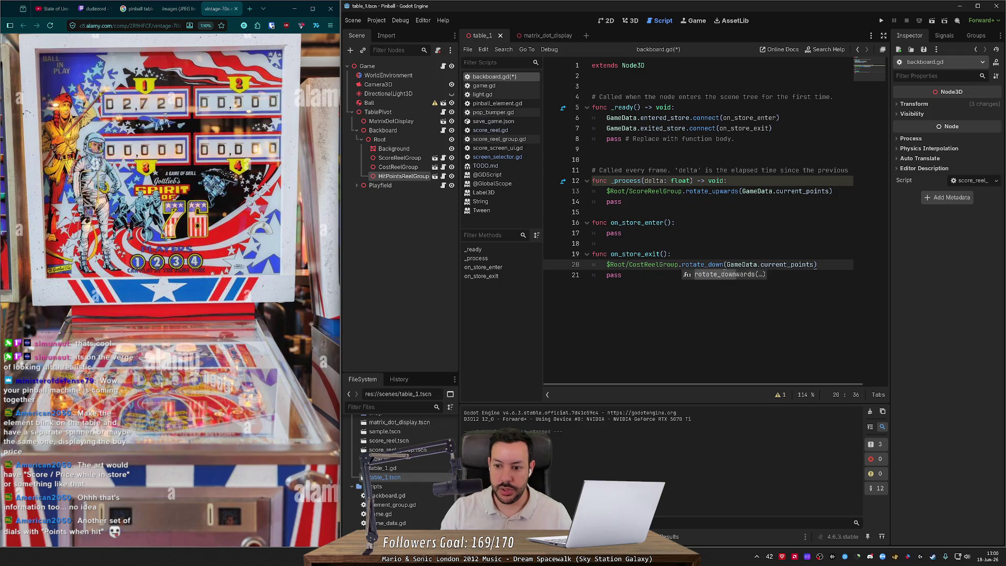
{"action": "key", "text": "Return"}
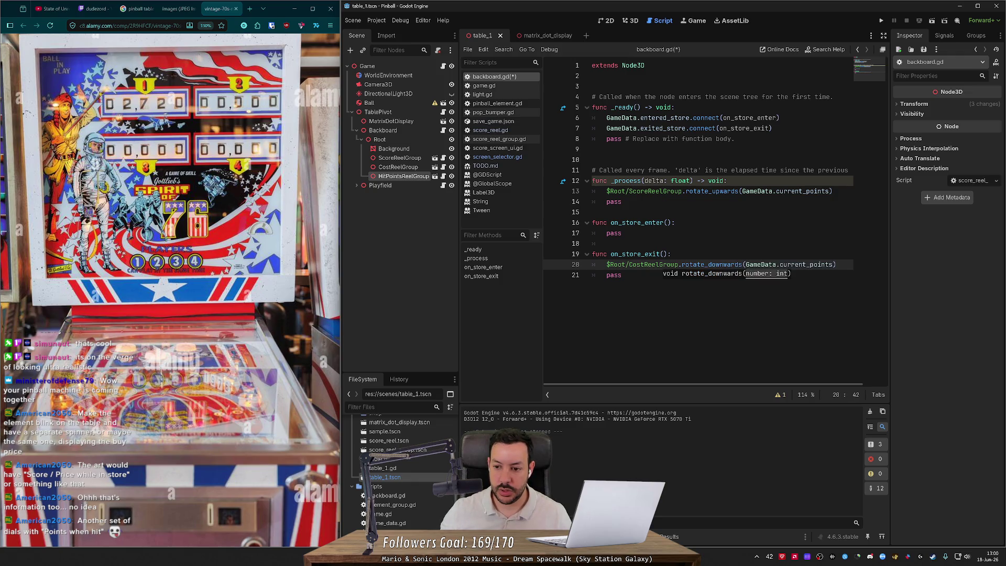
{"action": "key", "text": "ctrl+shift+Right"}
{"action": "key", "text": "ctrl+shift+Right"}
{"action": "key", "text": "ctrl+shift+Right"}
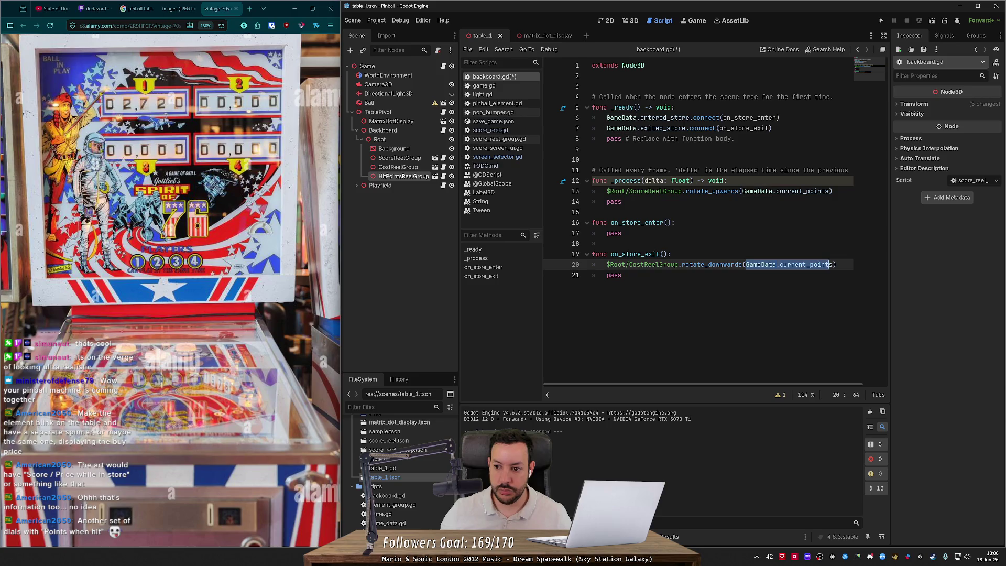
{"action": "type", "text": "0"}
{"action": "key", "text": "End"}
{"action": "key", "text": "ctrl+shift+d"}
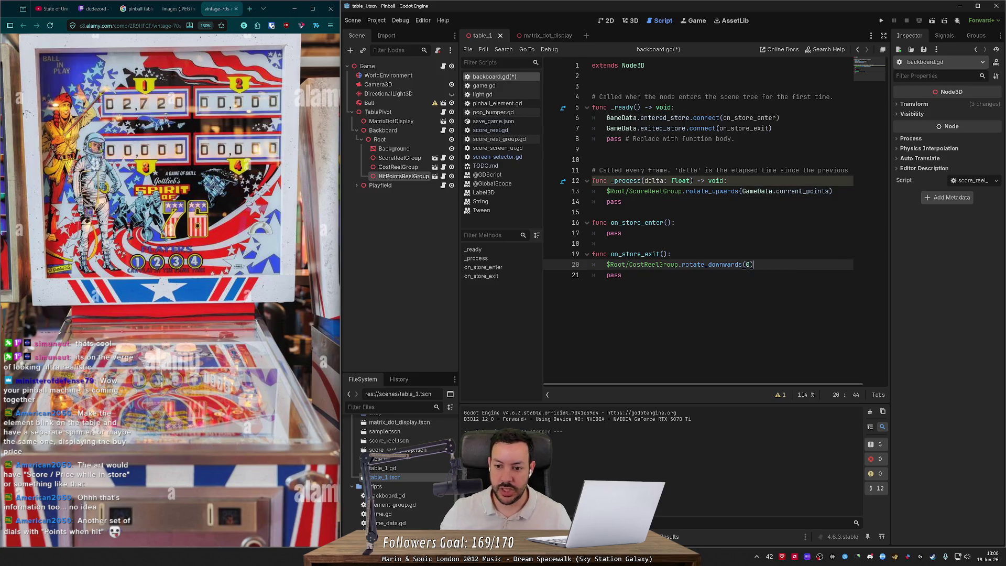
Duplicate the reset line so HitPointsReelGroup also rotates down to 0.
{"action": "key", "text": "ctrl+shift+d"}
{"action": "key", "text": "ctrl+shift+k"}
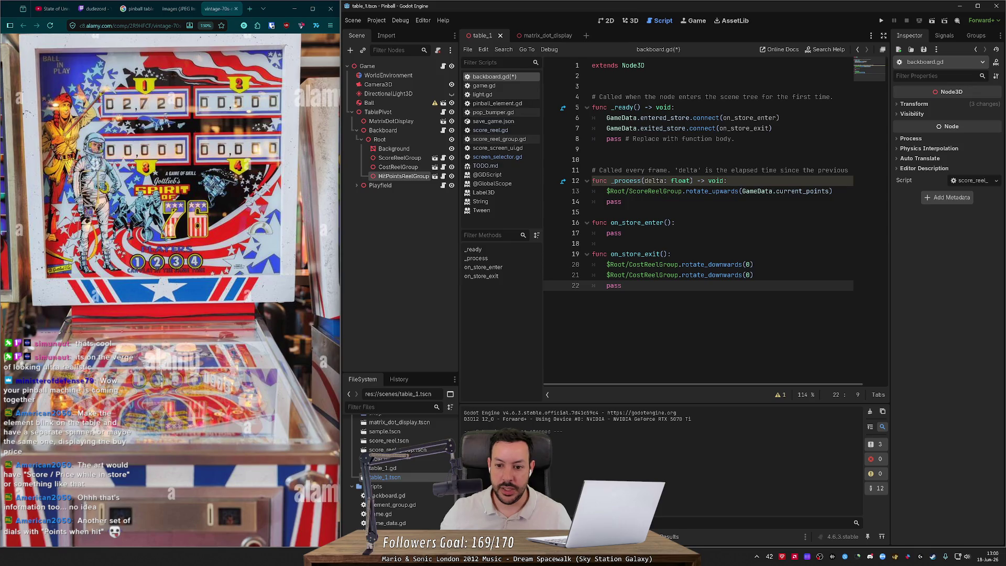
{"action": "left_click", "coordinate": [644, 275]}
{"action": "key", "text": "ctrl+BackSpace"}
{"action": "type", "text": "HitPoints"}
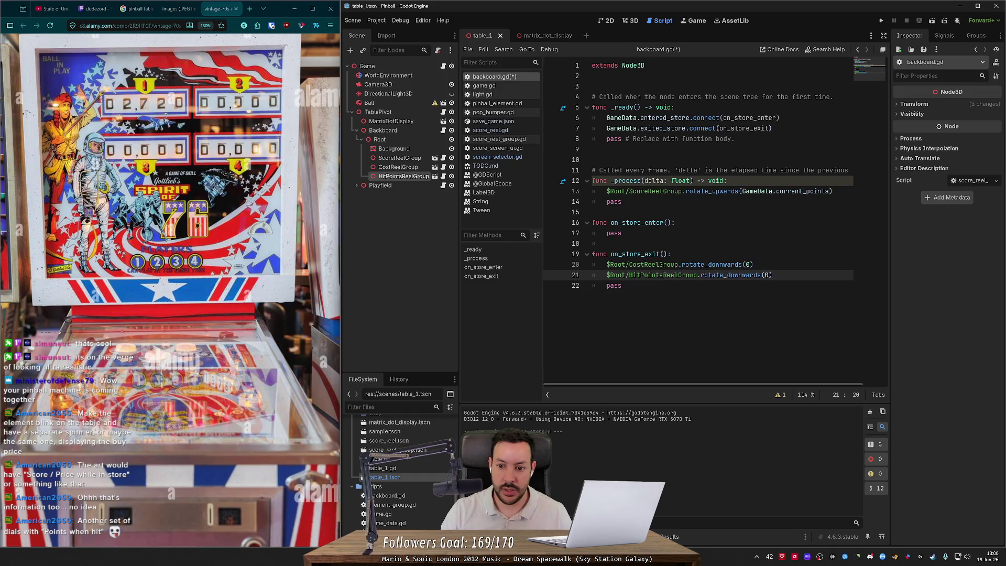
{"action": "left_click", "coordinate": [629, 243]}
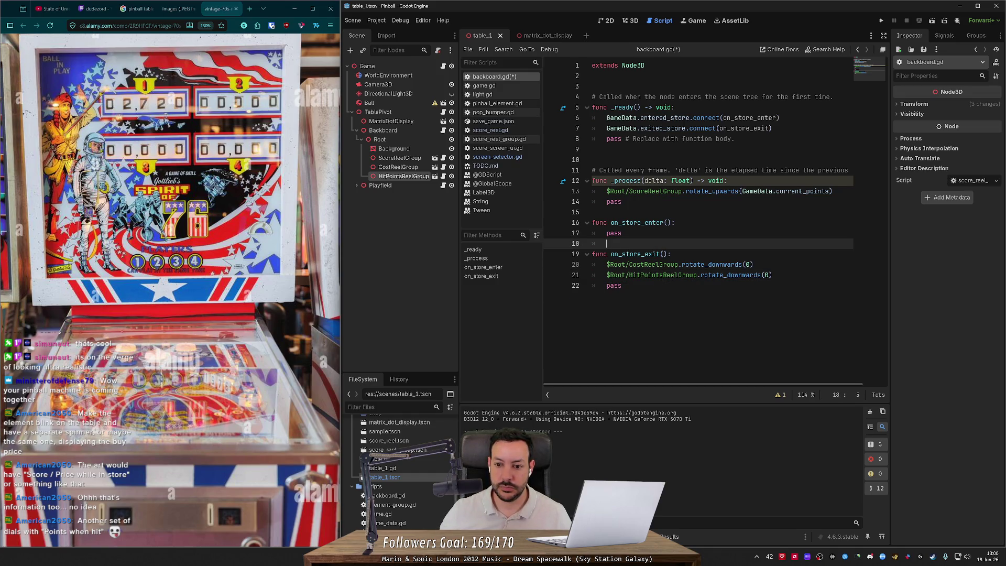
{"action": "left_click_drag", "start_coordinate": [772, 275], "coordinate": [592, 264]}
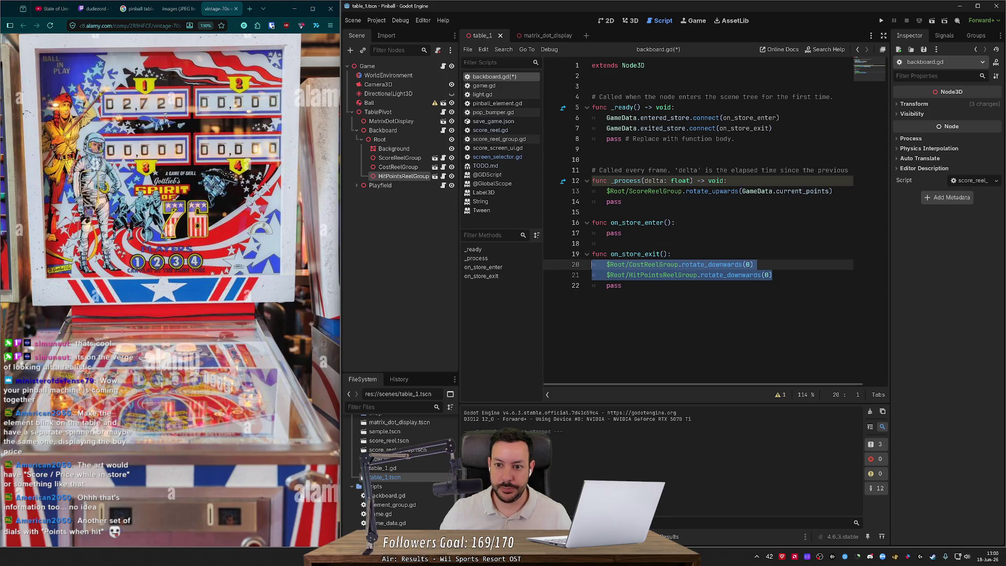
Delete the template comments from _ready and _process and save backboard.gd.
{"action": "left_click", "coordinate": [597, 148]}
{"action": "key", "text": "BackSpace"}
{"action": "left_click_drag", "start_coordinate": [734, 138], "coordinate": [622, 138]}
{"action": "key", "text": "BackSpace"}
{"action": "left_click", "coordinate": [708, 96]}
{"action": "key", "text": "ctrl+shift+k"}
{"action": "left_click", "coordinate": [708, 148]}
{"action": "key", "text": "ctrl+shift+k"}
{"action": "key", "text": "ctrl+s"}
Add blank lines between the functions and remove the leftover pass from on_store_exit.
{"action": "left_click", "coordinate": [592, 180]}
{"action": "key", "text": "Return"}
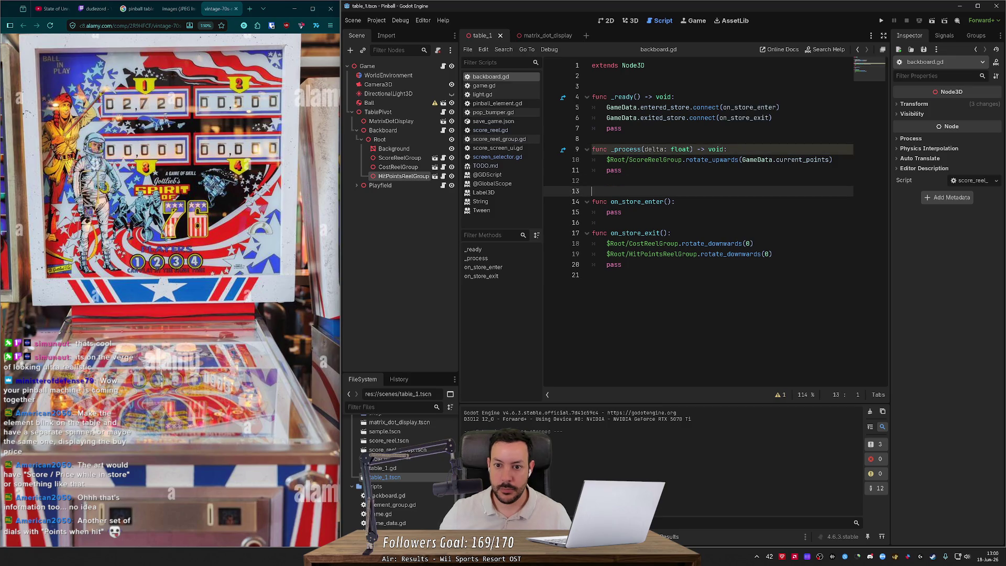
{"action": "left_click", "coordinate": [592, 148]}
{"action": "key", "text": "Return"}
{"action": "left_click", "coordinate": [608, 232]}
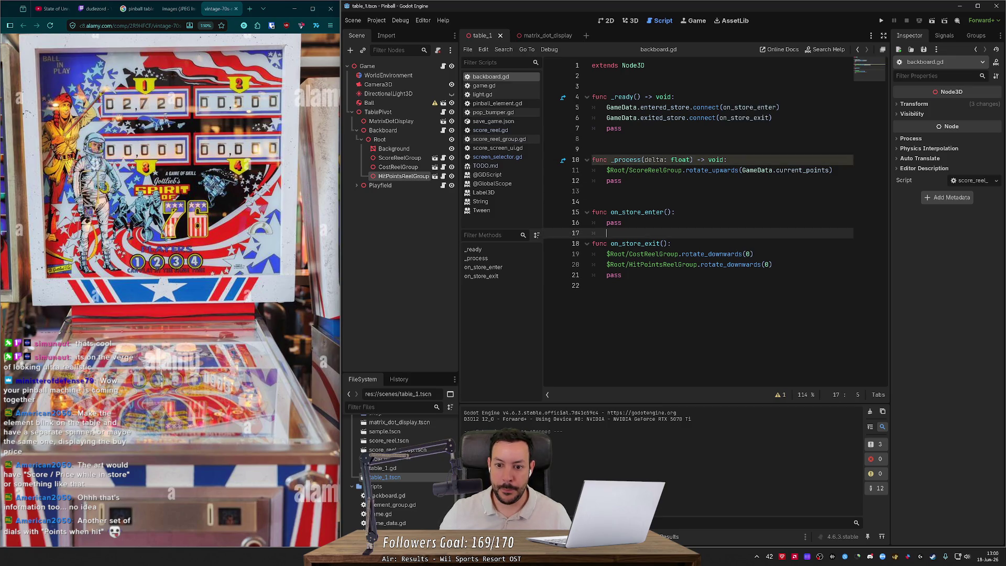
{"action": "key", "text": "Return"}
{"action": "key", "text": "BackSpace"}
{"action": "key", "text": "BackSpace"}
{"action": "key", "text": "BackSpace"}
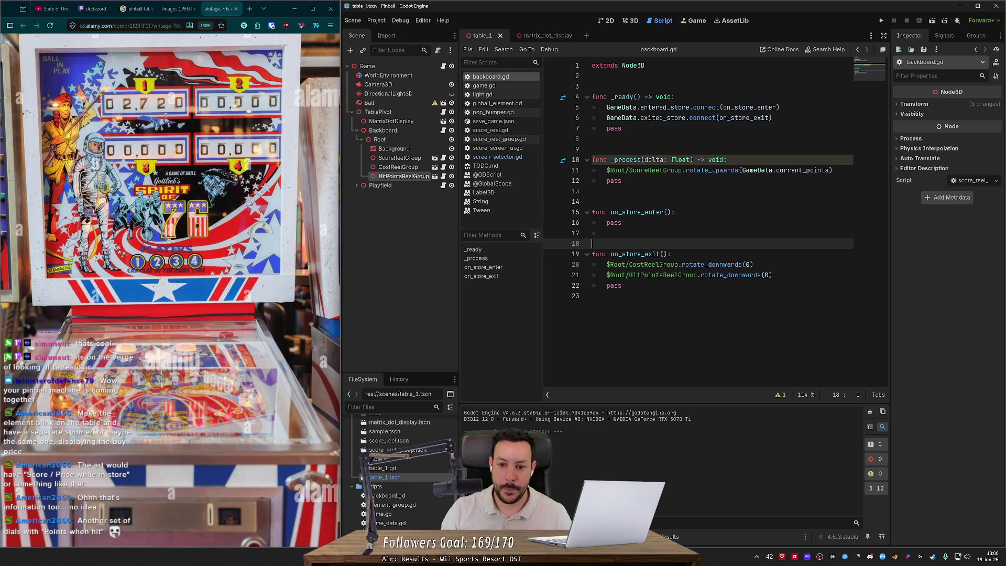
{"action": "key", "text": "Return"}
{"action": "key", "text": "Down"}
{"action": "key", "text": "Down"}
{"action": "key", "text": "Down"}
{"action": "key", "text": "Down"}
{"action": "key", "text": "BackSpace"}
{"action": "key", "text": "BackSpace"}
{"action": "key", "text": "BackSpace"}
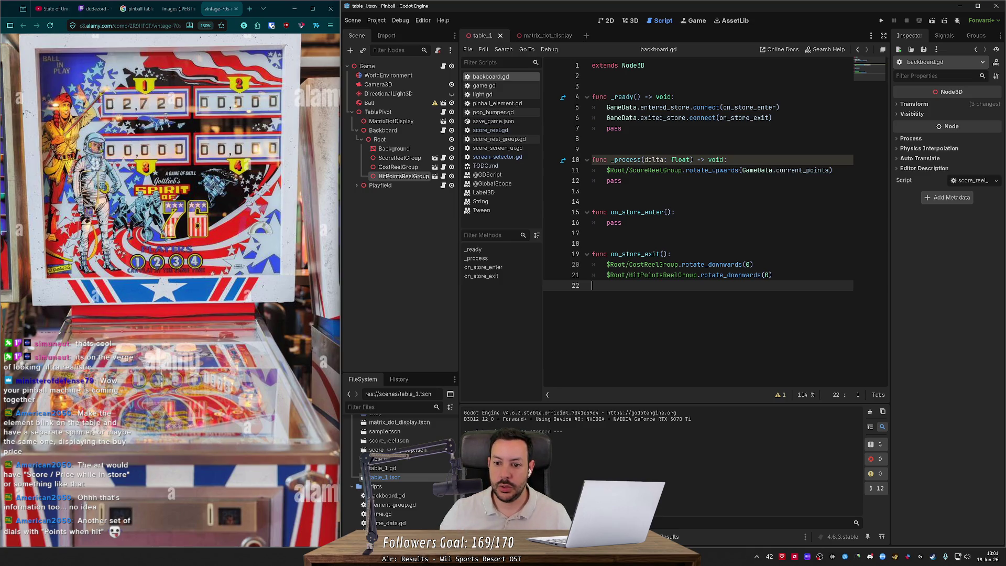
{"action": "left_click", "coordinate": [553, 36]}
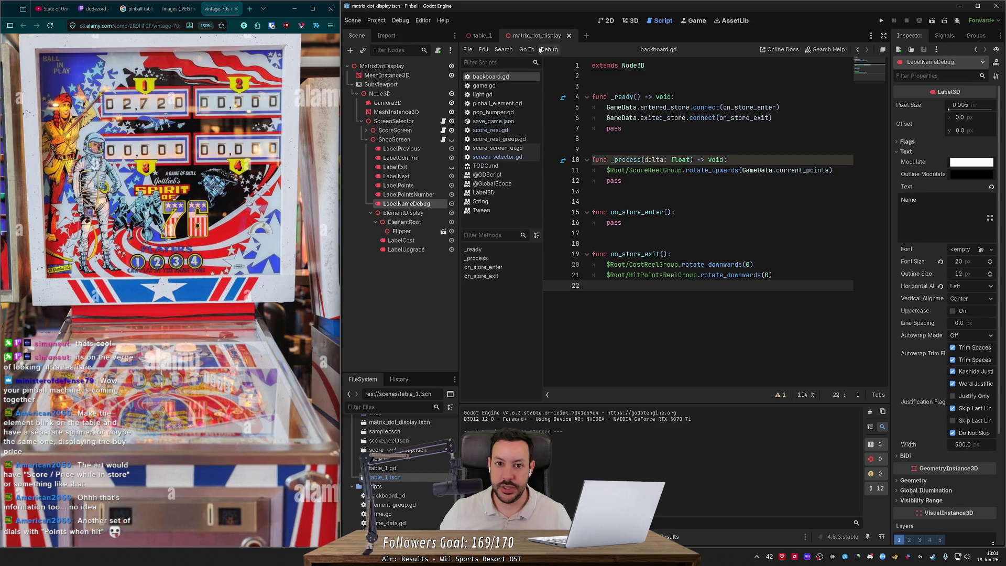
Look through screen_selector.gd and score_screen_ui.gd in the table_1 scene.
{"action": "left_click", "coordinate": [479, 35]}
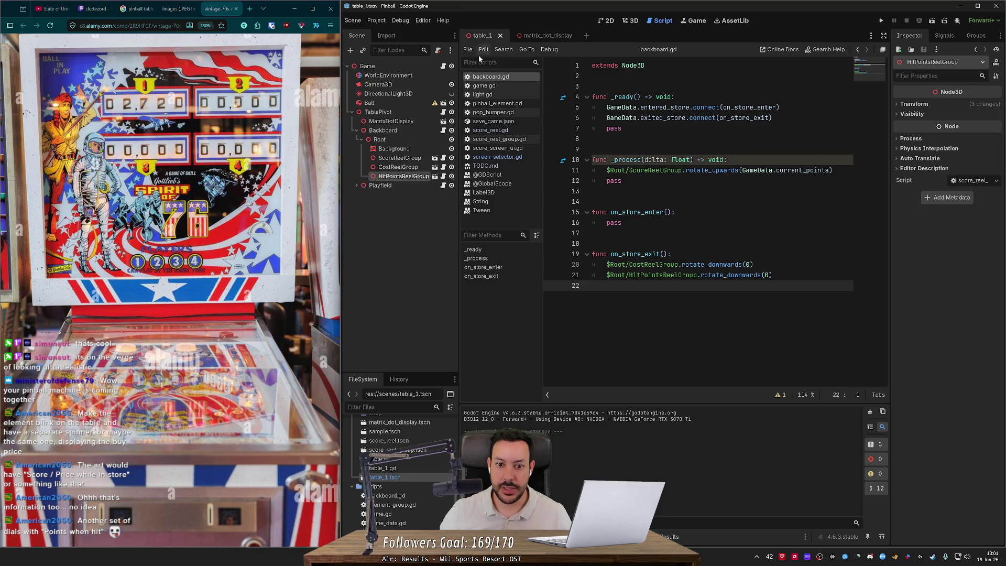
{"action": "left_click", "coordinate": [502, 157]}
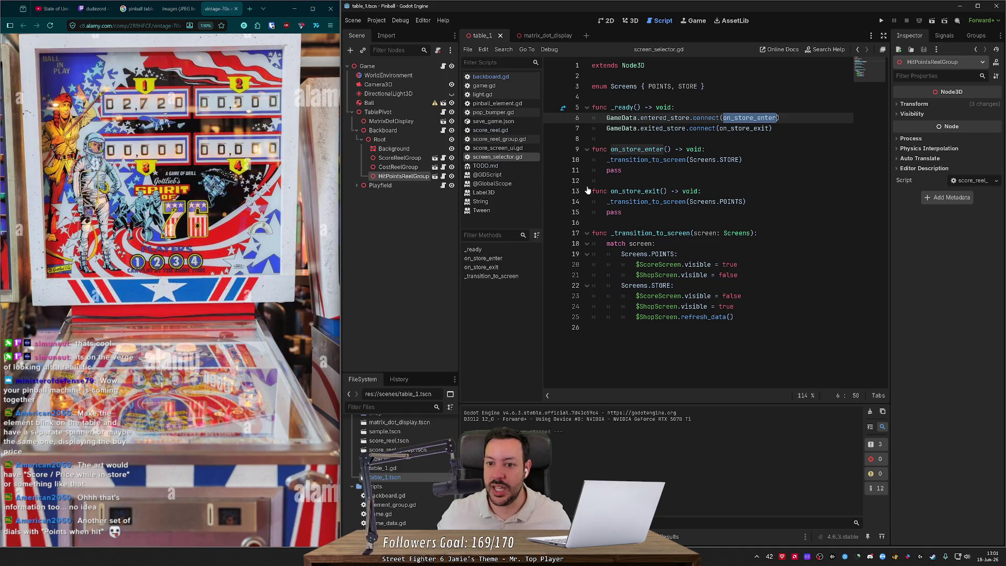
{"action": "left_click", "coordinate": [495, 147]}
{"action": "left_click", "coordinate": [592, 232]}
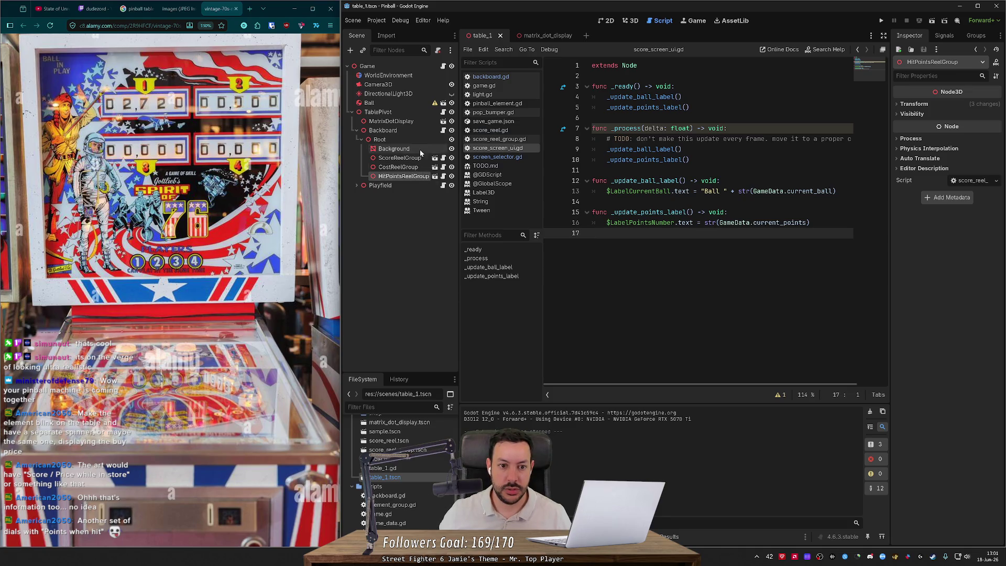
Open ShopScreen's shop_screen_ui.gd, close matrix_dot_display, and place the script below backboard.gd.
{"action": "left_click", "coordinate": [442, 121]}
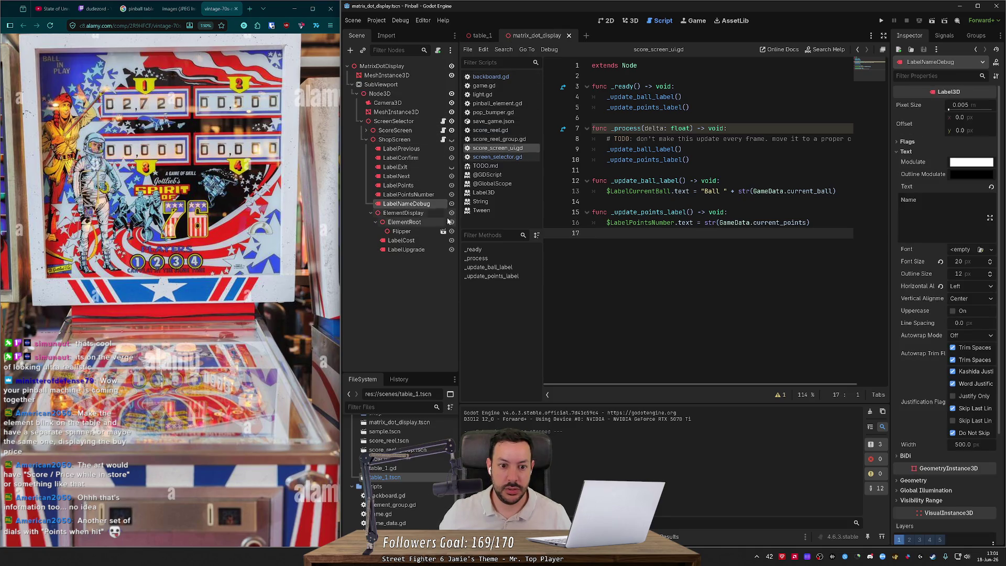
{"action": "left_click", "coordinate": [442, 140]}
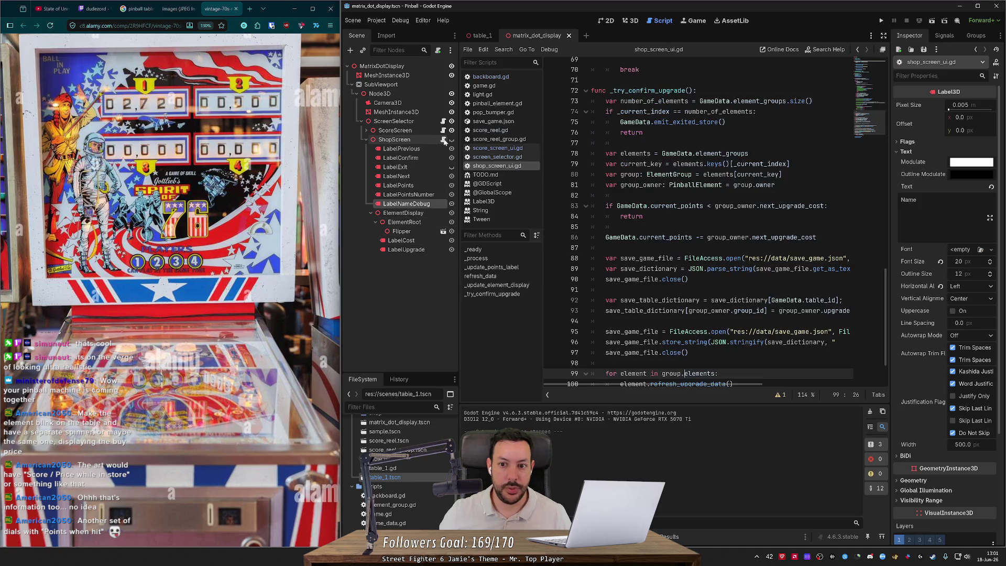
{"action": "middle_click", "coordinate": [518, 39]}
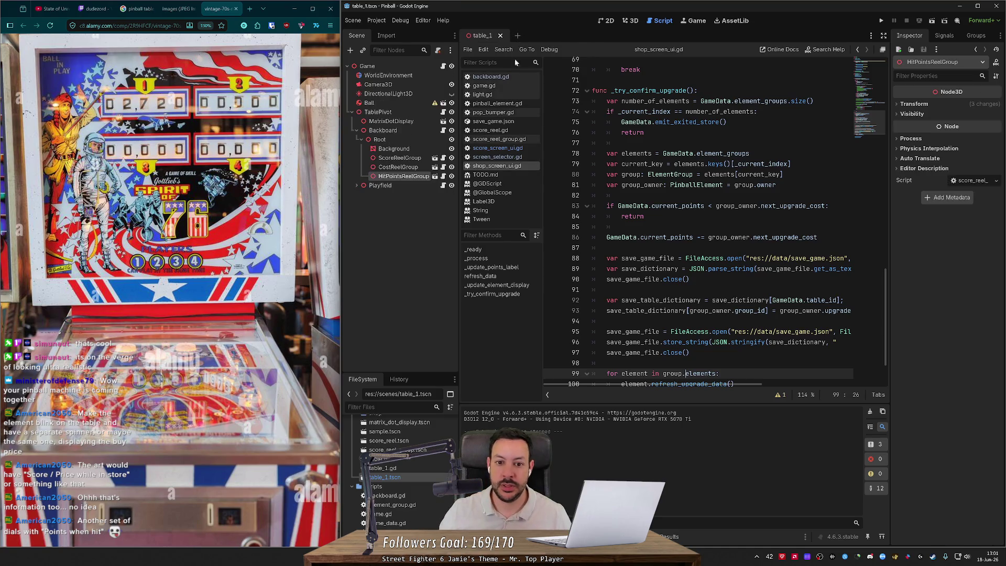
{"action": "left_click_drag", "start_coordinate": [508, 80], "coordinate": [506, 90]}
Close game.gd, light.gd, pop_bumper.gd, score_reel scripts, TODO.md and the help pages, among the other open files.
{"action": "middle_click", "coordinate": [505, 95]}
{"action": "middle_click", "coordinate": [504, 96]}
{"action": "middle_click", "coordinate": [504, 96]}
{"action": "middle_click", "coordinate": [503, 96]}
{"action": "middle_click", "coordinate": [505, 95]}
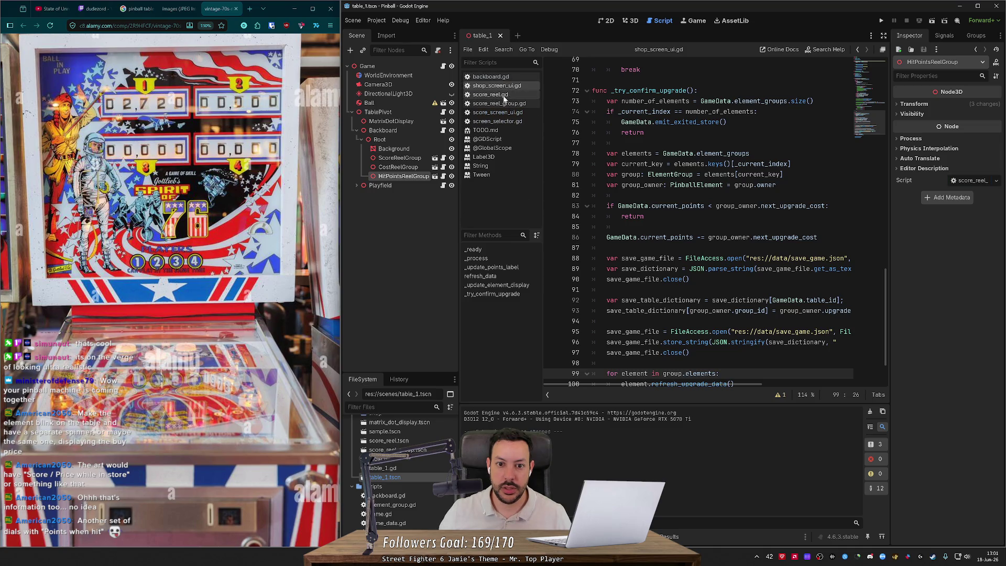
{"action": "middle_click", "coordinate": [505, 96]}
{"action": "middle_click", "coordinate": [503, 96]}
{"action": "middle_click", "coordinate": [503, 95]}
{"action": "middle_click", "coordinate": [502, 96]}
{"action": "middle_click", "coordinate": [503, 96]}
{"action": "middle_click", "coordinate": [502, 95]}
{"action": "middle_click", "coordinate": [503, 95]}
{"action": "middle_click", "coordinate": [503, 96]}
{"action": "middle_click", "coordinate": [503, 96]}
{"action": "middle_click", "coordinate": [503, 95]}
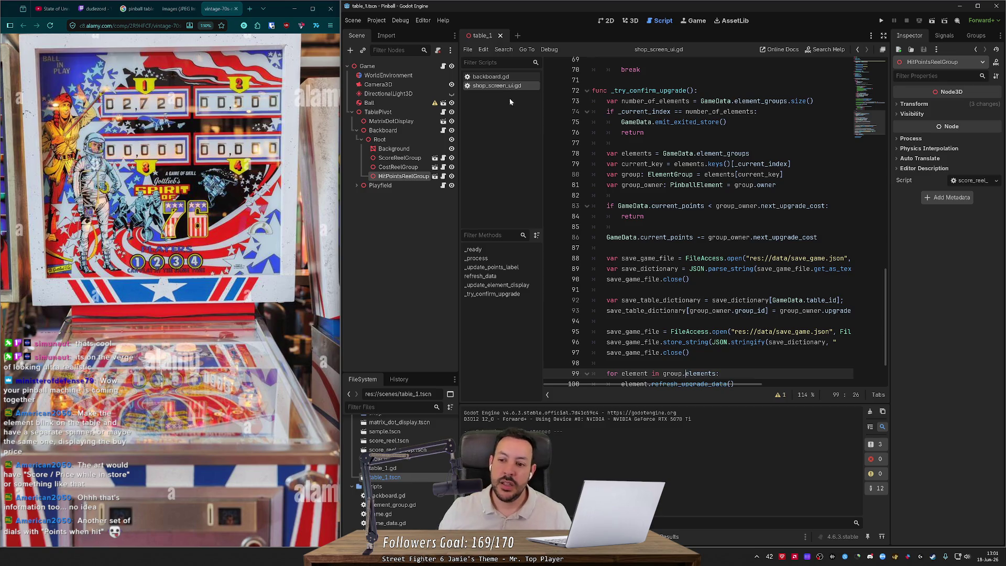
Select lines 7–17 of shop_screen_ui.gd's _process store input handling, then switch to backboard.gd.
{"action": "scroll", "coordinate": [697, 220], "scroll_direction": "down", "scroll_amount": 2}
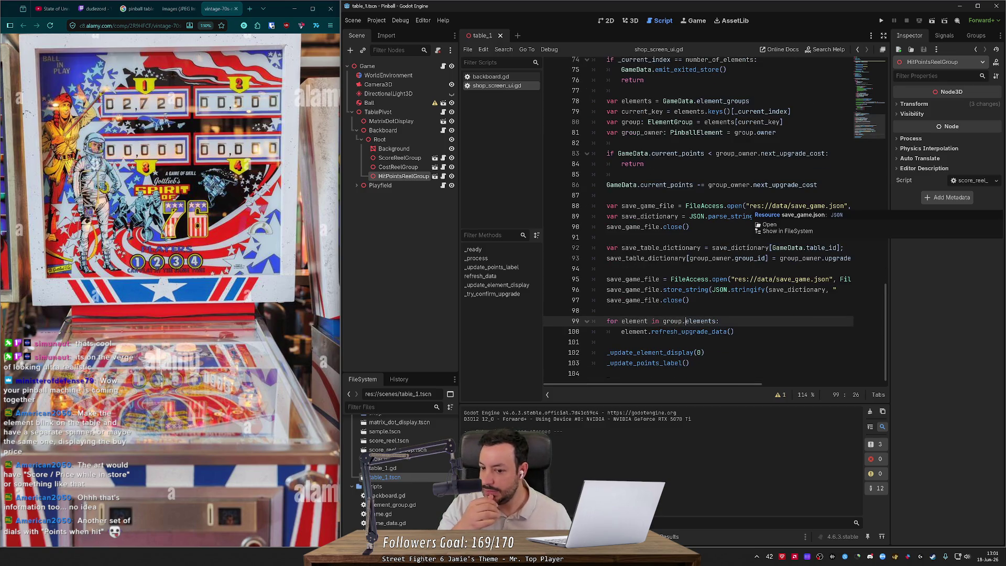
{"action": "scroll", "coordinate": [697, 220], "scroll_direction": "up", "scroll_amount": 5}
{"action": "scroll", "coordinate": [697, 220], "scroll_direction": "up", "scroll_amount": 17}
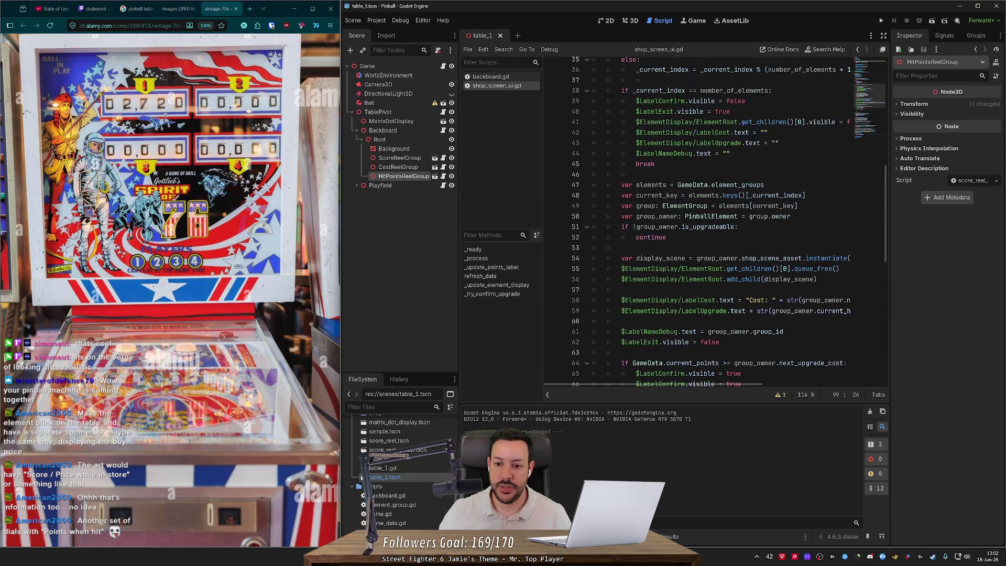
{"action": "scroll", "coordinate": [696, 220], "scroll_direction": "up", "scroll_amount": 2}
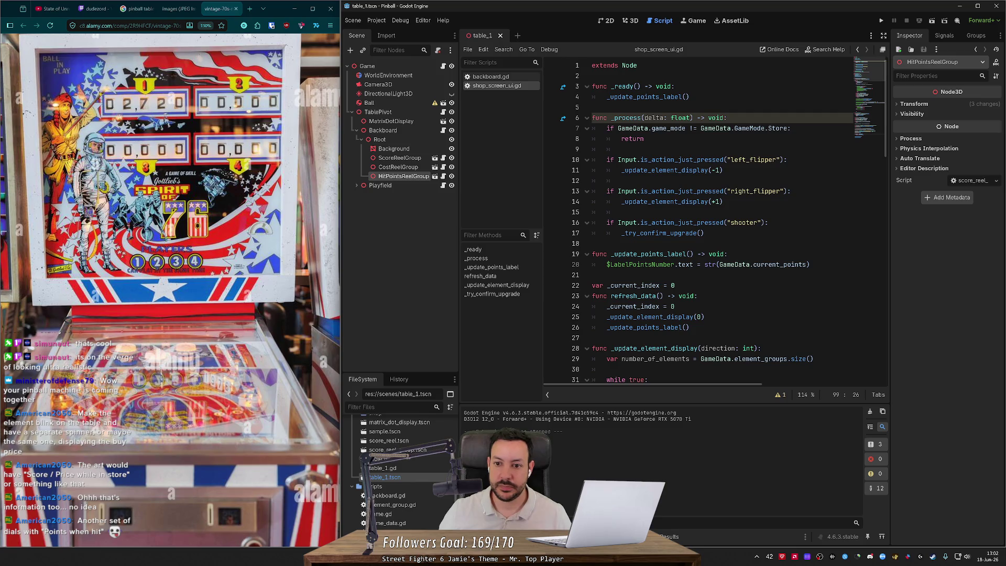
{"action": "left_click_drag", "start_coordinate": [644, 139], "coordinate": [592, 129]}
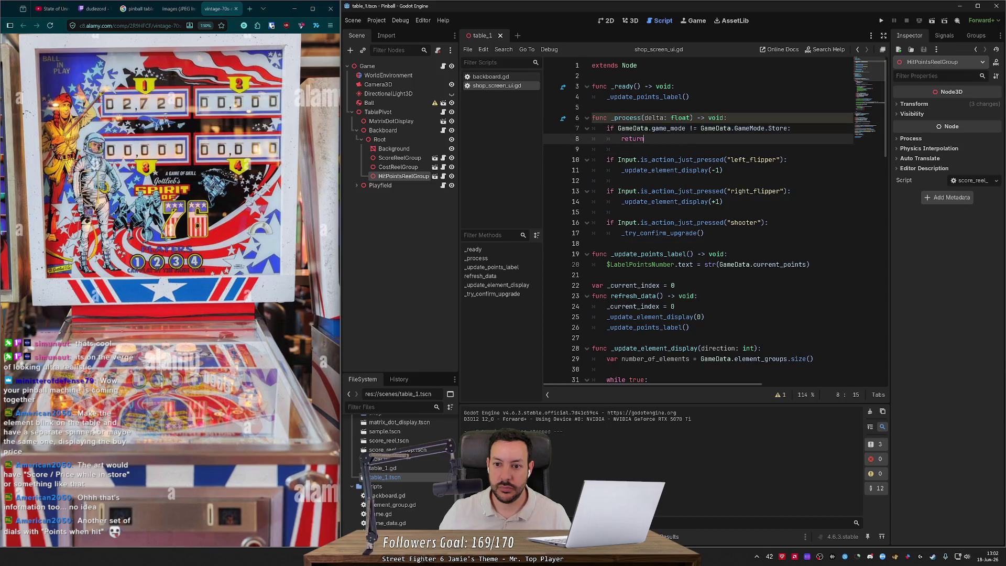
{"action": "mouse_move", "coordinate": [705, 232]}
{"action": "left_mouse_down"}
{"action": "mouse_move", "coordinate": [629, 222]}
{"action": "mouse_move", "coordinate": [580, 130]}
{"action": "left_mouse_up"}
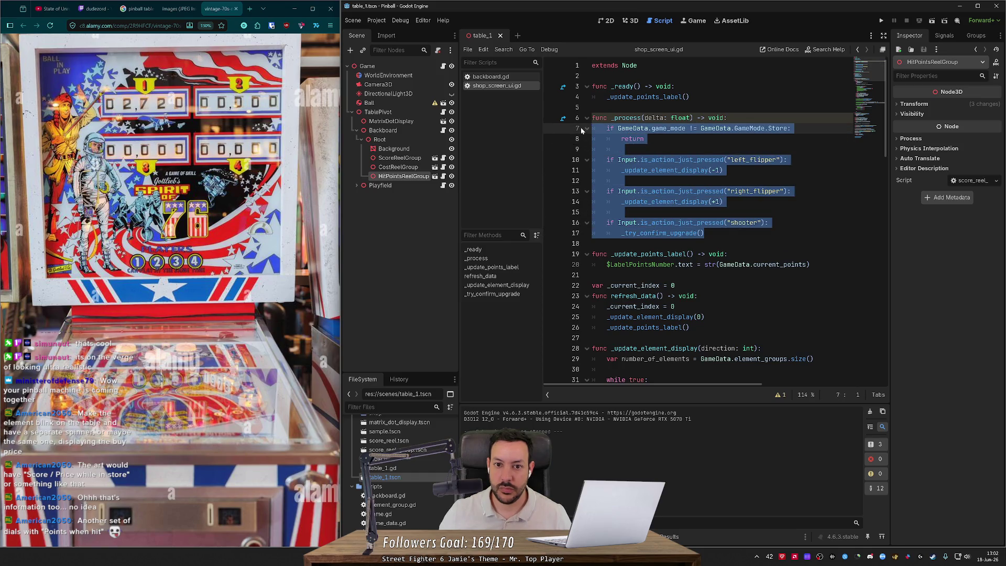
{"action": "mouse_move", "coordinate": [704, 232]}
{"action": "left_mouse_down"}
{"action": "mouse_move", "coordinate": [629, 226]}
{"action": "mouse_move", "coordinate": [593, 128]}
{"action": "left_mouse_up"}
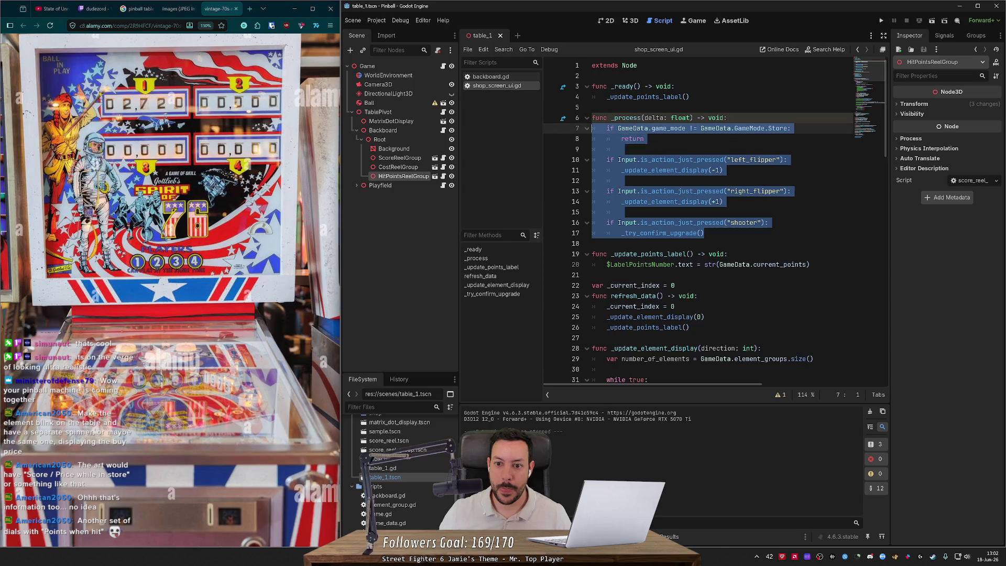
{"action": "mouse_move", "coordinate": [705, 232]}
{"action": "left_mouse_down"}
{"action": "mouse_move", "coordinate": [629, 222]}
{"action": "mouse_move", "coordinate": [592, 129]}
{"action": "left_mouse_up"}
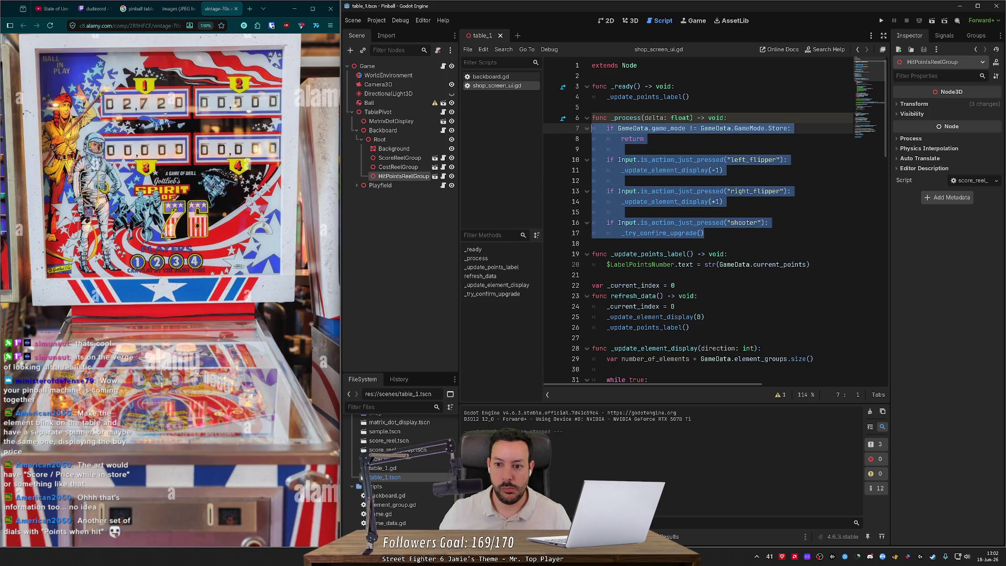
{"action": "mouse_move", "coordinate": [704, 232]}
{"action": "left_mouse_down"}
{"action": "mouse_move", "coordinate": [629, 191]}
{"action": "mouse_move", "coordinate": [592, 129]}
{"action": "left_mouse_up"}
{"action": "key", "text": "ctrl+c"}
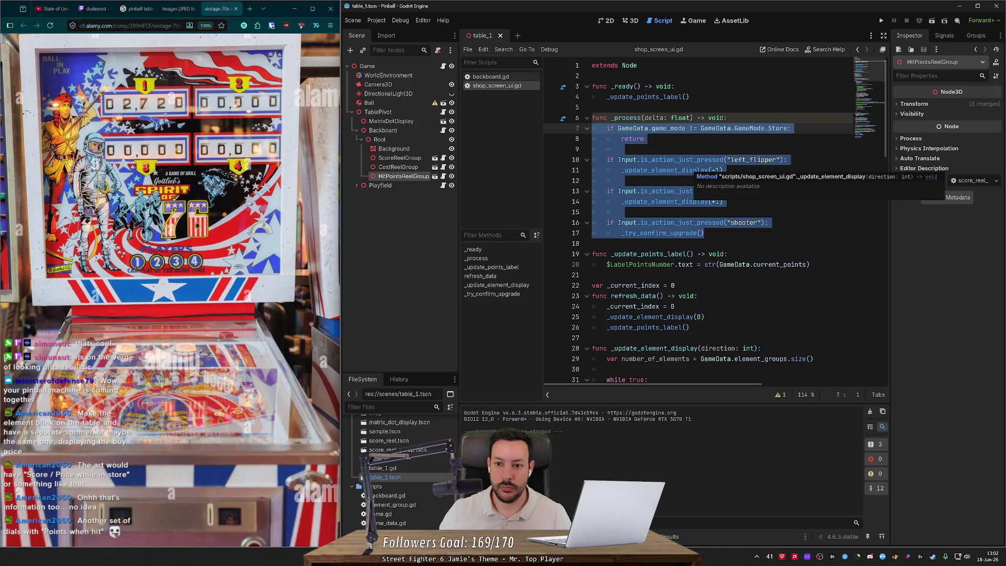
{"action": "mouse_move", "coordinate": [704, 232]}
{"action": "left_mouse_down"}
{"action": "mouse_move", "coordinate": [622, 212]}
{"action": "mouse_move", "coordinate": [588, 133]}
{"action": "left_mouse_up"}
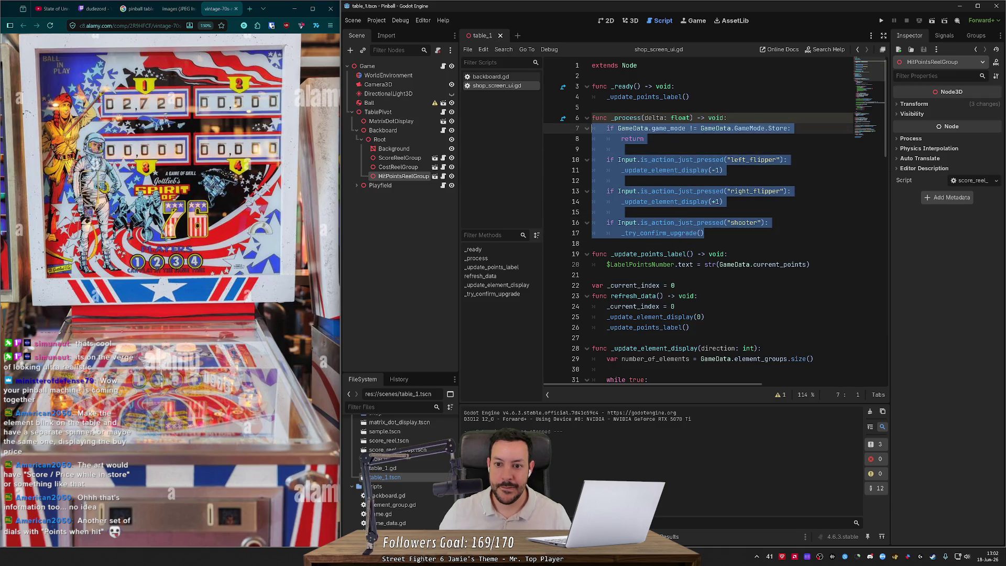
{"action": "left_click", "coordinate": [491, 76]}
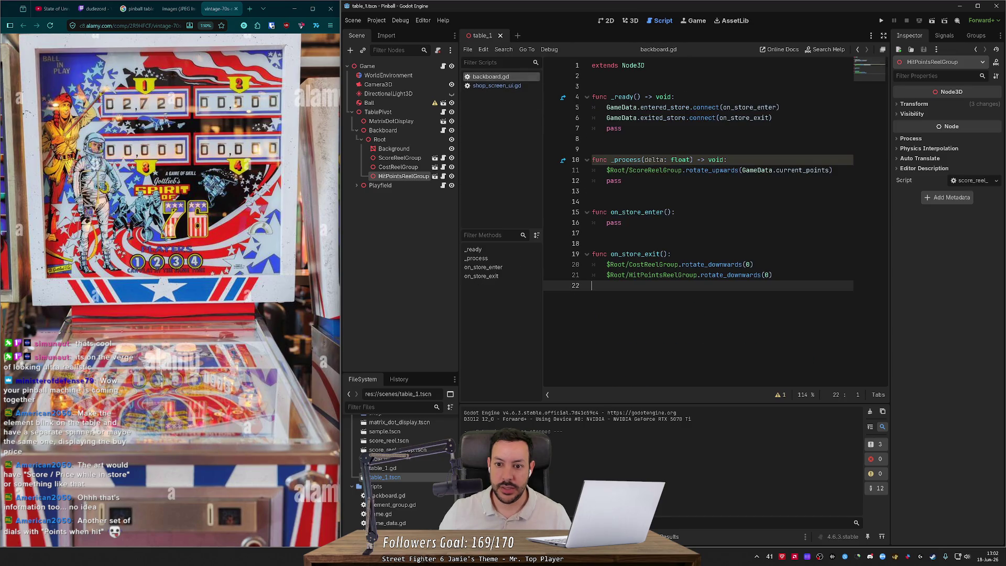
Paste the store input-handling block into backboard.gd's _process, drop pass, and outdent the game mode check.
{"action": "left_click", "coordinate": [835, 169]}
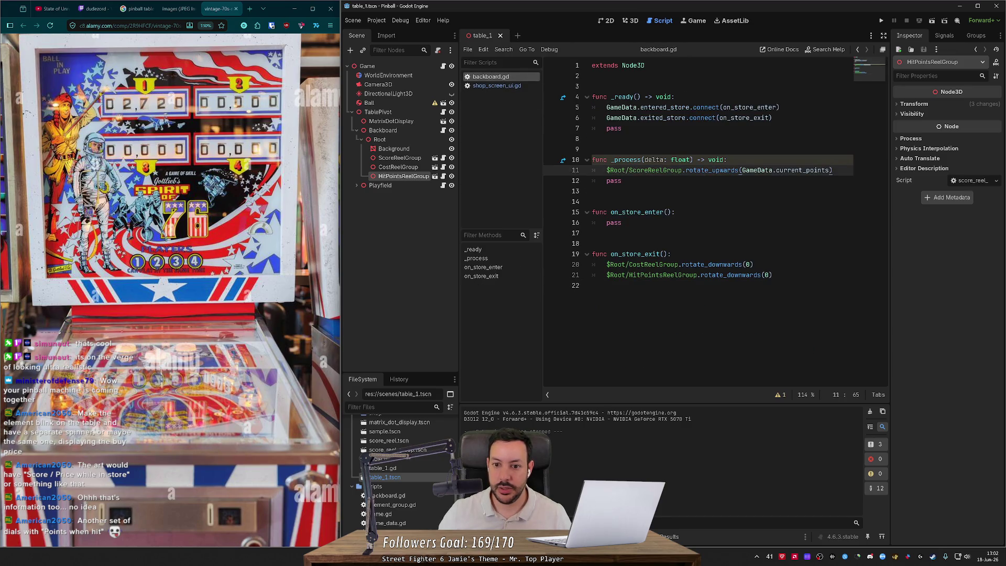
{"action": "key", "text": "Return"}
{"action": "key", "text": "Return"}
{"action": "key", "text": "ctrl+v"}
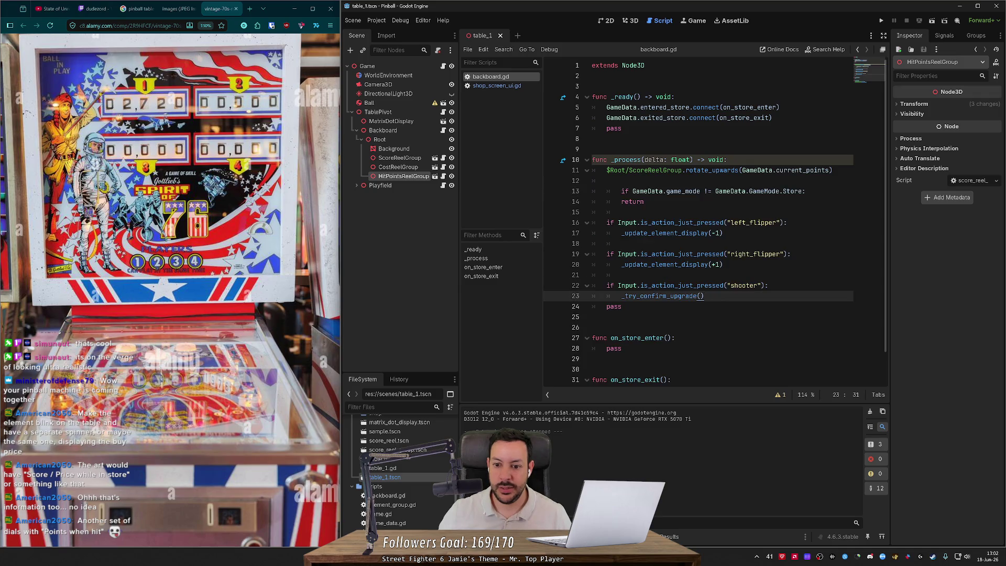
{"action": "key", "text": "Down"}
{"action": "key", "text": "ctrl+shift+k"}
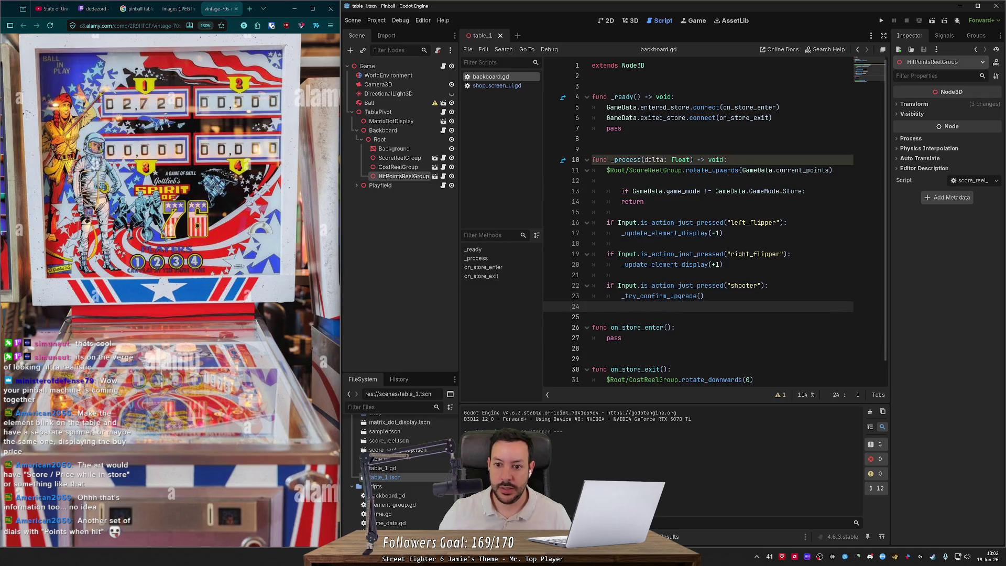
{"action": "left_click", "coordinate": [621, 191]}
{"action": "key", "text": "BackSpace"}
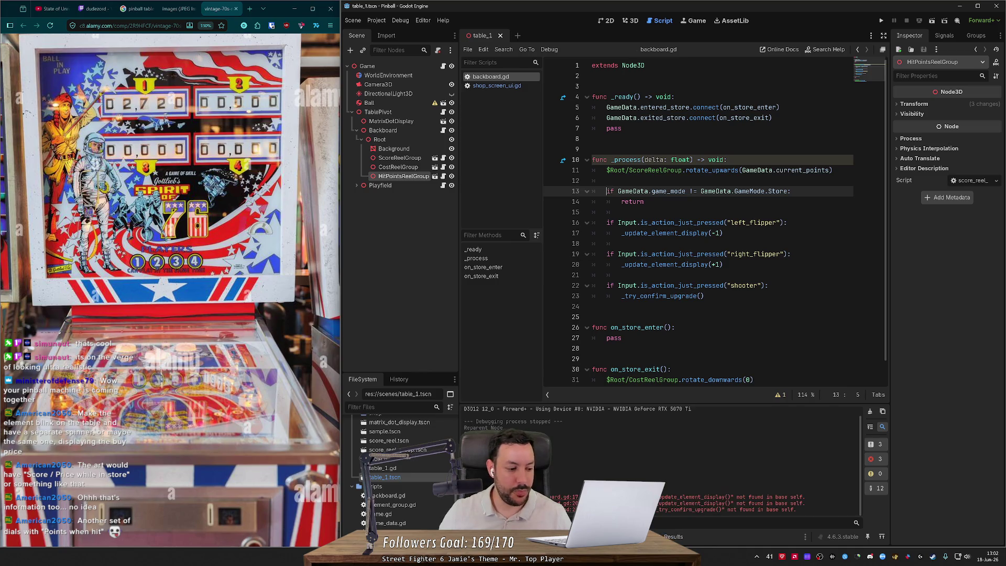
Bring shop_screen_ui.gd's remaining helper functions into backboard.gd after _process.
{"action": "left_click", "coordinate": [510, 87]}
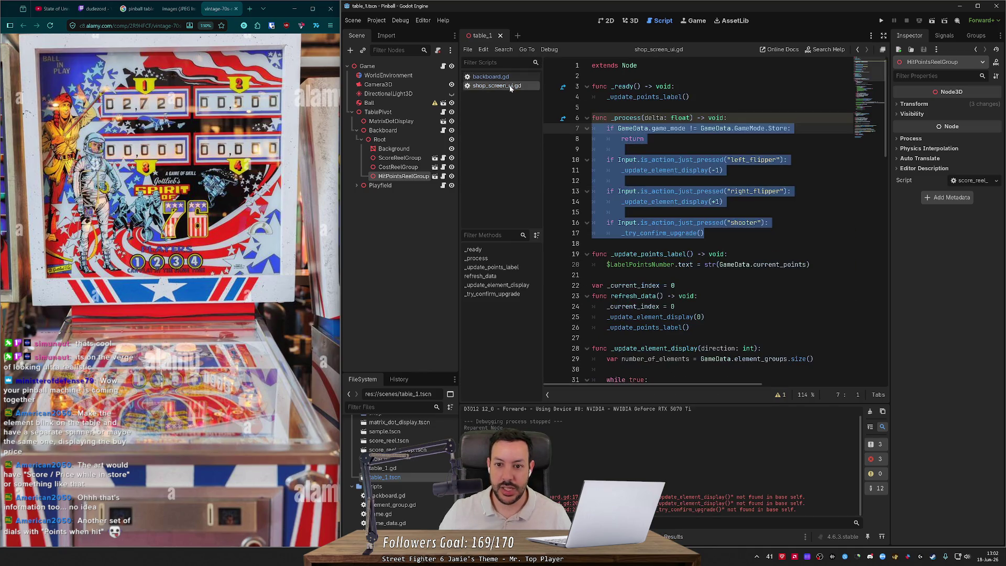
{"action": "scroll", "coordinate": [713, 220], "scroll_direction": "down", "scroll_amount": 5}
{"action": "scroll", "coordinate": [712, 220], "scroll_direction": "up", "scroll_amount": 4}
{"action": "scroll", "coordinate": [712, 220], "scroll_direction": "down", "scroll_amount": 3}
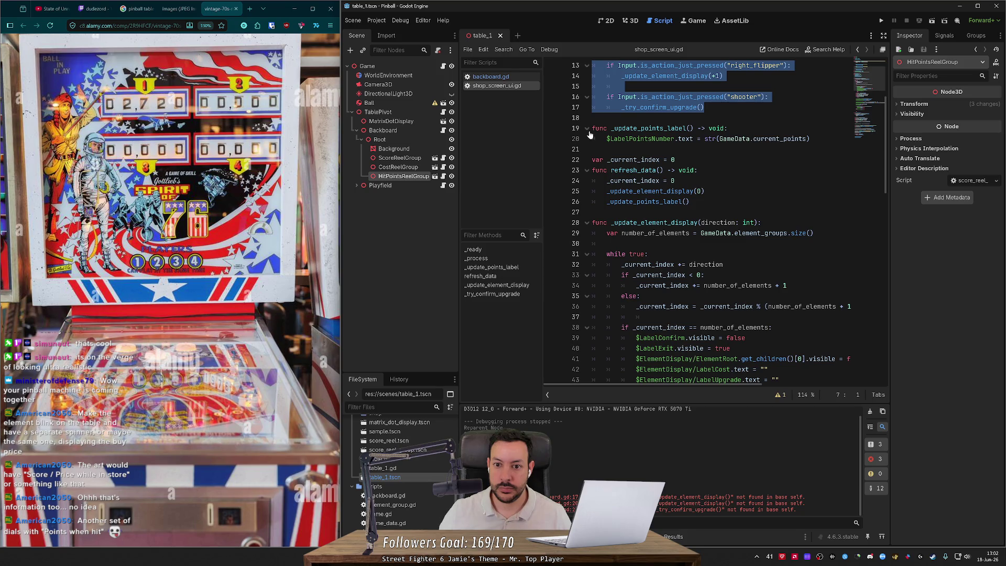
{"action": "key", "text": "ctrl+shift+End"}
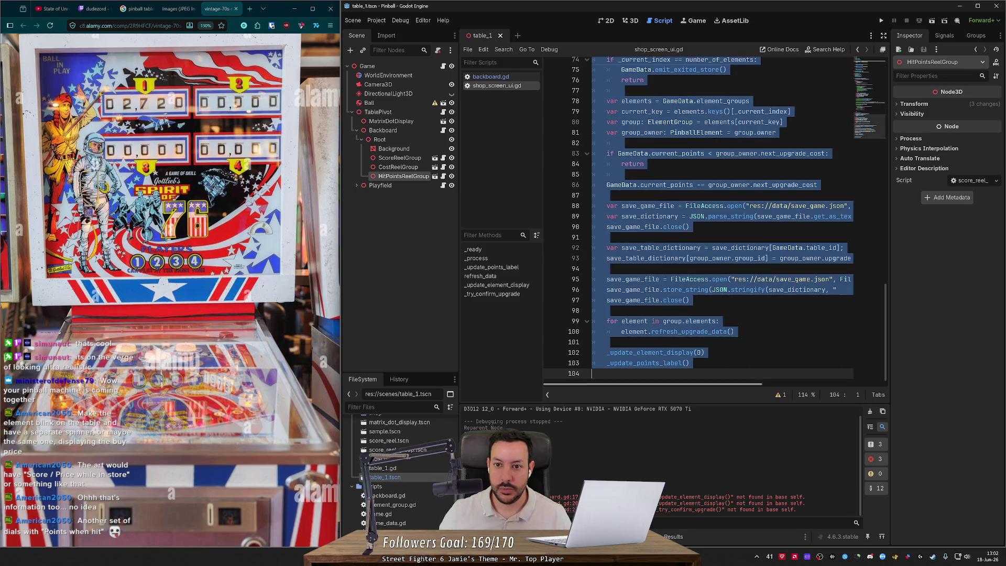
{"action": "left_click", "coordinate": [490, 76]}
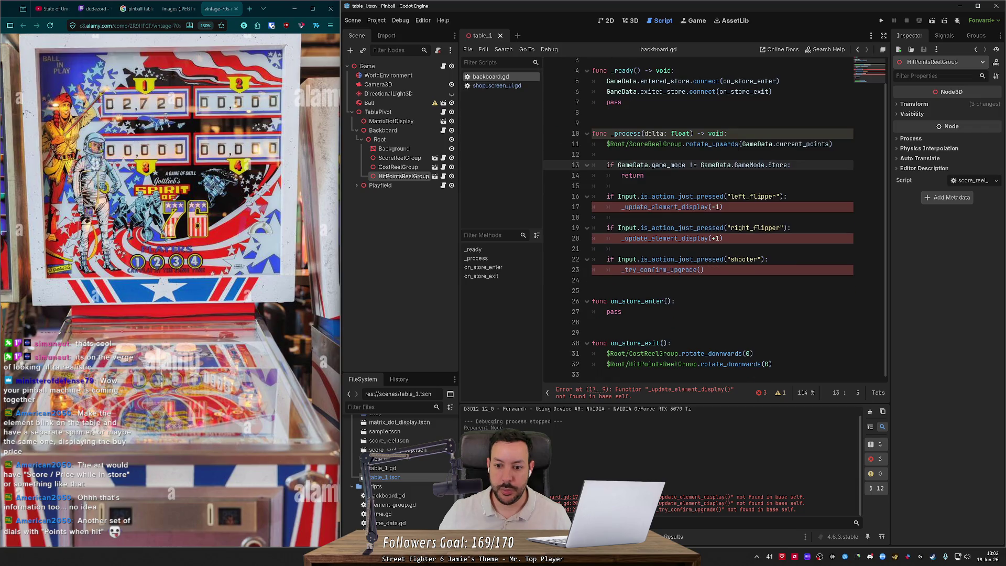
{"action": "left_click", "coordinate": [592, 290]}
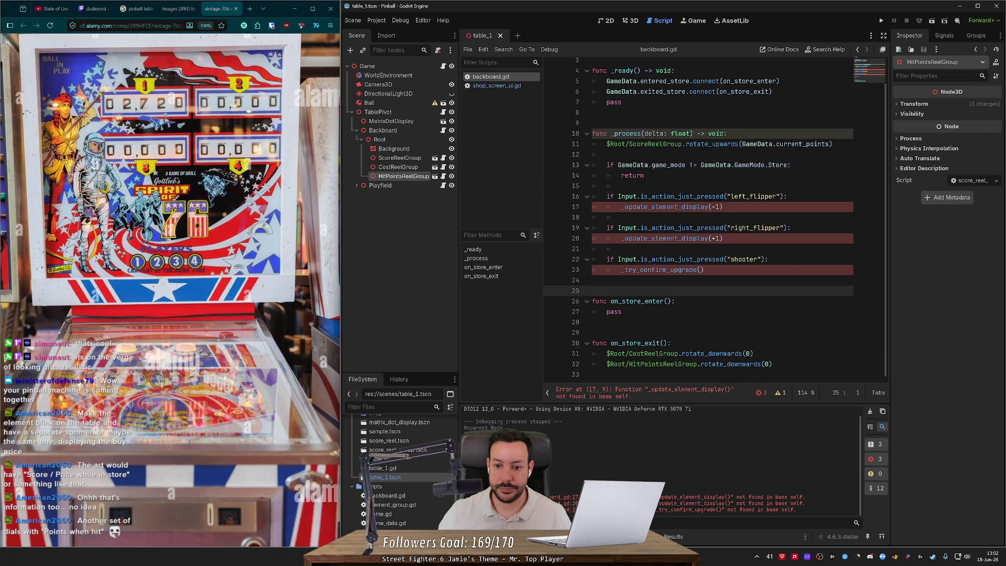
{"action": "key", "text": "Return"}
{"action": "key", "text": "ctrl+v"}
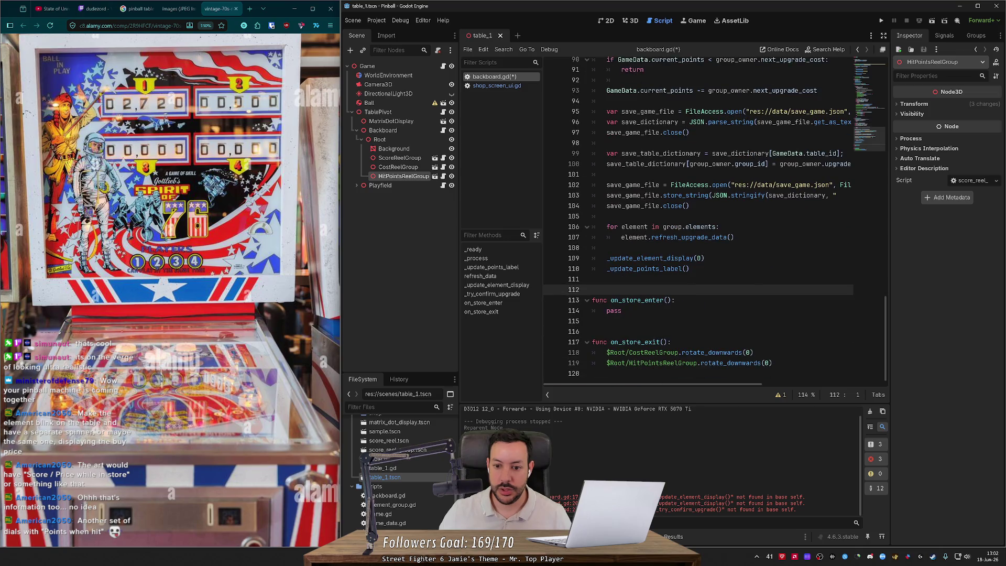
Check the pasted helper functions and save backboard.gd.
{"action": "scroll", "coordinate": [712, 222], "scroll_direction": "up", "scroll_amount": 5}
{"action": "left_click", "coordinate": [592, 163]}
{"action": "scroll", "coordinate": [712, 223], "scroll_direction": "up", "scroll_amount": 6}
{"action": "scroll", "coordinate": [712, 223], "scroll_direction": "up", "scroll_amount": 7}
{"action": "key", "text": "ctrl+s"}
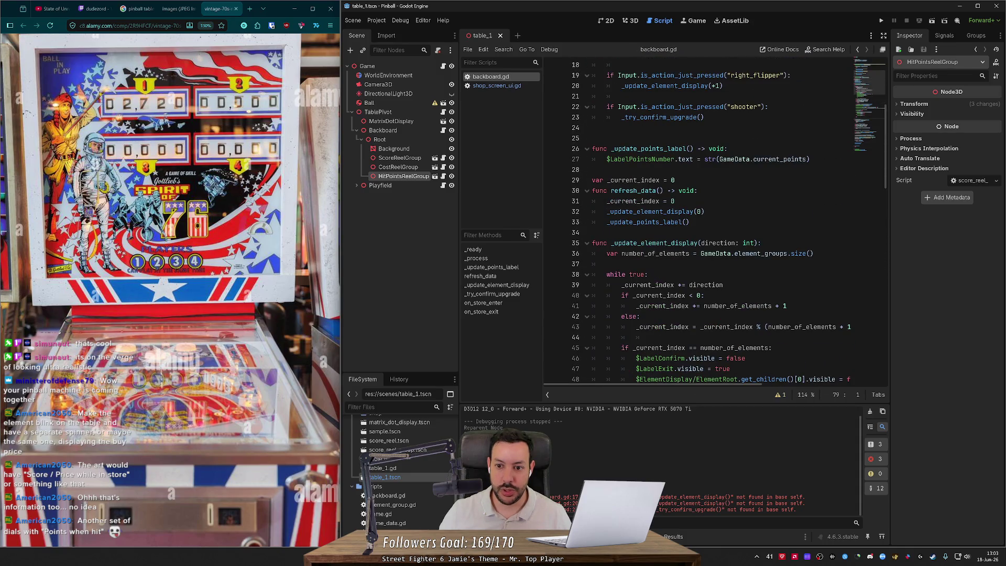
Review the LabelPointsNumber, $Root/CostReelGroup and _update_element_display references in the pasted code.
{"action": "double_click", "coordinate": [642, 159]}
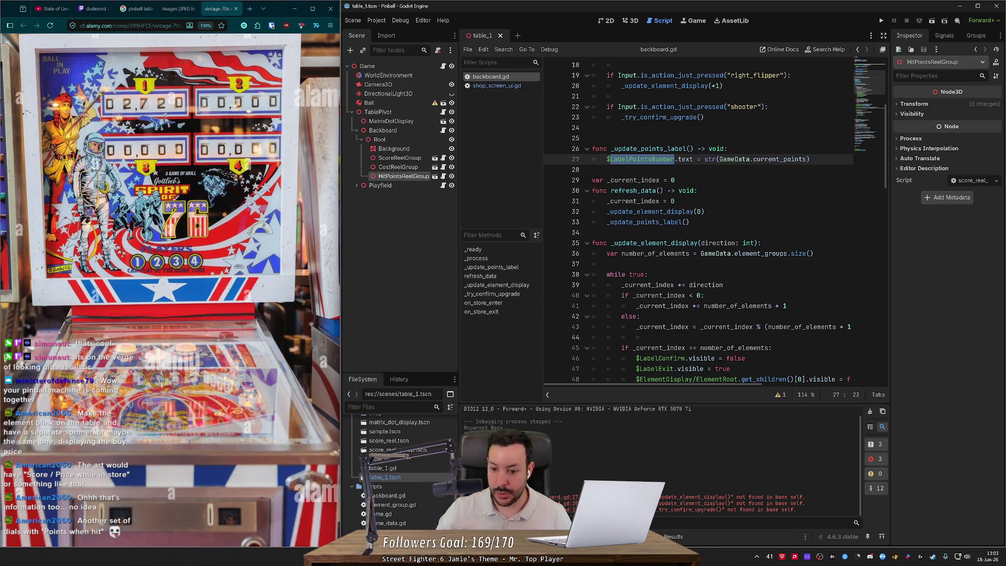
{"action": "scroll", "coordinate": [712, 223], "scroll_direction": "up", "scroll_amount": 5}
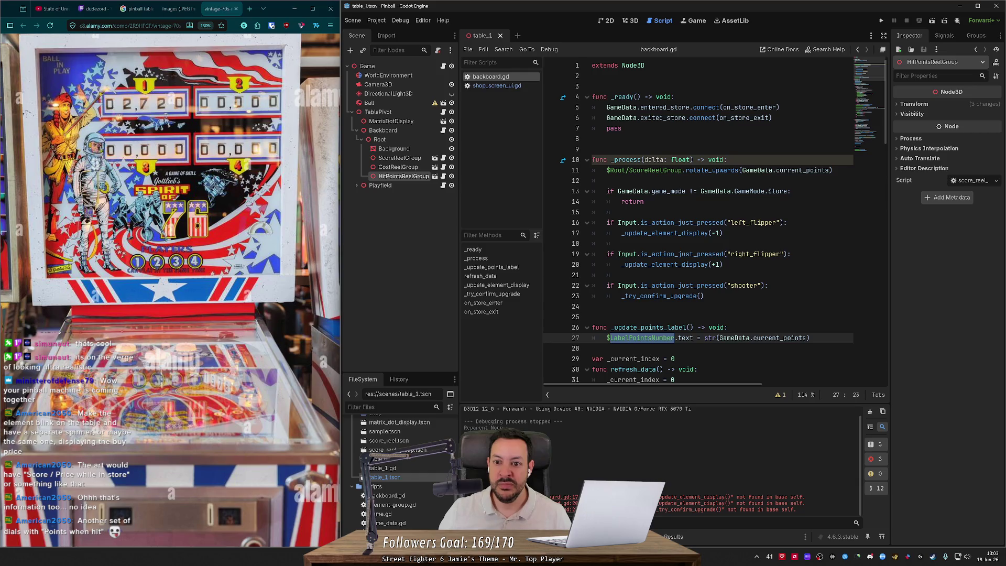
{"action": "scroll", "coordinate": [712, 223], "scroll_direction": "down", "scroll_amount": 20}
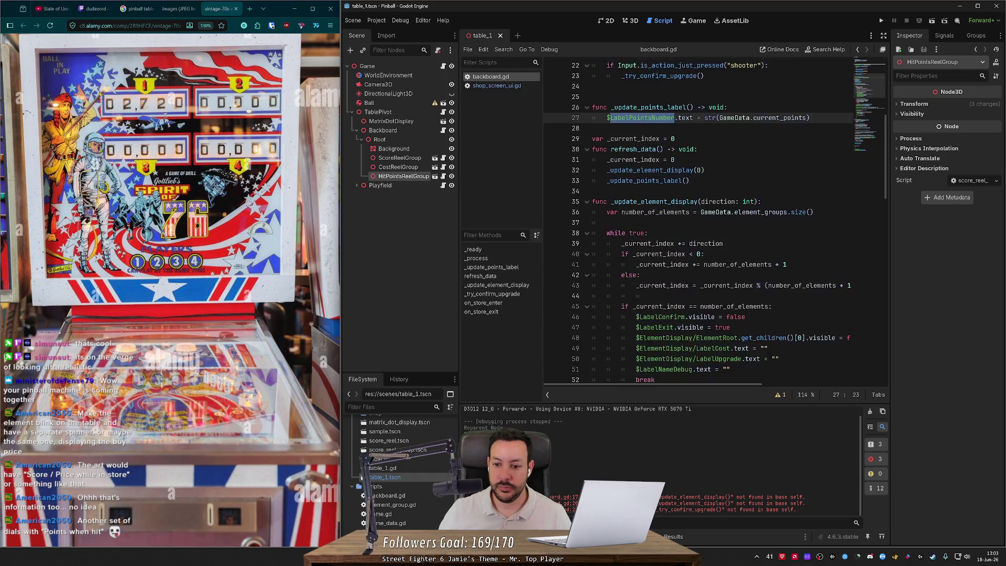
{"action": "scroll", "coordinate": [712, 222], "scroll_direction": "down", "scroll_amount": 8}
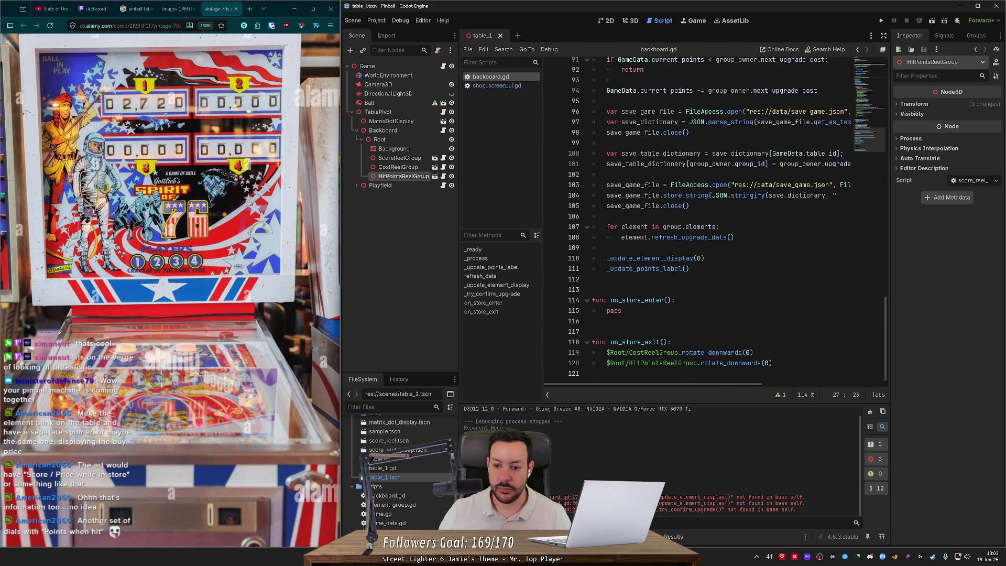
{"action": "left_click_drag", "start_coordinate": [607, 352], "coordinate": [679, 352]}
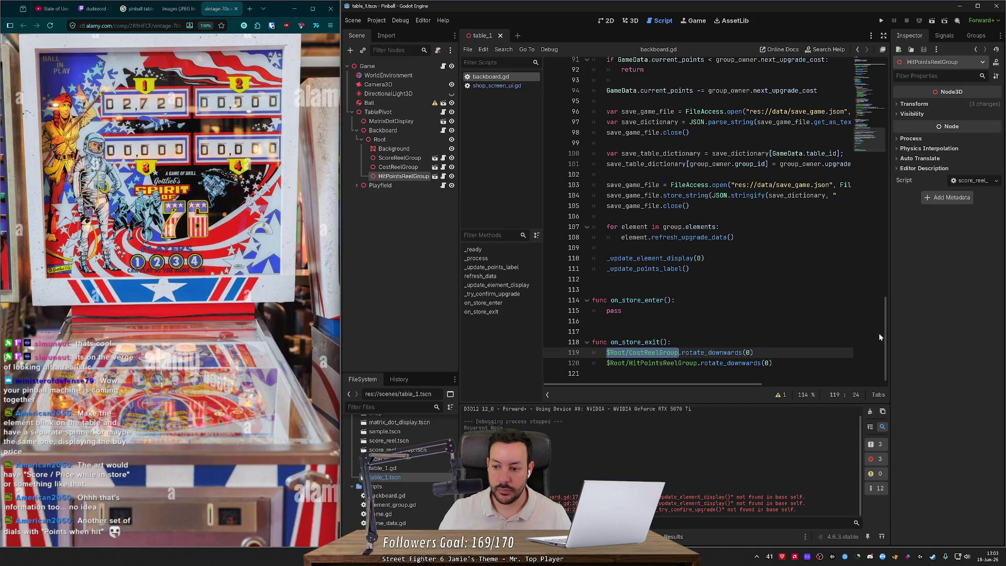
{"action": "left_click_drag", "start_coordinate": [884, 335], "coordinate": [887, 102]}
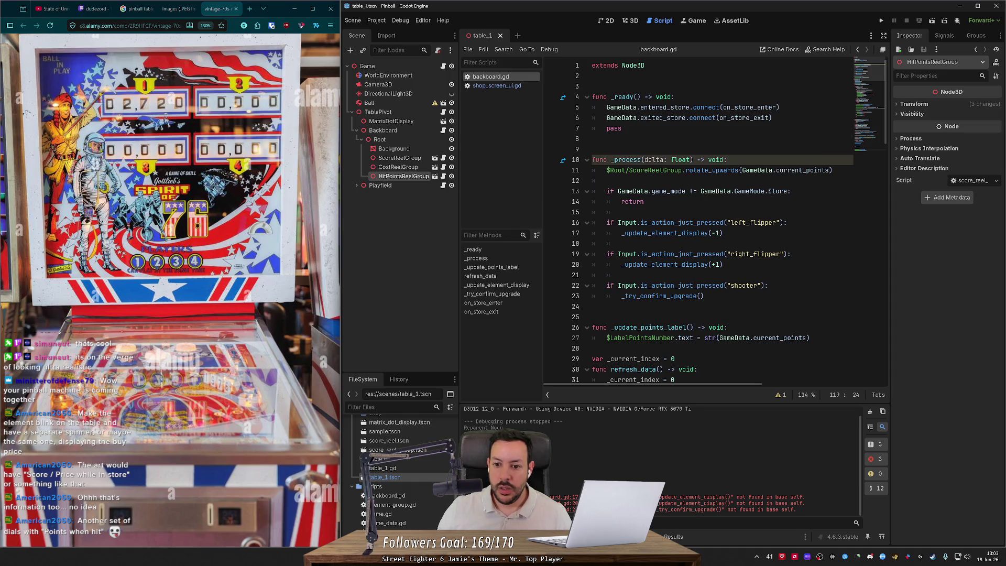
{"action": "scroll", "coordinate": [712, 220], "scroll_direction": "down", "scroll_amount": 5}
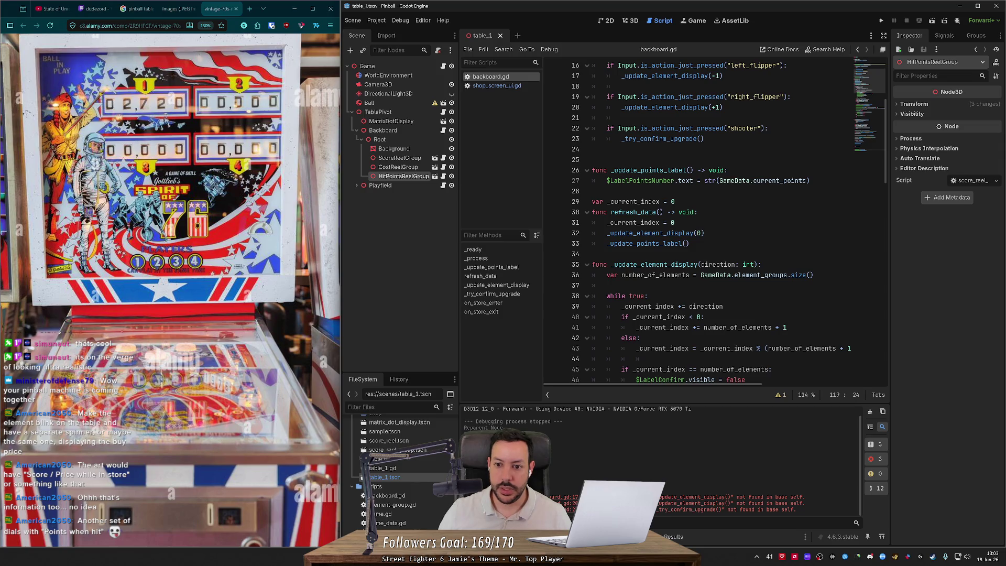
{"action": "scroll", "coordinate": [712, 220], "scroll_direction": "up", "scroll_amount": 2}
{"action": "double_click", "coordinate": [664, 139]}
{"action": "scroll", "coordinate": [712, 220], "scroll_direction": "down", "scroll_amount": 7}
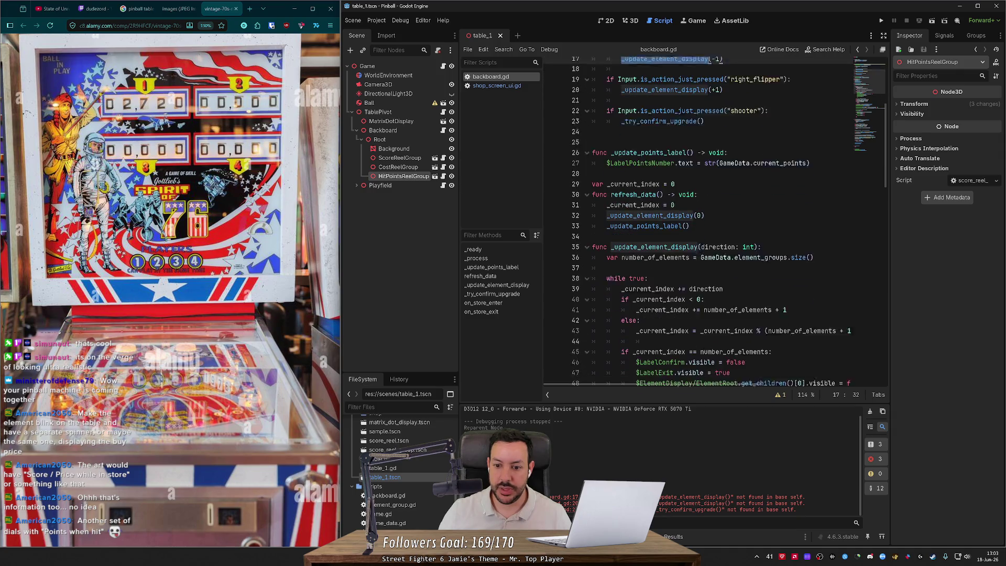
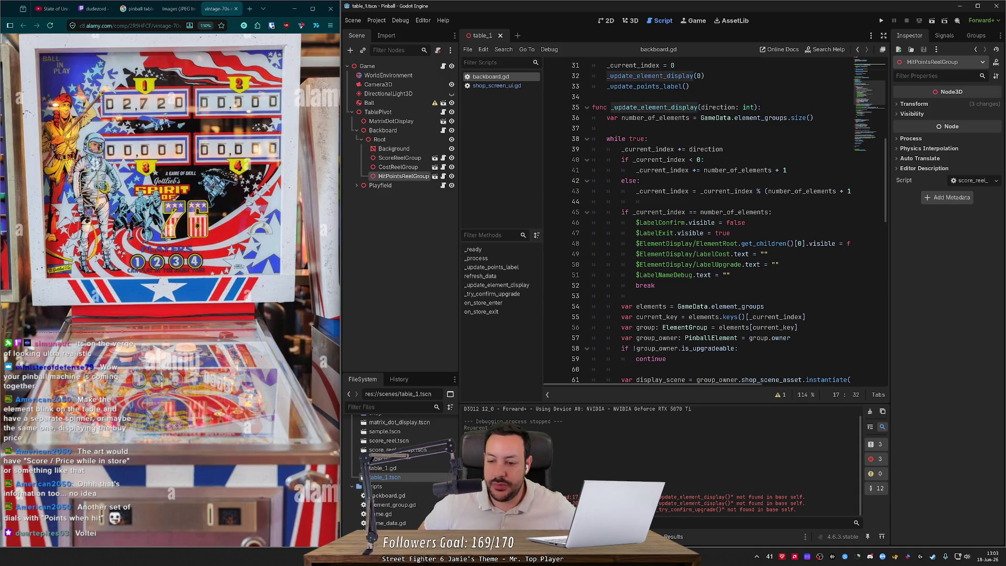
Replace the exit-branch label lines with $Root/CostReelGroup.rotate_downwards(0).
{"action": "mouse_move", "coordinate": [635, 222]}
{"action": "left_mouse_down"}
{"action": "mouse_move", "coordinate": [728, 234]}
{"action": "mouse_move", "coordinate": [746, 222]}
{"action": "mouse_move", "coordinate": [765, 264]}
{"action": "mouse_move", "coordinate": [786, 243]}
{"action": "mouse_move", "coordinate": [843, 243]}
{"action": "left_mouse_up"}
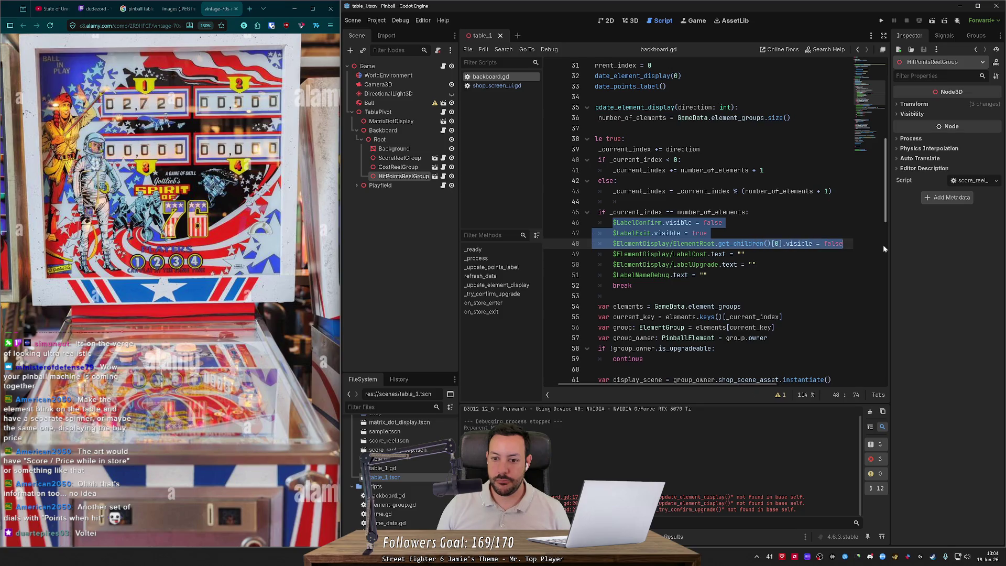
{"action": "type", "text": "$Root/CostReelGroup"}
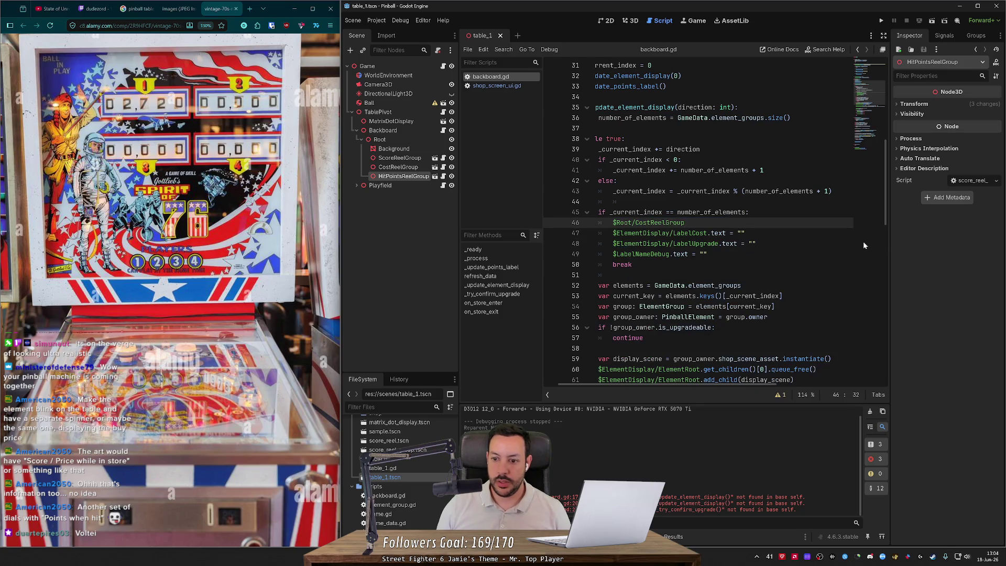
{"action": "type", "text": ".rotate"}
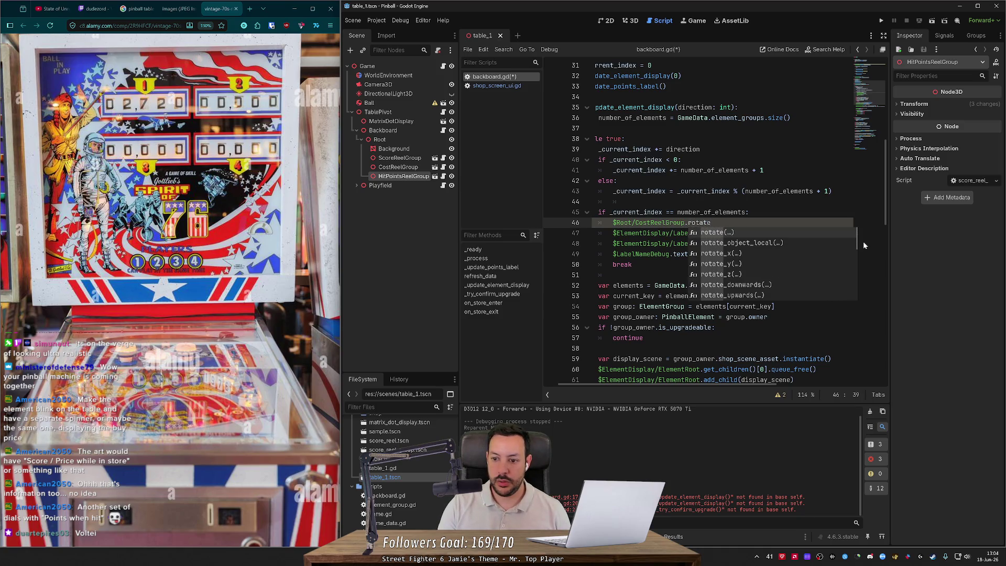
{"action": "type", "text": "_up"}
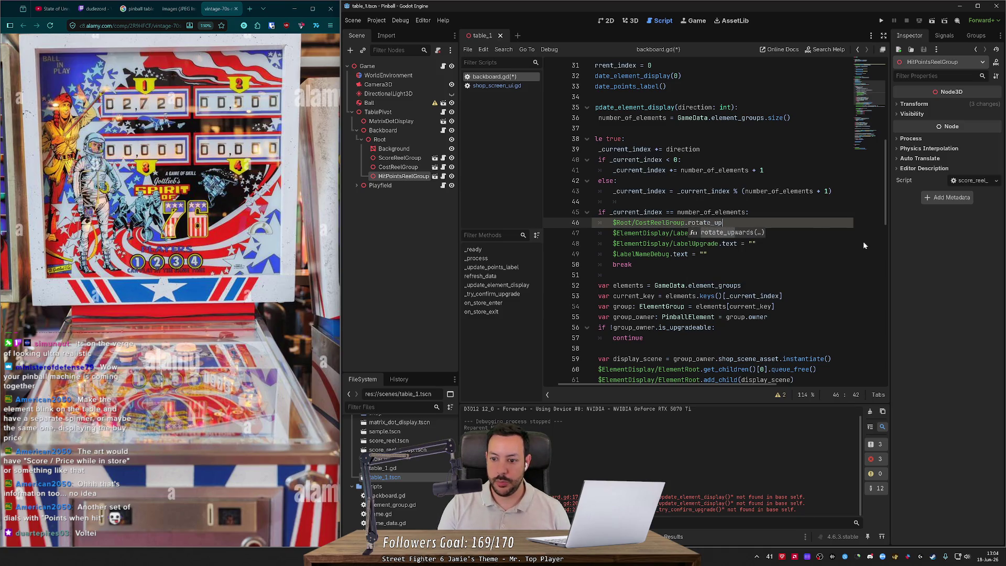
{"action": "key", "text": "Return"}
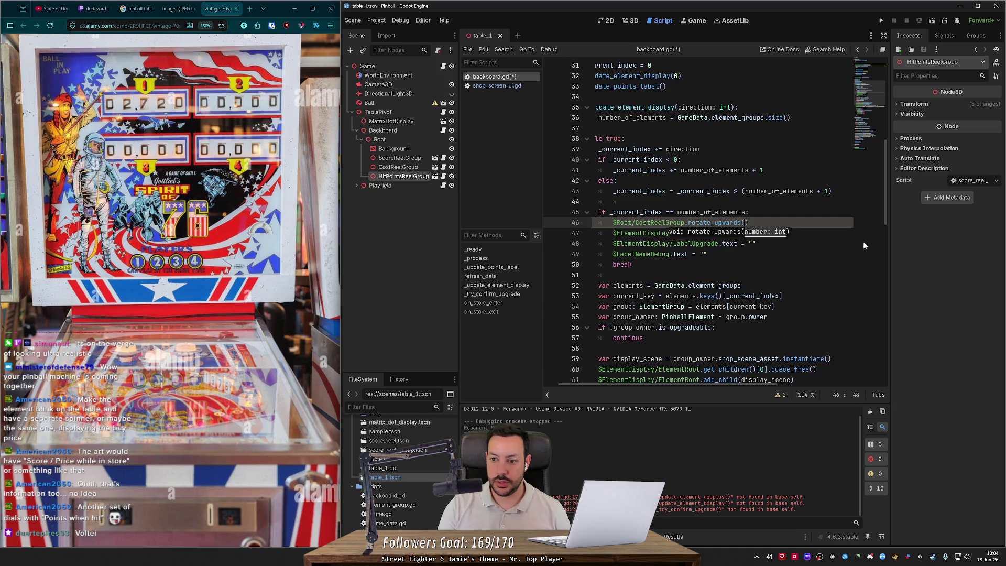
{"action": "type", "text": "0"}
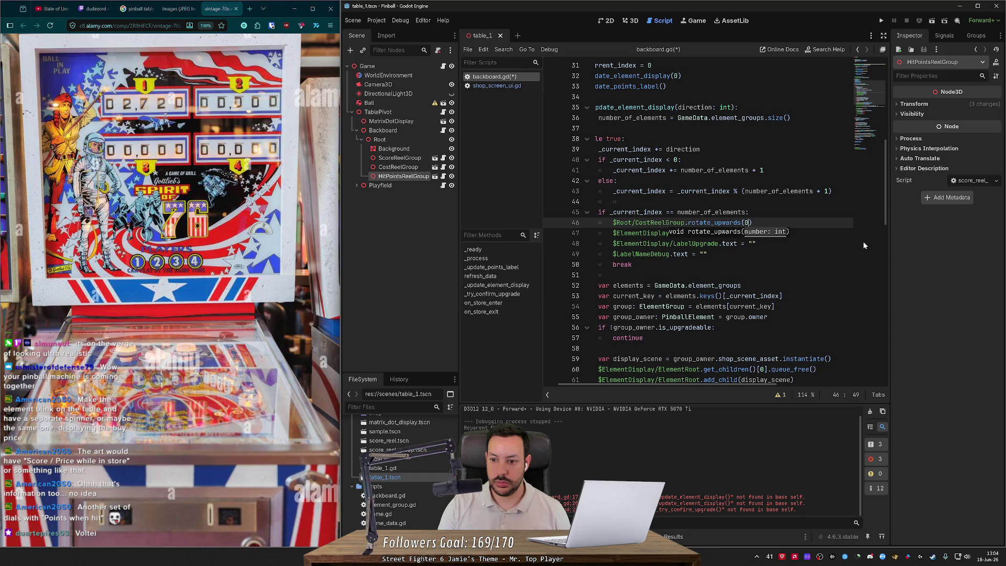
{"action": "key", "text": "Left"}
{"action": "key", "text": "Left"}
{"action": "key", "text": "ctrl+shift+Right"}
{"action": "type", "text": "_down"}
{"action": "key", "text": "Return"}
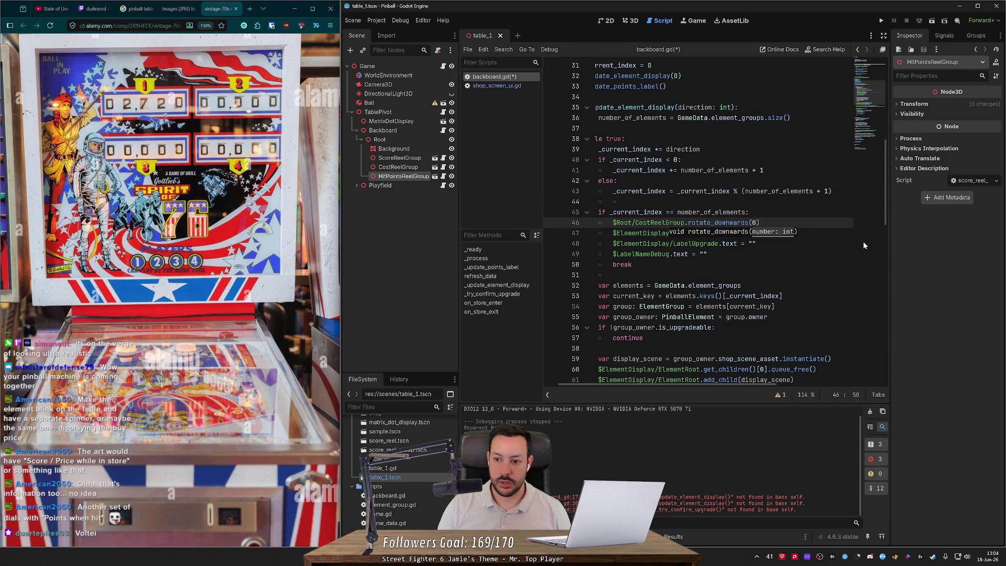
{"action": "key", "text": "End"}
Add a matching $Root/HitPointsReelGroup.rotate_downwards(0) line, keep break, and save.
{"action": "key", "text": "ctrl+shift+d"}
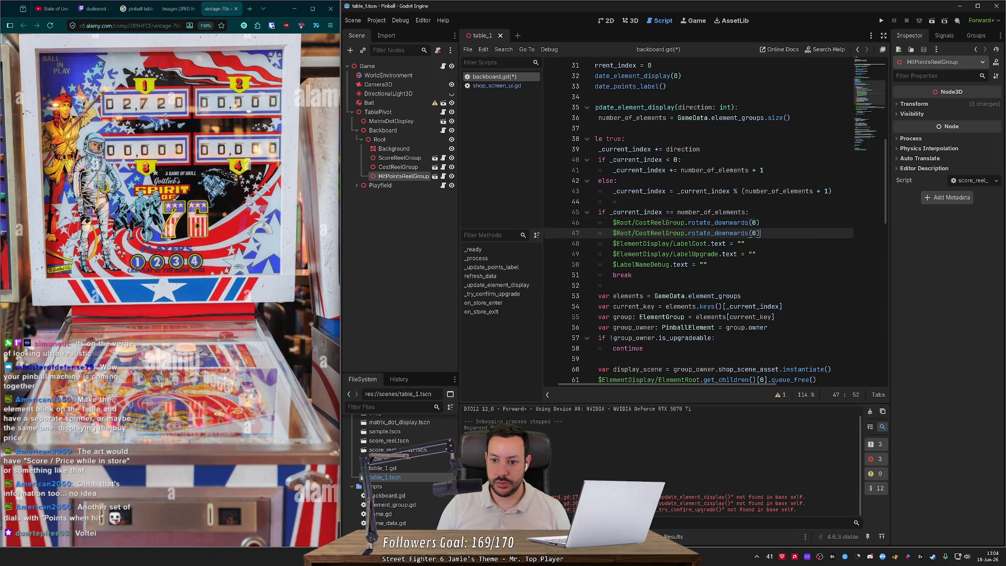
{"action": "double_click", "coordinate": [658, 232]}
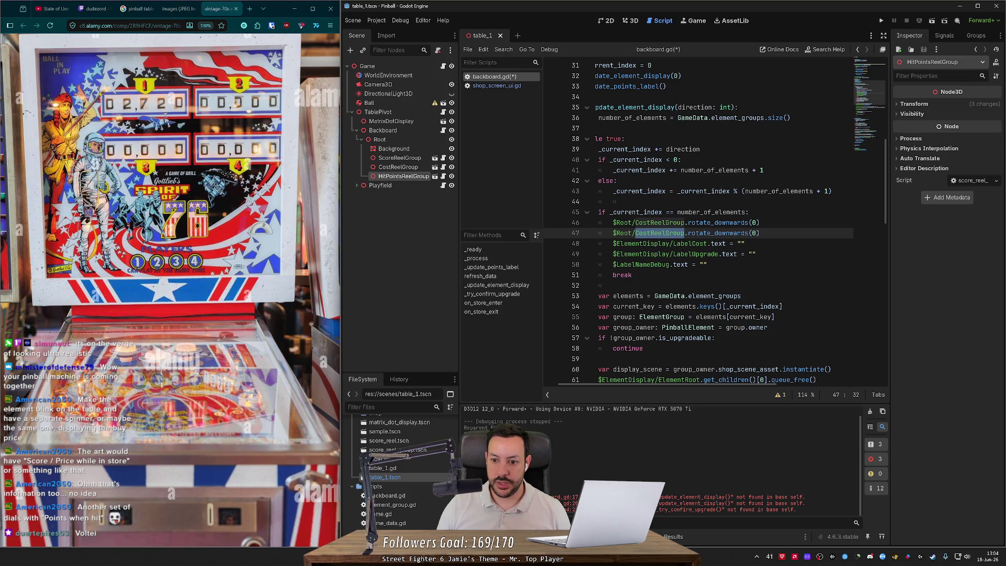
{"action": "type", "text": "Hit"}
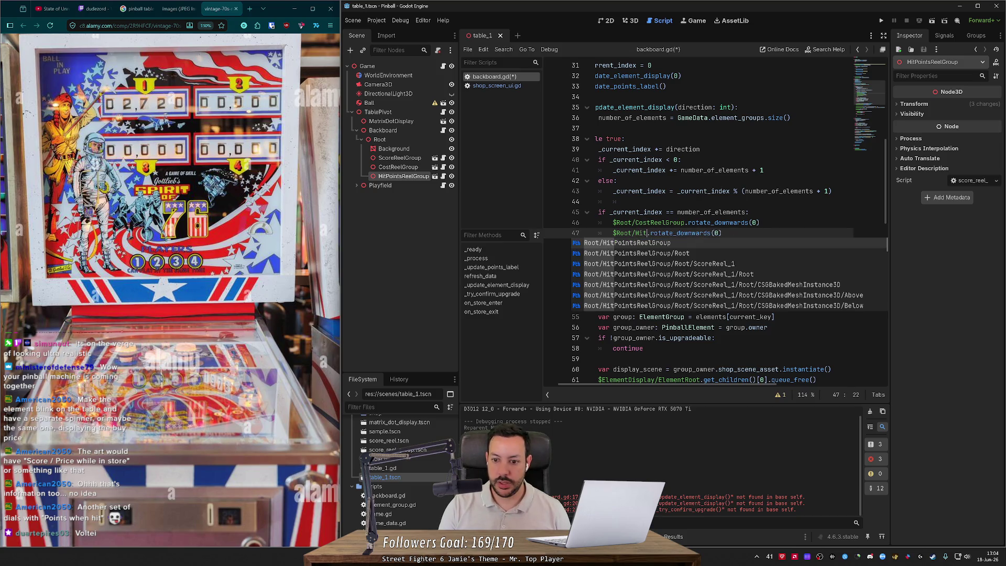
{"action": "key", "text": "Return"}
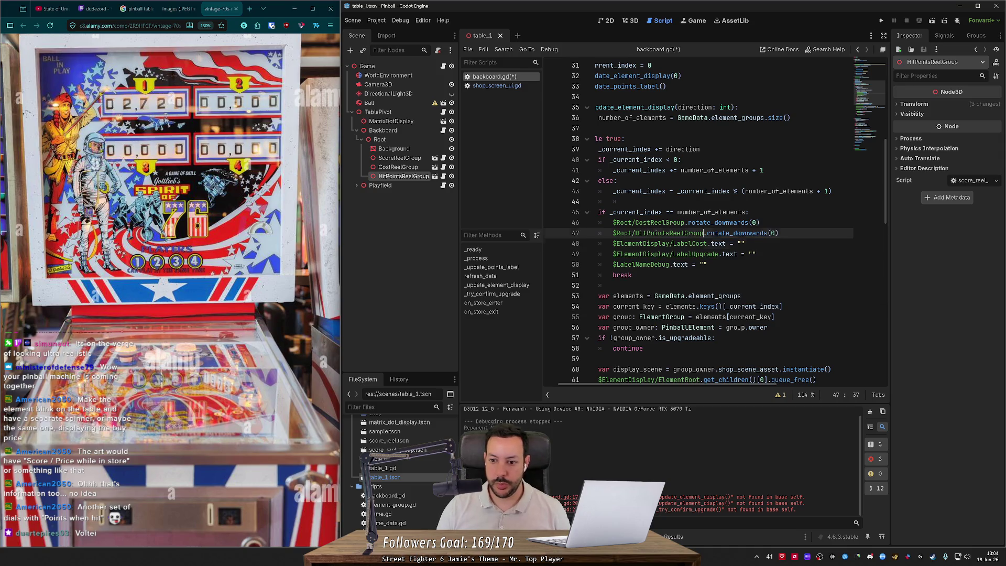
{"action": "key", "text": "End"}
{"action": "key", "text": "Return"}
{"action": "type", "text": "break"}
{"action": "key", "text": "ctrl+s"}
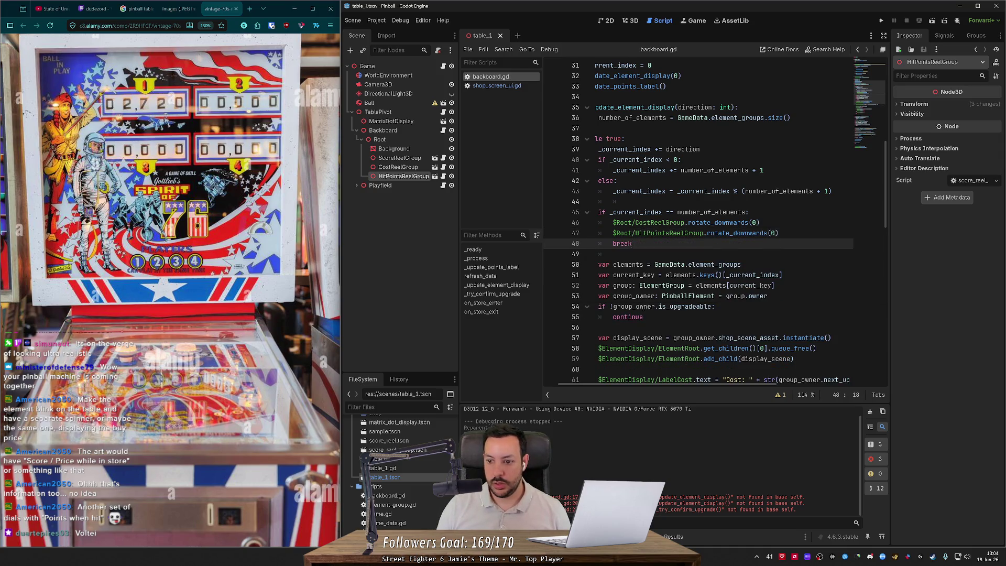
{"action": "left_click_drag", "start_coordinate": [779, 233], "coordinate": [592, 223]}
Paste the two reel rotation lines over the element display-scene lines and fix their indentation.
{"action": "scroll", "coordinate": [757, 276], "scroll_direction": "down", "scroll_amount": 4}
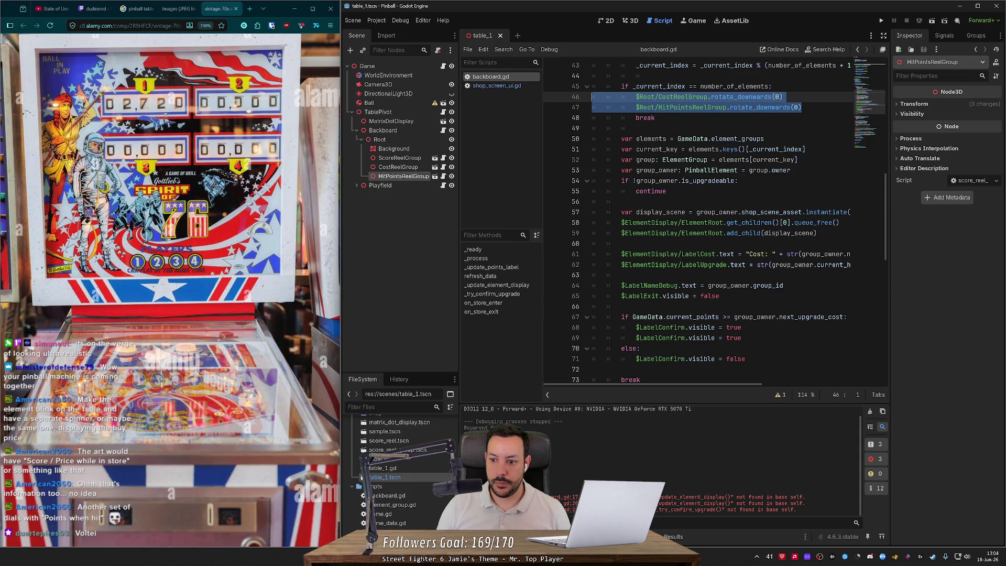
{"action": "mouse_move", "coordinate": [621, 222]}
{"action": "left_mouse_down"}
{"action": "mouse_move", "coordinate": [838, 223]}
{"action": "mouse_move", "coordinate": [817, 234]}
{"action": "mouse_move", "coordinate": [621, 243]}
{"action": "left_mouse_up"}
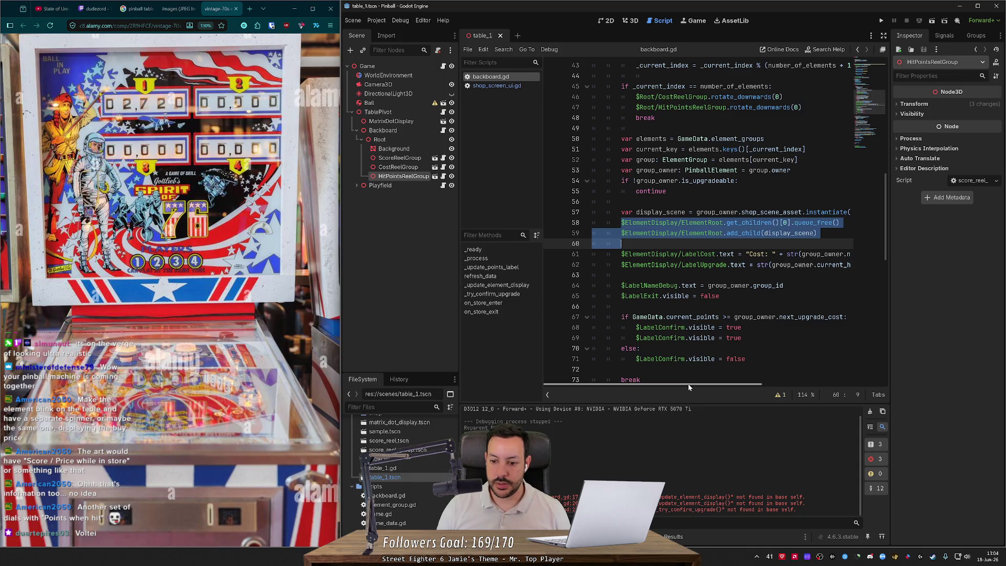
{"action": "scroll", "coordinate": [711, 378], "scroll_direction": "right", "scroll_amount": 3}
{"action": "left_click_drag", "start_coordinate": [712, 378], "coordinate": [748, 378]}
{"action": "key", "text": "ctrl+v"}
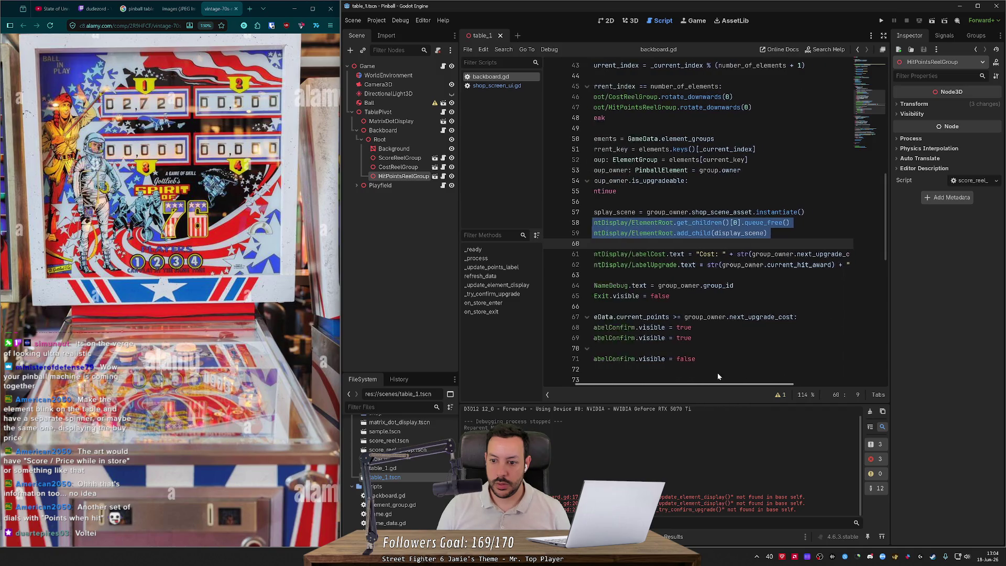
{"action": "key", "text": "Up"}
{"action": "key", "text": "shift+Tab"}
{"action": "key", "text": "shift+Tab"}
{"action": "key", "text": "shift+Tab"}
{"action": "key", "text": "Down"}
{"action": "key", "text": "shift+Tab"}
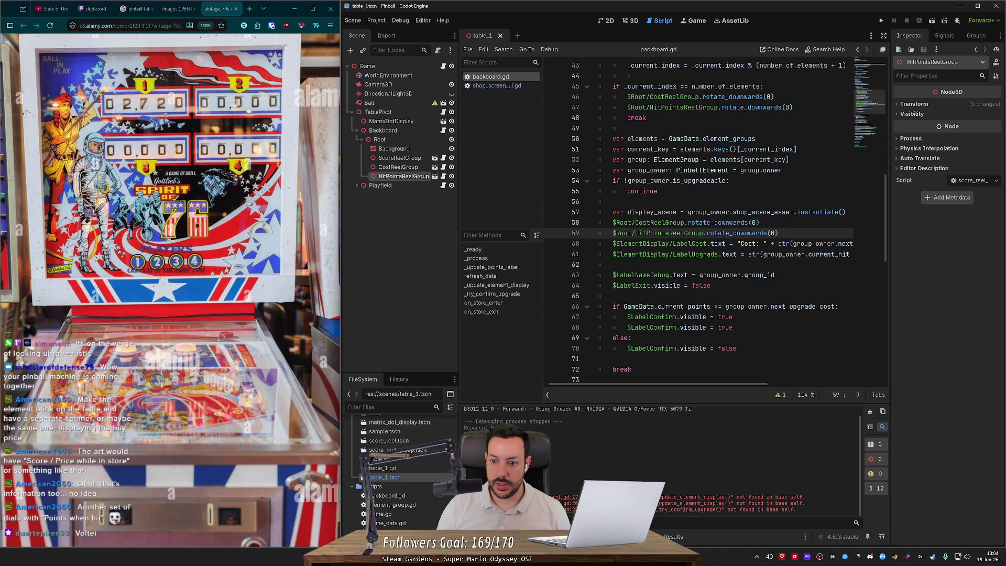
Change both the cost and hit-points reel calls to rotate_upwards.
{"action": "left_click", "coordinate": [744, 222]}
{"action": "key", "text": "ctrl+shift+Right"}
{"action": "type", "text": "up"}
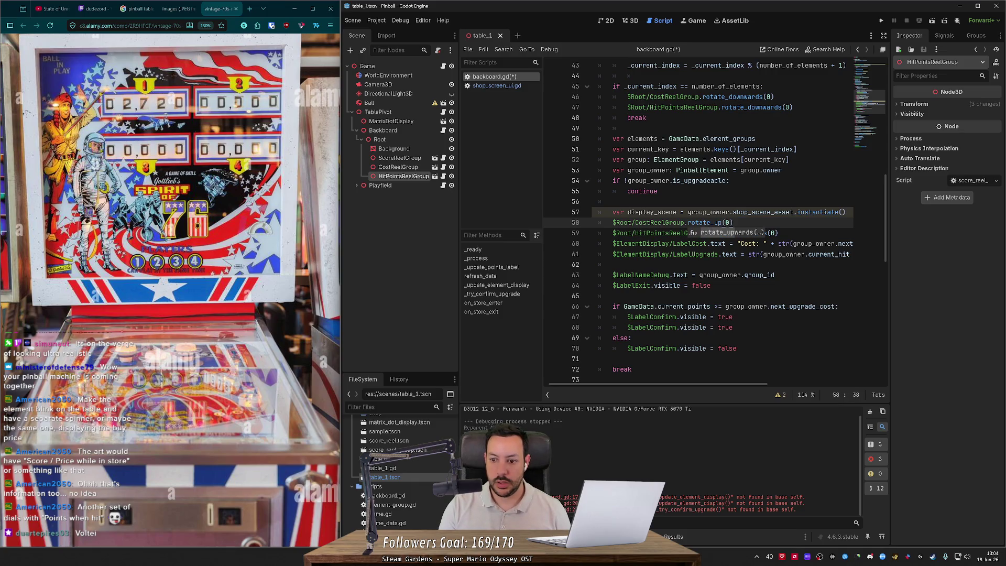
{"action": "key", "text": "Return"}
{"action": "left_click", "coordinate": [713, 222]}
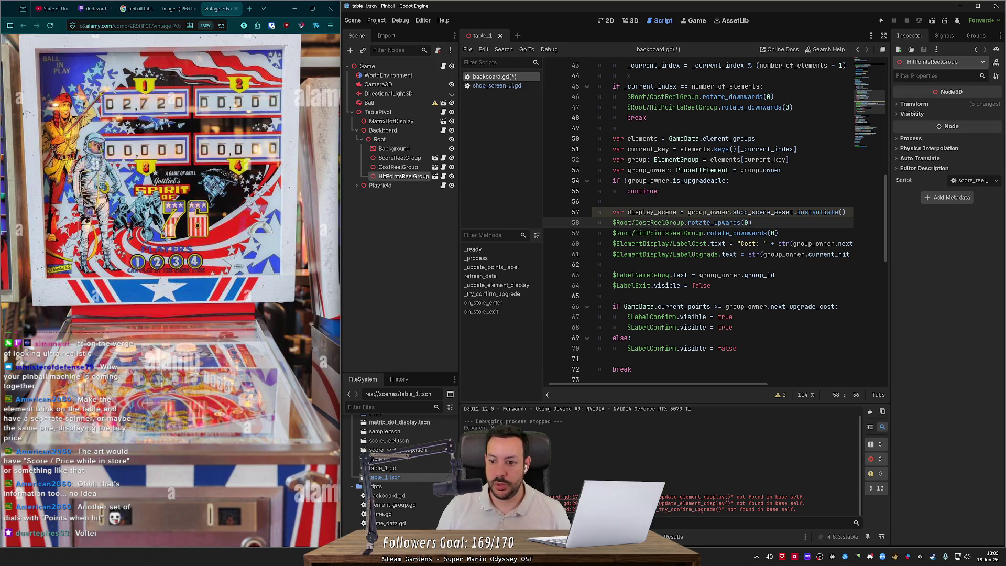
{"action": "left_click", "coordinate": [733, 233]}
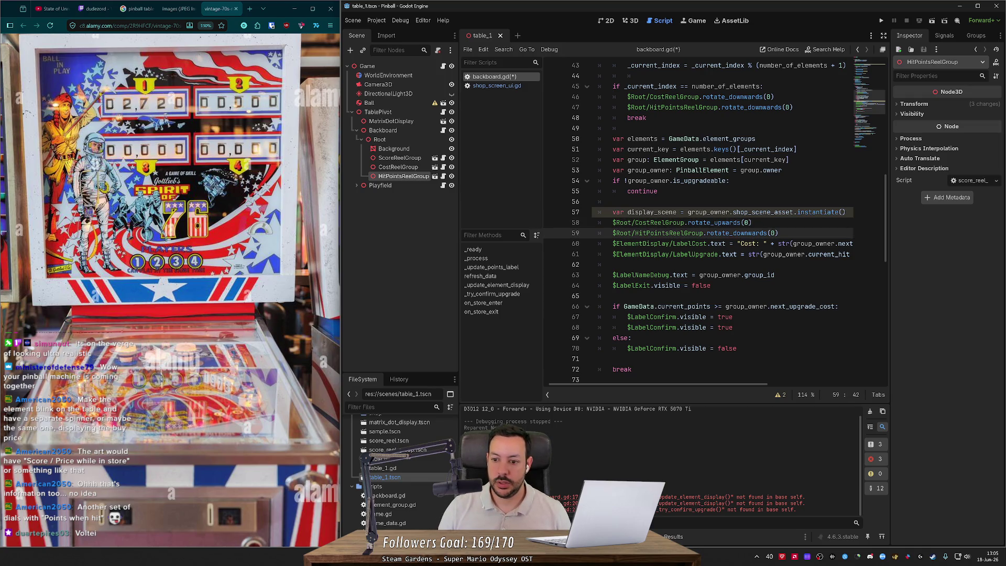
{"action": "key", "text": "ctrl+shift+Right"}
{"action": "type", "text": "upwards"}
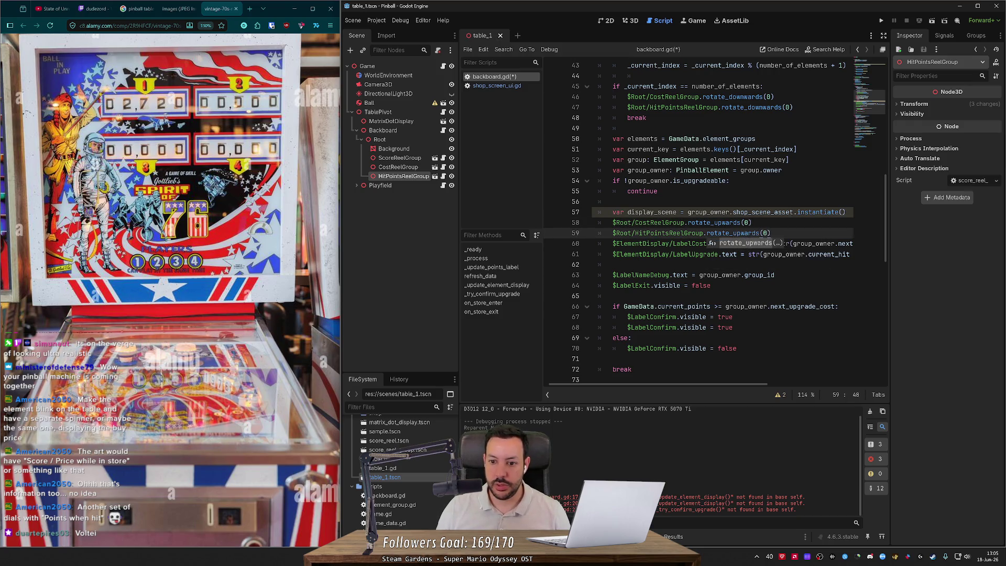
{"action": "left_click", "coordinate": [715, 222]}
Pass the group_owner.next_upgrade_cost expression to the cost reel call and delete the LabelCost line.
{"action": "scroll", "coordinate": [718, 389], "scroll_direction": "right", "scroll_amount": 3}
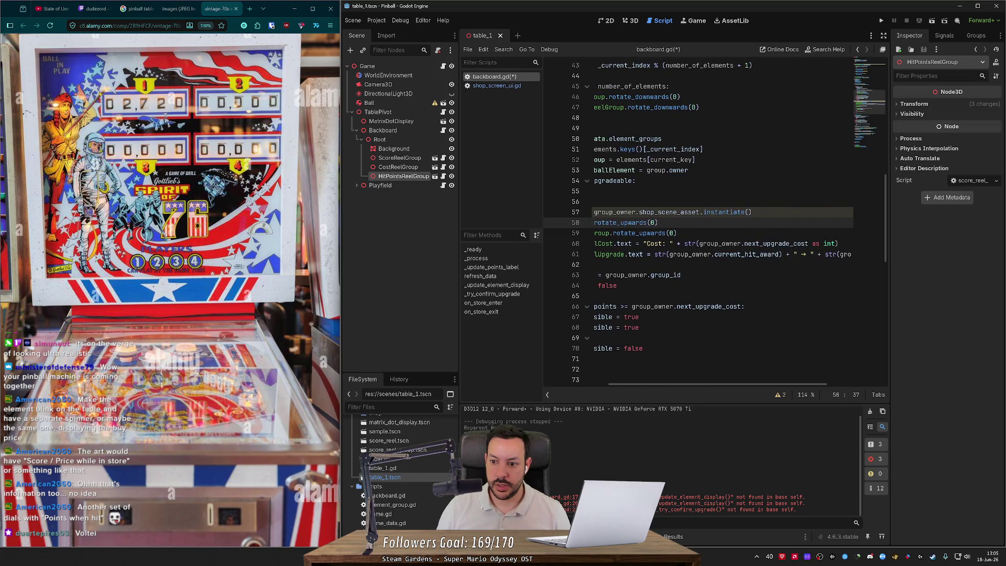
{"action": "double_click", "coordinate": [719, 243]}
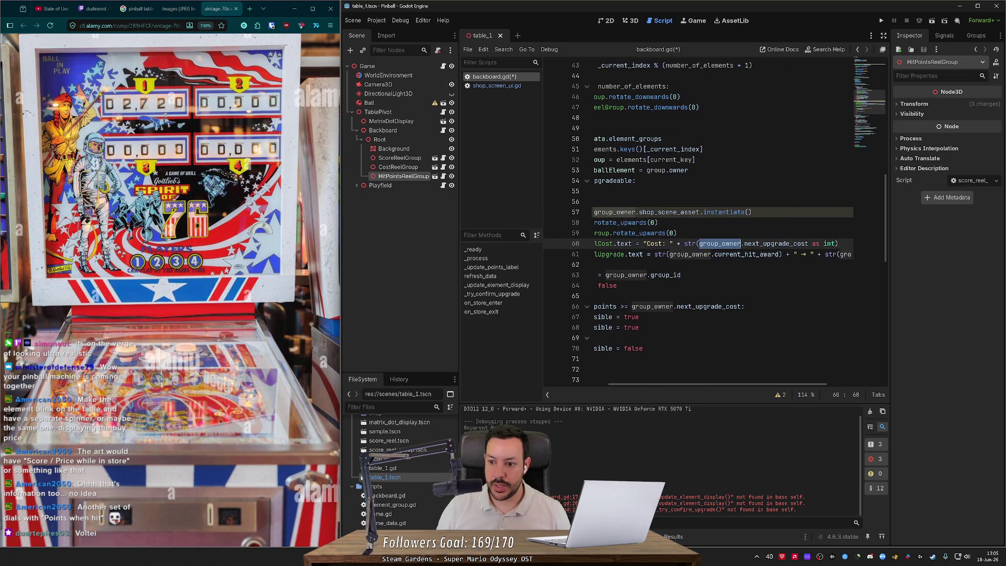
{"action": "left_click", "coordinate": [837, 243], "text": "shift"}
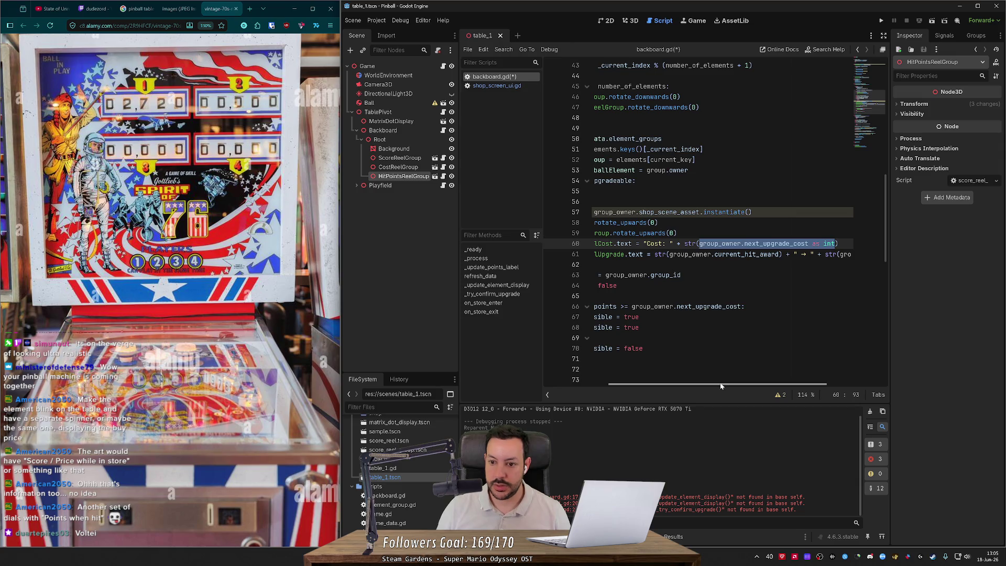
{"action": "scroll", "coordinate": [681, 386], "scroll_direction": "left", "scroll_amount": 3}
{"action": "double_click", "coordinate": [731, 222]}
{"action": "type", "text": "group_owner.next_upgrade_cost as int"}
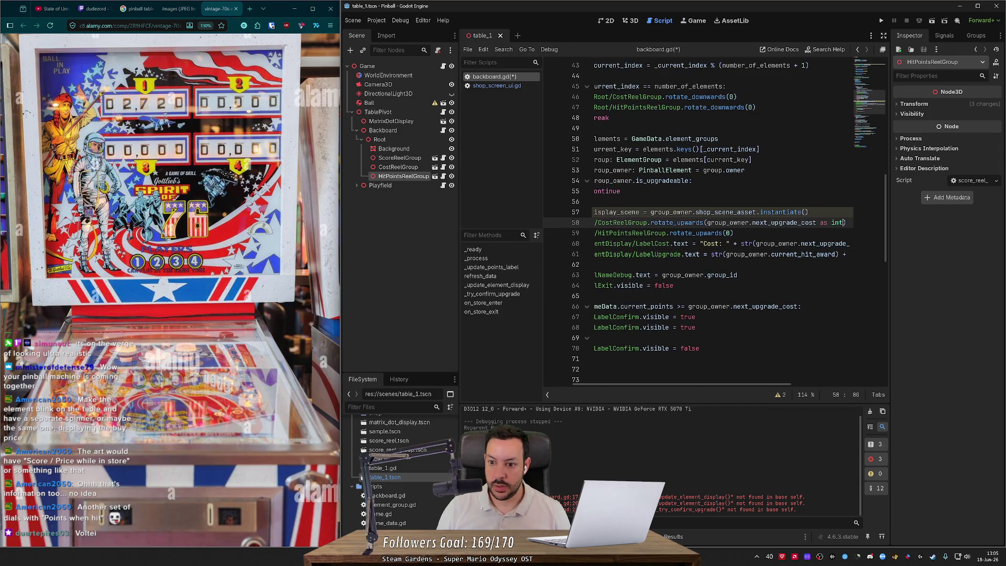
{"action": "left_click", "coordinate": [753, 243]}
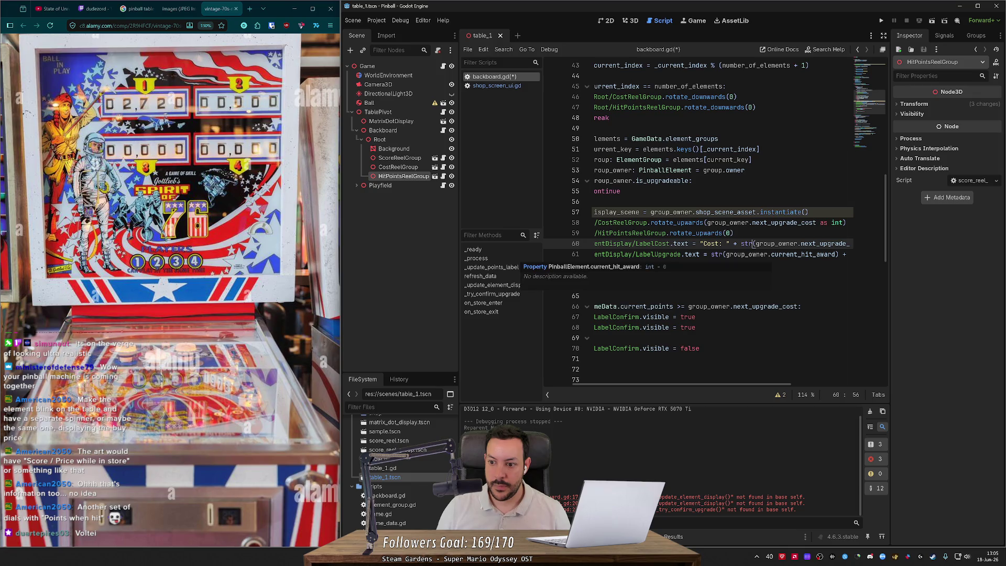
{"action": "key", "text": "ctrl+shift+k"}
{"action": "left_click_drag", "start_coordinate": [747, 387], "coordinate": [822, 386]}
Roll the hit-points reel to group_owner.next_hit_award as int and delete the leftover label lines.
{"action": "double_click", "coordinate": [798, 244]}
{"action": "key", "text": "ctrl+shift+Right"}
{"action": "key", "text": "ctrl+shift+Right"}
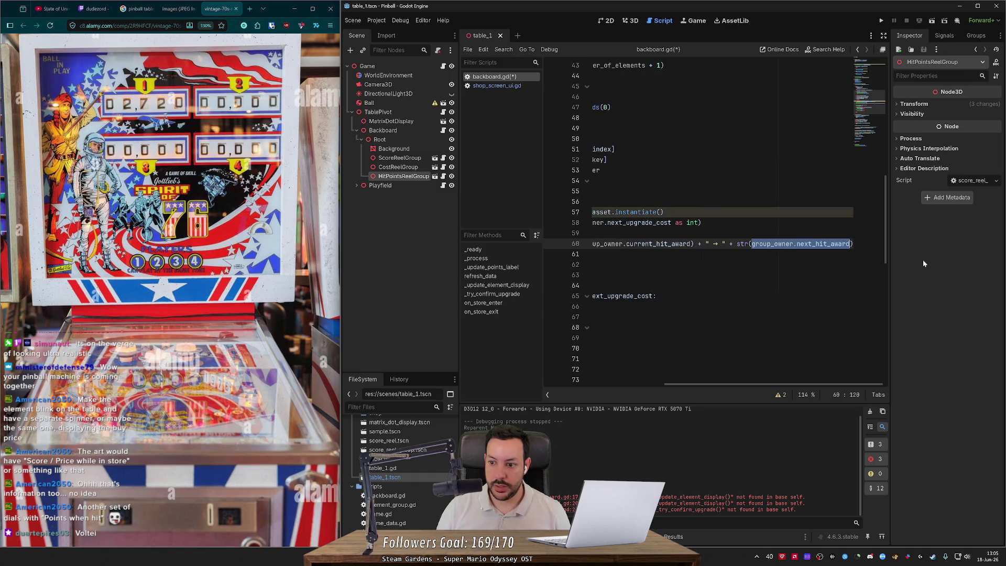
{"action": "scroll", "coordinate": [743, 387], "scroll_direction": "left", "scroll_amount": 5}
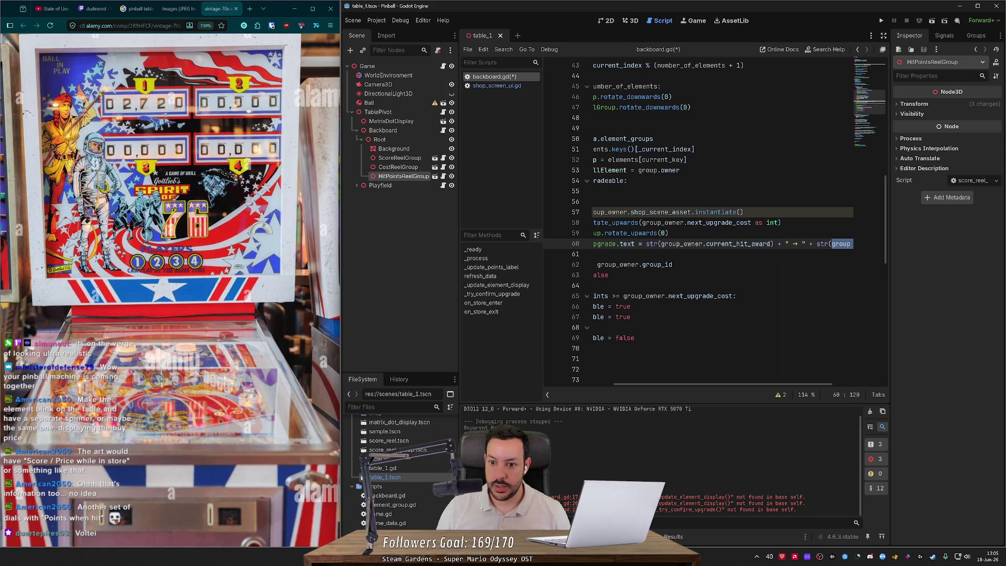
{"action": "key", "text": "ctrl+c"}
{"action": "double_click", "coordinate": [662, 233]}
{"action": "key", "text": "ctrl+v"}
{"action": "type", "text": "as int"}
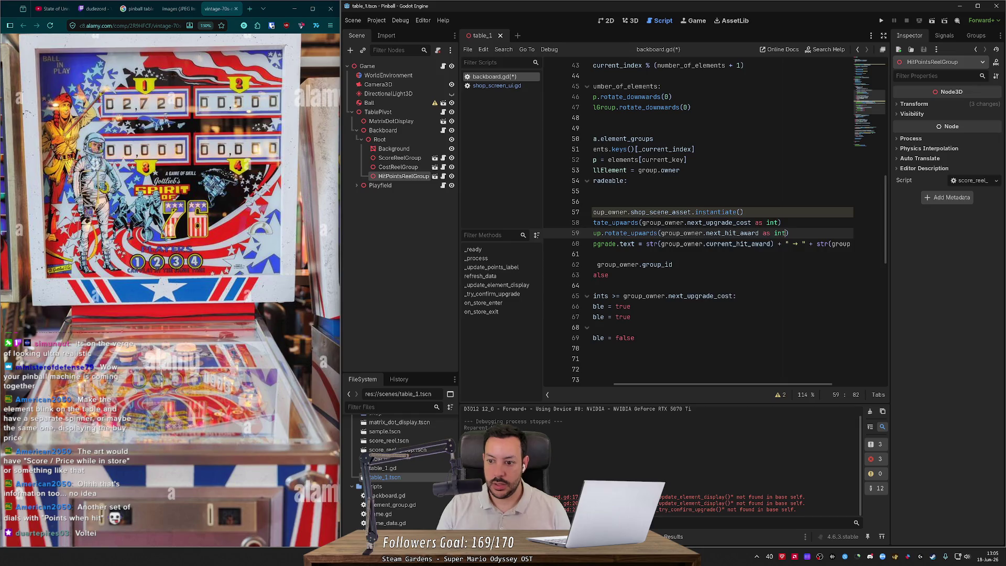
{"action": "scroll", "coordinate": [697, 236], "scroll_direction": "left", "scroll_amount": 5}
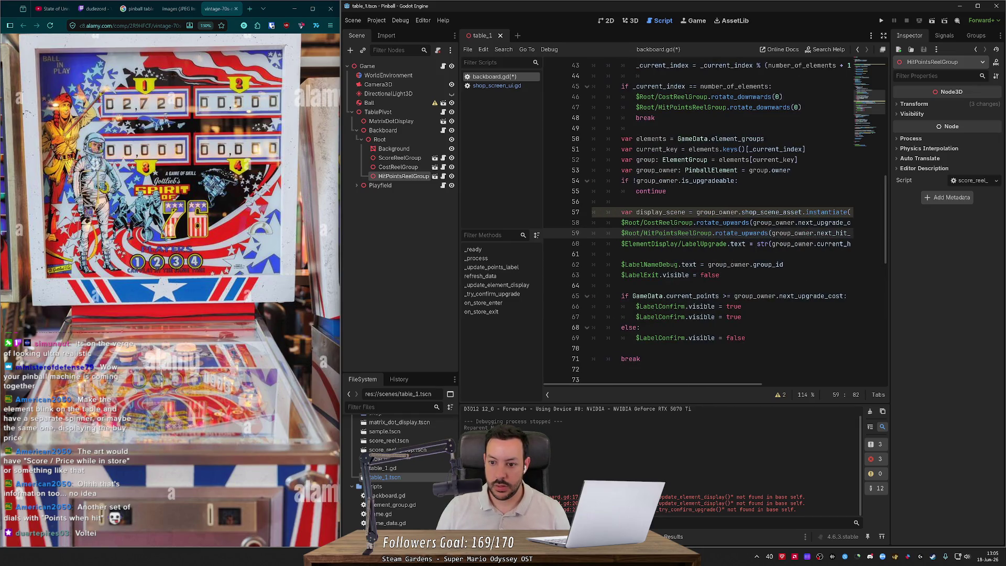
{"action": "left_click", "coordinate": [667, 244]}
{"action": "key", "text": "ctrl+shift+k"}
{"action": "key", "text": "ctrl+shift+k"}
{"action": "key", "text": "ctrl+shift+k"}
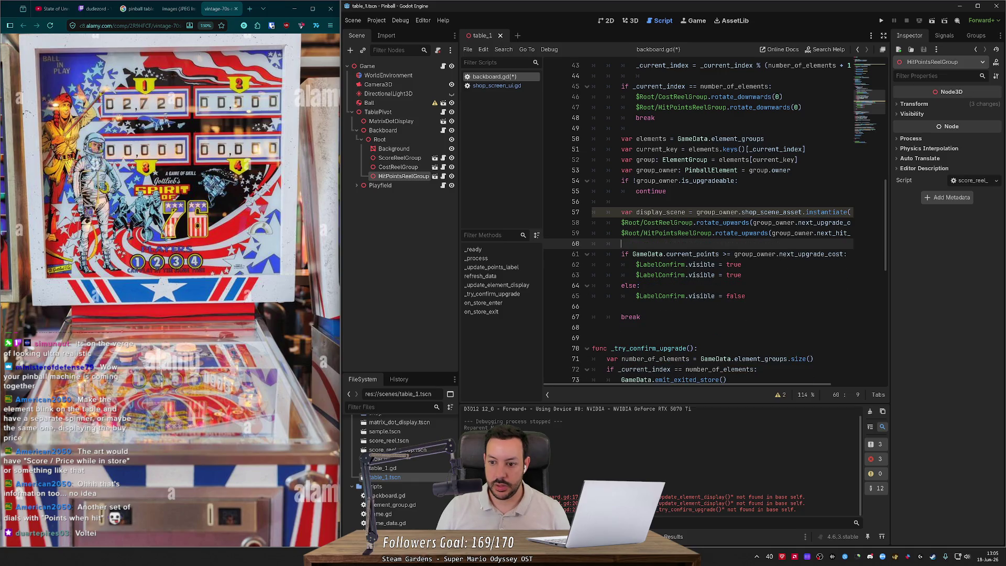
Comment out the LabelConfirm visibility lines and put pass in both the if and else branches.
{"action": "left_click_drag", "start_coordinate": [746, 296], "coordinate": [561, 255]}
{"action": "left_click_drag", "start_coordinate": [742, 275], "coordinate": [635, 265]}
{"action": "key", "text": "ctrl+k"}
{"action": "key", "text": "Down"}
{"action": "key", "text": "End"}
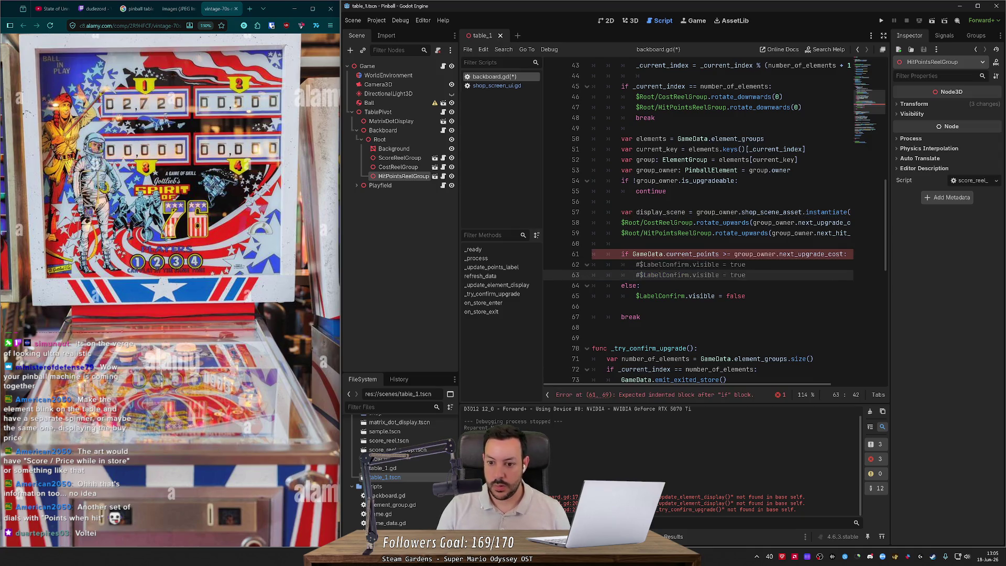
{"action": "key", "text": "Return"}
{"action": "type", "text": "pass"}
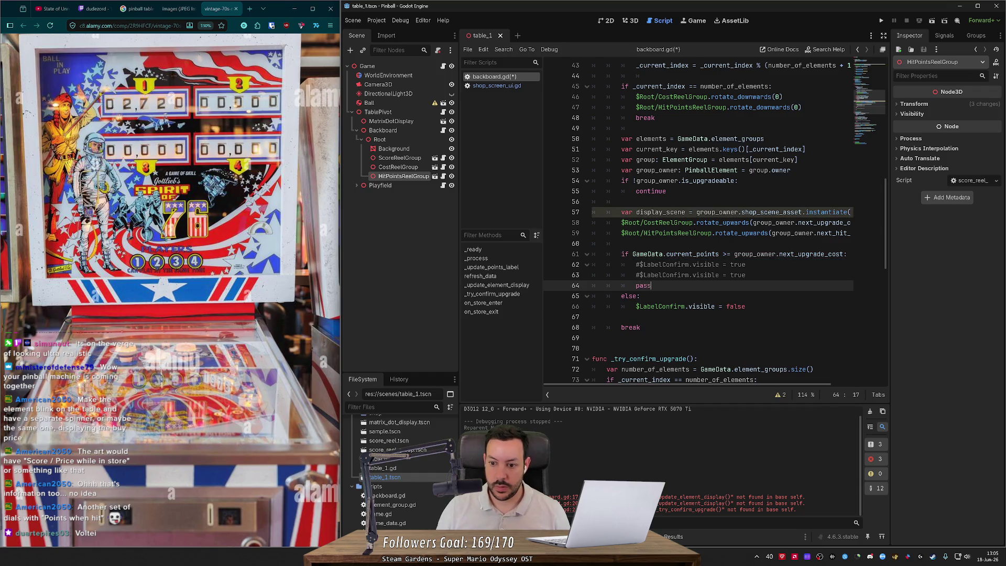
{"action": "key", "text": "Down"}
{"action": "key", "text": "Down"}
{"action": "key", "text": "End"}
{"action": "key", "text": "Return"}
{"action": "type", "text": "pass"}
{"action": "key", "text": "Up"}
{"action": "key", "text": "ctrl+k"}
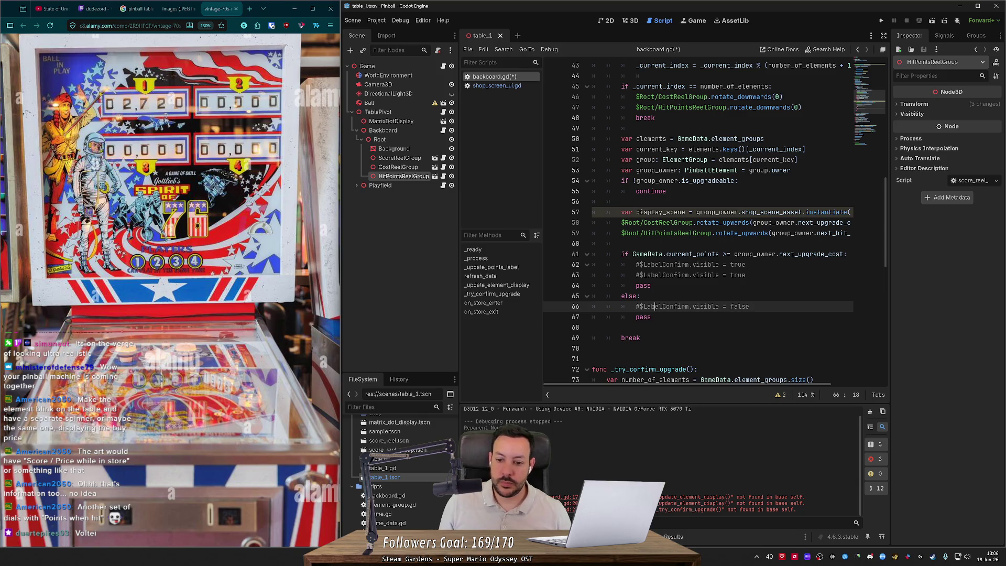
Remove the _update_points_label function and its call in refresh_data, then save backboard.gd.
{"action": "scroll", "coordinate": [715, 222], "scroll_direction": "down", "scroll_amount": 3}
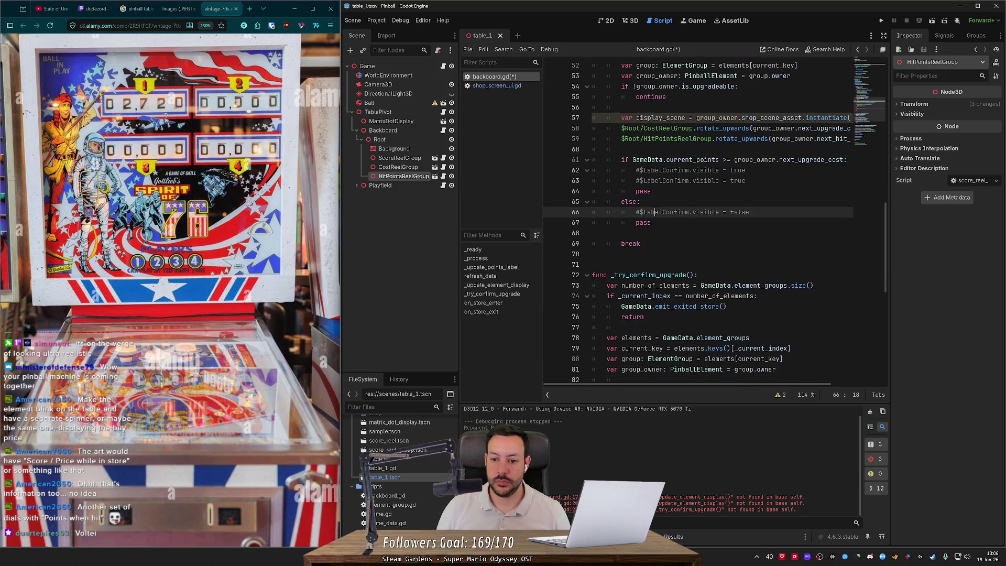
{"action": "scroll", "coordinate": [715, 222], "scroll_direction": "down", "scroll_amount": 5}
{"action": "scroll", "coordinate": [715, 222], "scroll_direction": "down", "scroll_amount": 5}
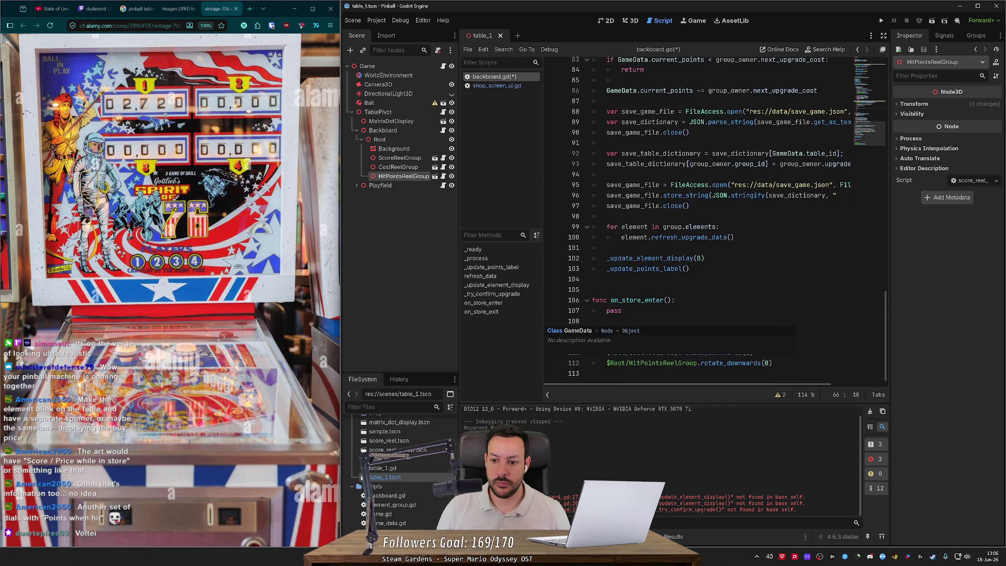
{"action": "scroll", "coordinate": [715, 222], "scroll_direction": "up", "scroll_amount": 19}
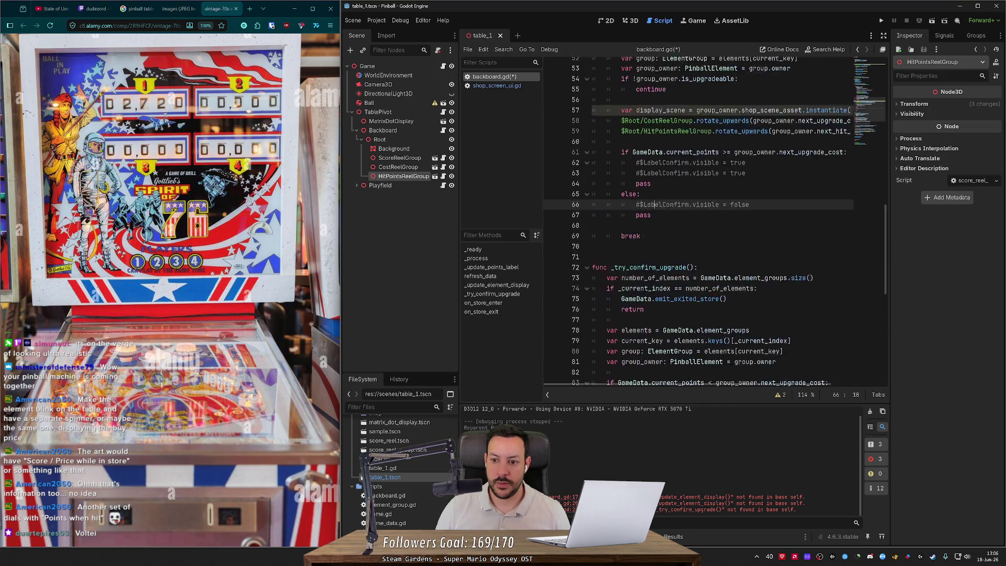
{"action": "scroll", "coordinate": [715, 223], "scroll_direction": "up", "scroll_amount": 4}
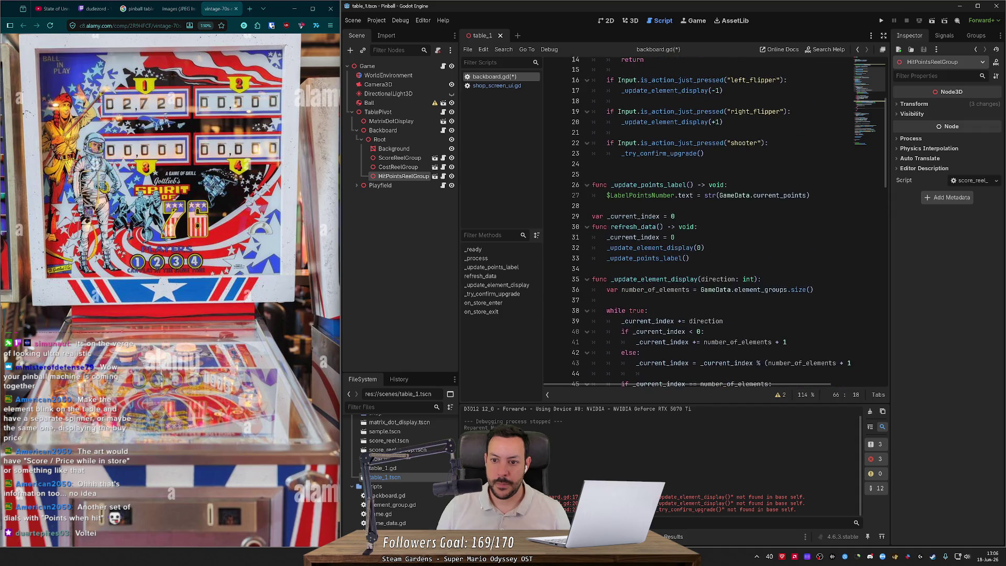
{"action": "scroll", "coordinate": [688, 262], "scroll_direction": "up", "scroll_amount": 3}
{"action": "left_click", "coordinate": [688, 279]}
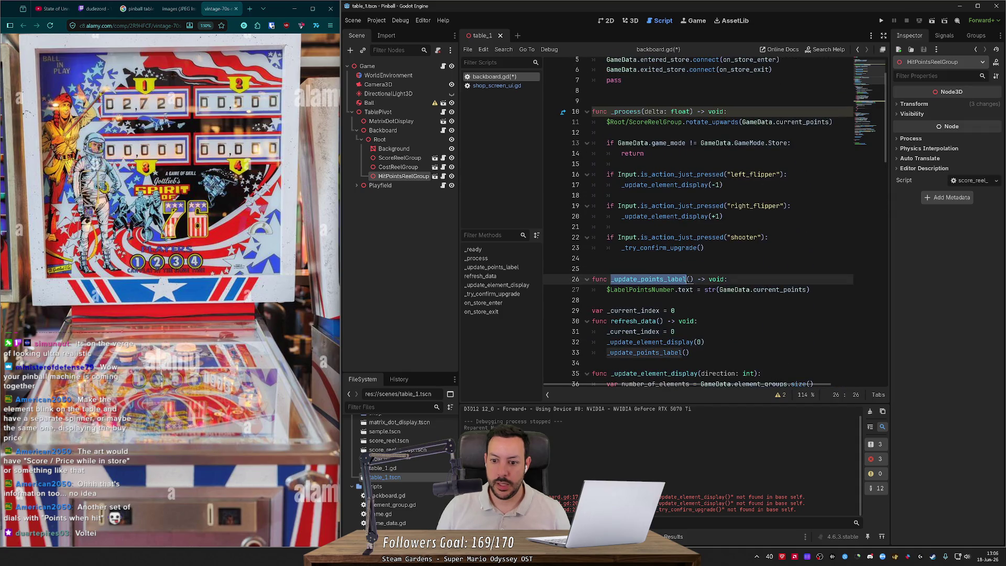
{"action": "scroll", "coordinate": [687, 262], "scroll_direction": "up", "scroll_amount": 2}
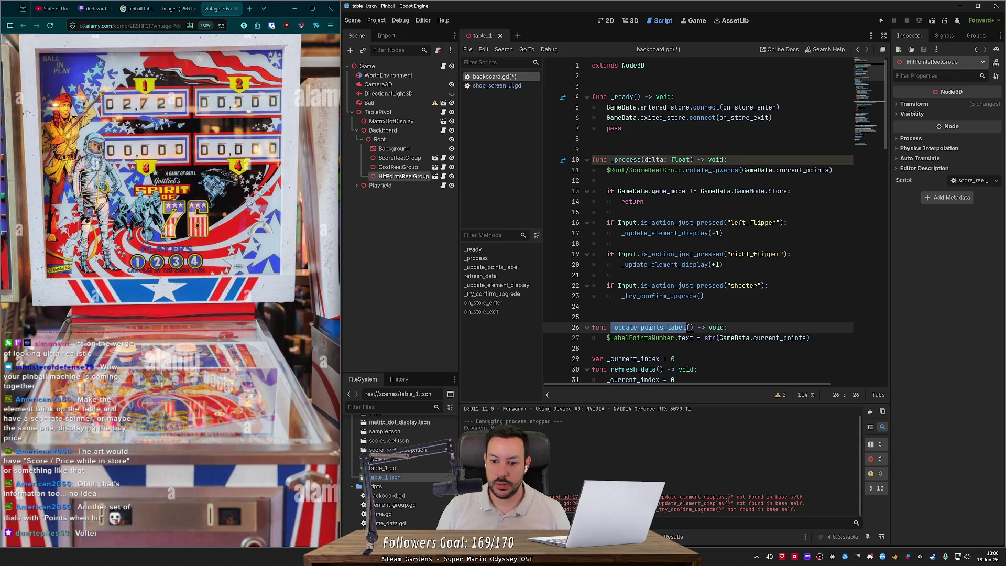
{"action": "scroll", "coordinate": [687, 262], "scroll_direction": "down", "scroll_amount": 2}
{"action": "scroll", "coordinate": [688, 262], "scroll_direction": "up", "scroll_amount": 2}
{"action": "scroll", "coordinate": [687, 220], "scroll_direction": "down", "scroll_amount": 4}
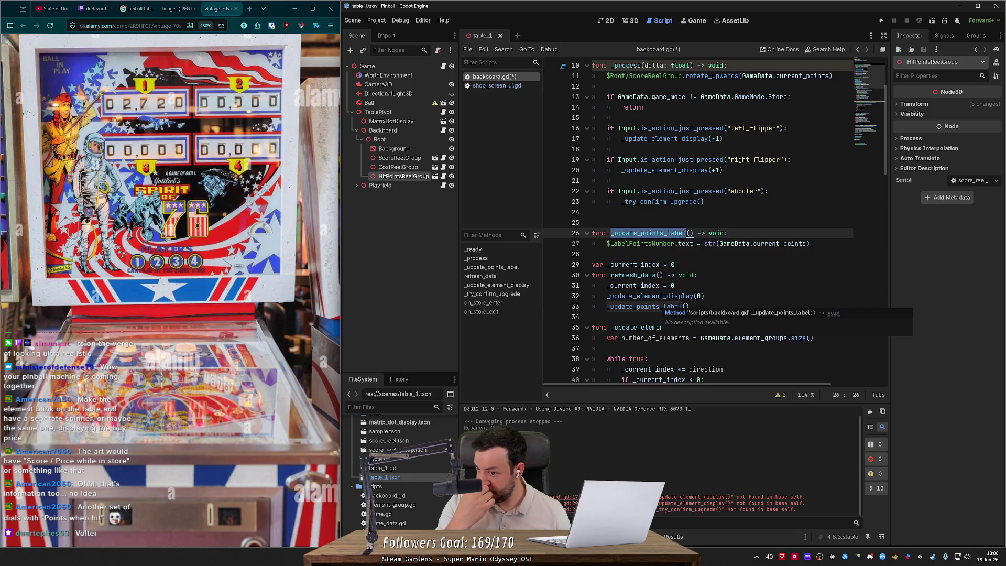
{"action": "left_click", "coordinate": [689, 306]}
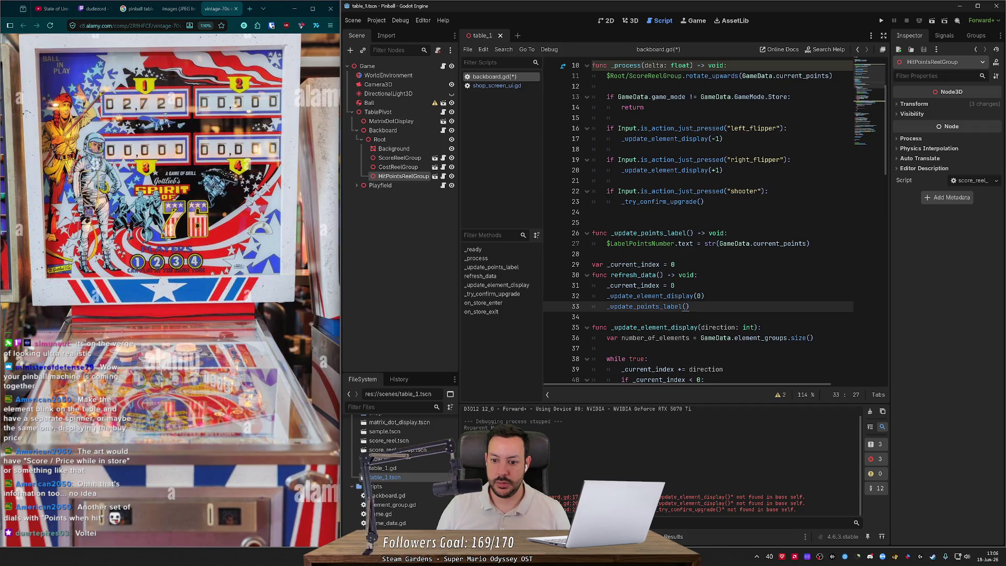
{"action": "key", "text": "ctrl+z"}
{"action": "key", "text": "ctrl+z"}
{"action": "key", "text": "ctrl+z"}
{"action": "key", "text": "ctrl+s"}
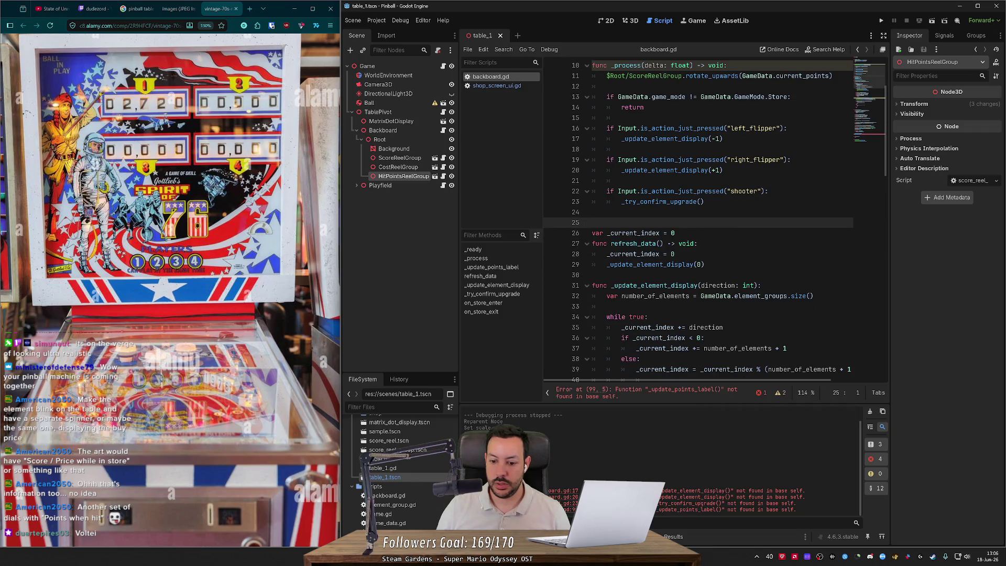
Check the remaining error line, clear the Output log, and launch the project.
{"action": "left_click", "coordinate": [646, 392]}
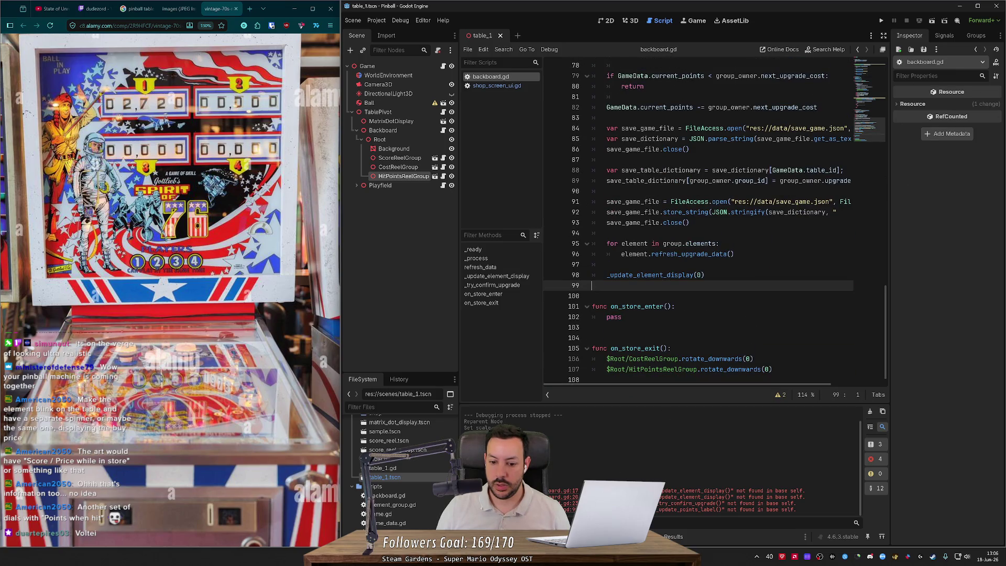
{"action": "left_click", "coordinate": [869, 411]}
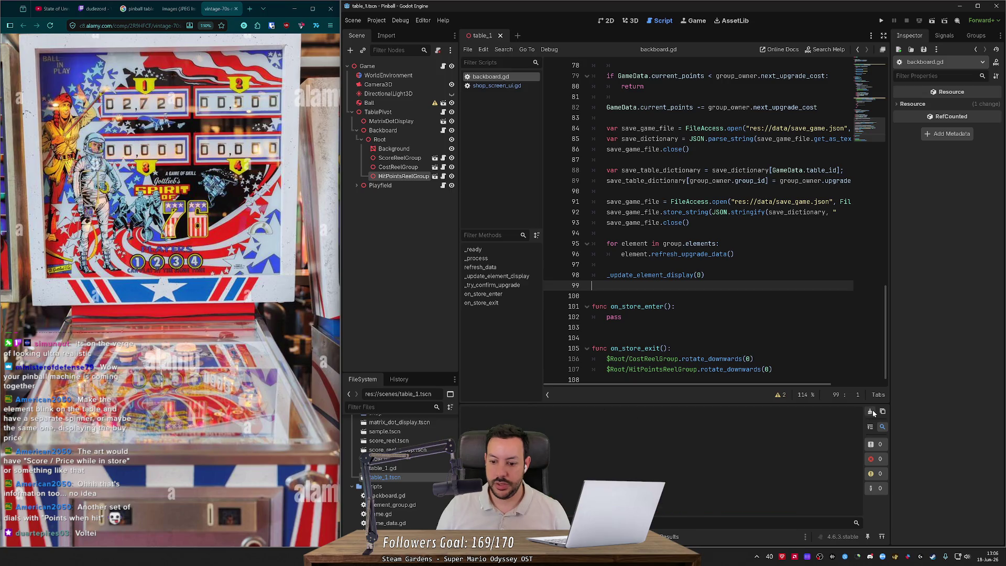
{"action": "left_click", "coordinate": [883, 22]}
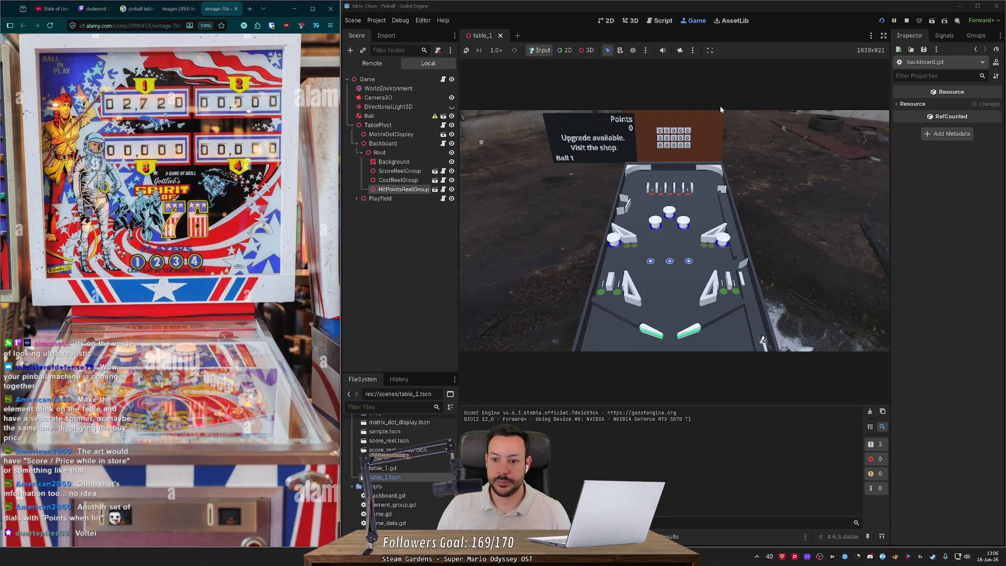
Launch a ball, cycle the shop items to flipper_left and EXIT, then restart the game.
{"action": "key", "text": "space"}
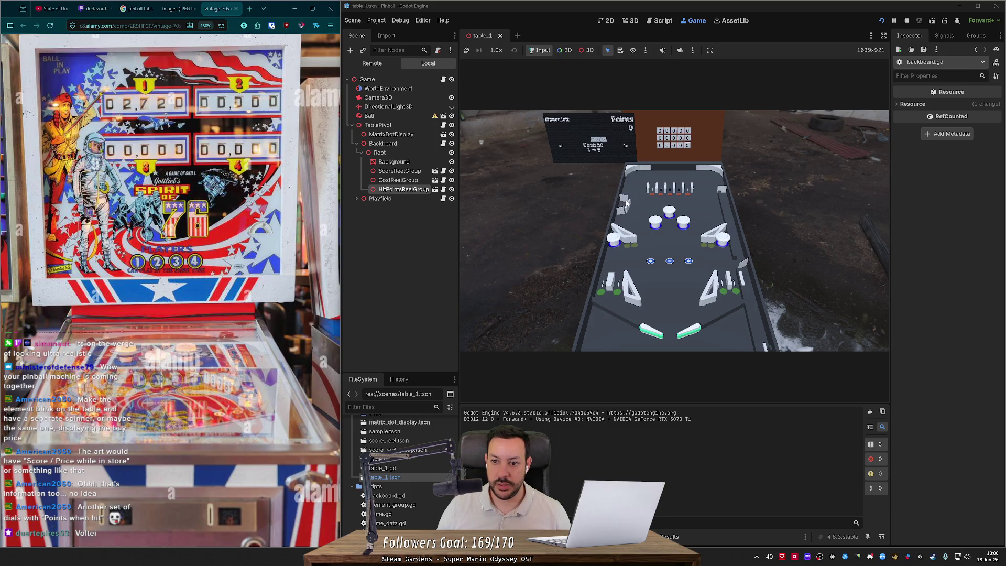
{"action": "key", "text": "Left"}
{"action": "key", "text": "Right"}
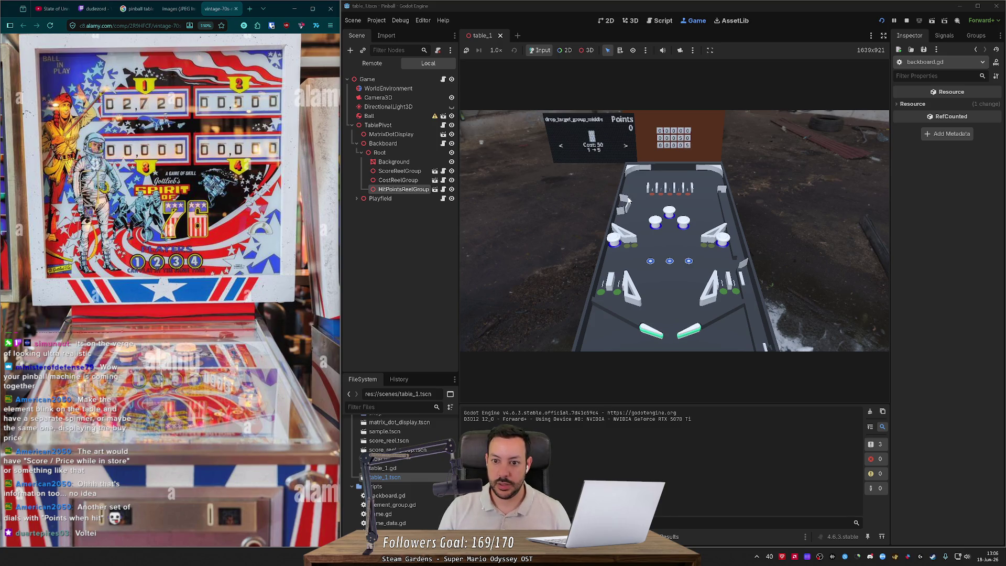
{"action": "key", "text": "Left"}
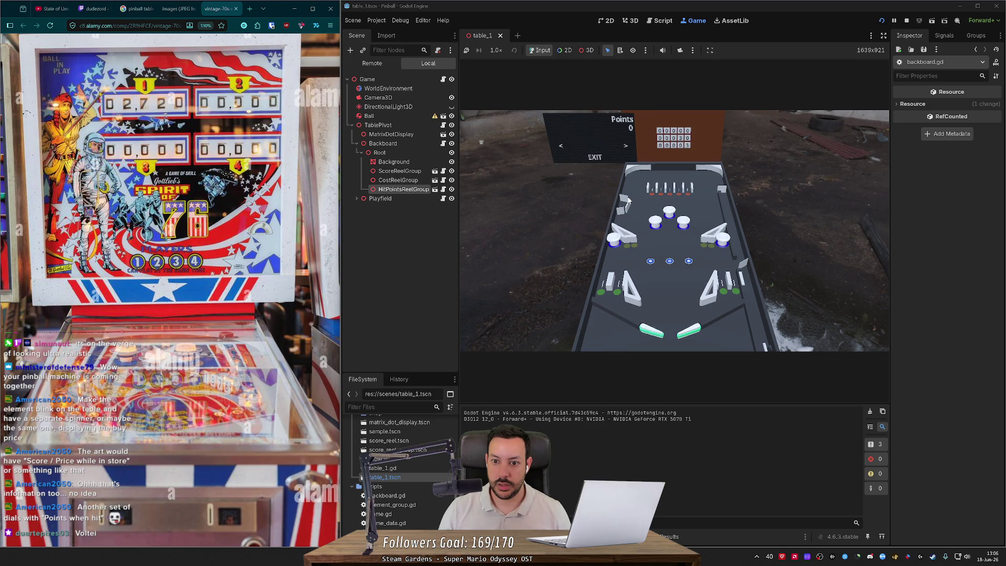
{"action": "key", "text": "Left"}
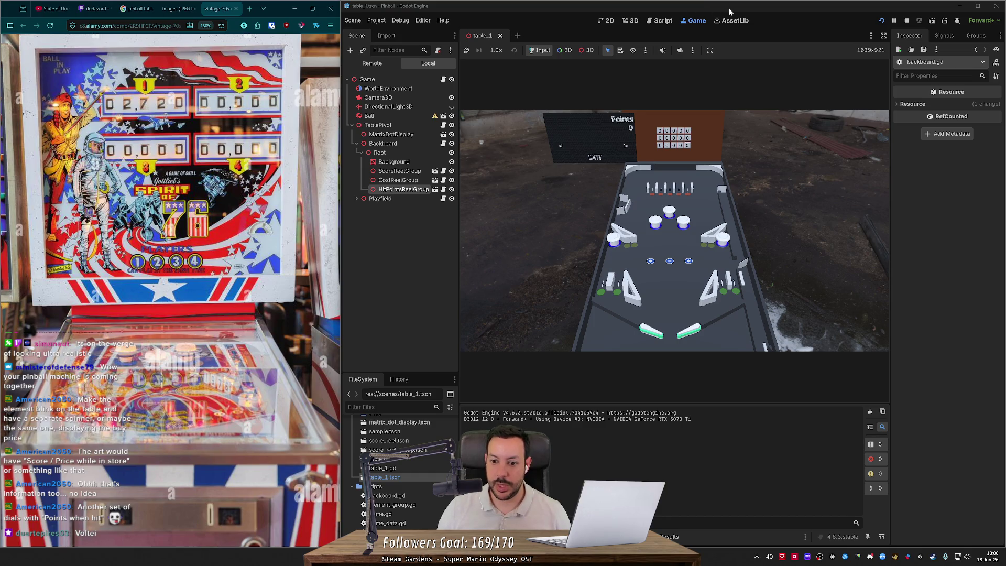
{"action": "left_click", "coordinate": [882, 21]}
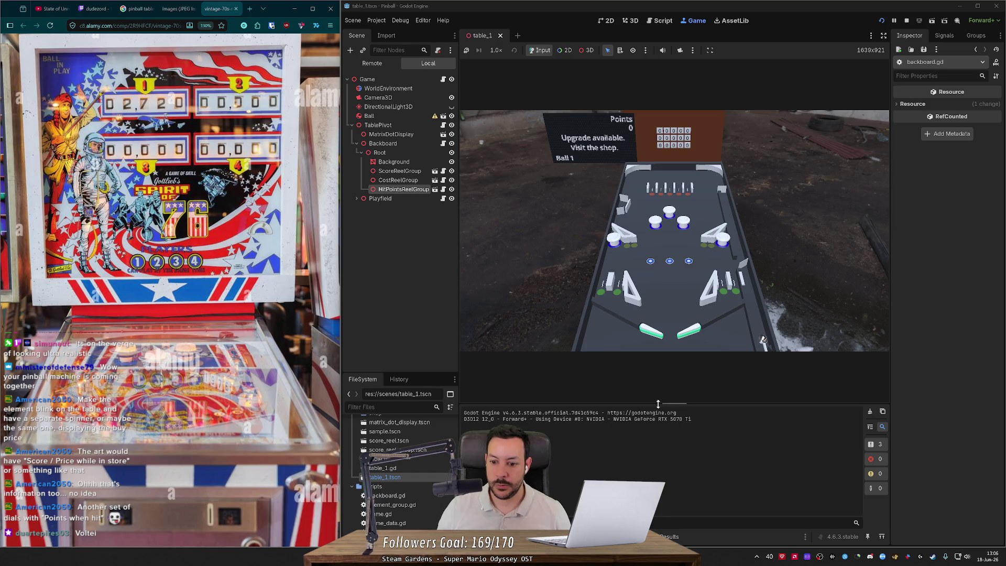
Make the output console taller and maximize the editor window.
{"action": "left_click_drag", "start_coordinate": [658, 403], "coordinate": [658, 380]}
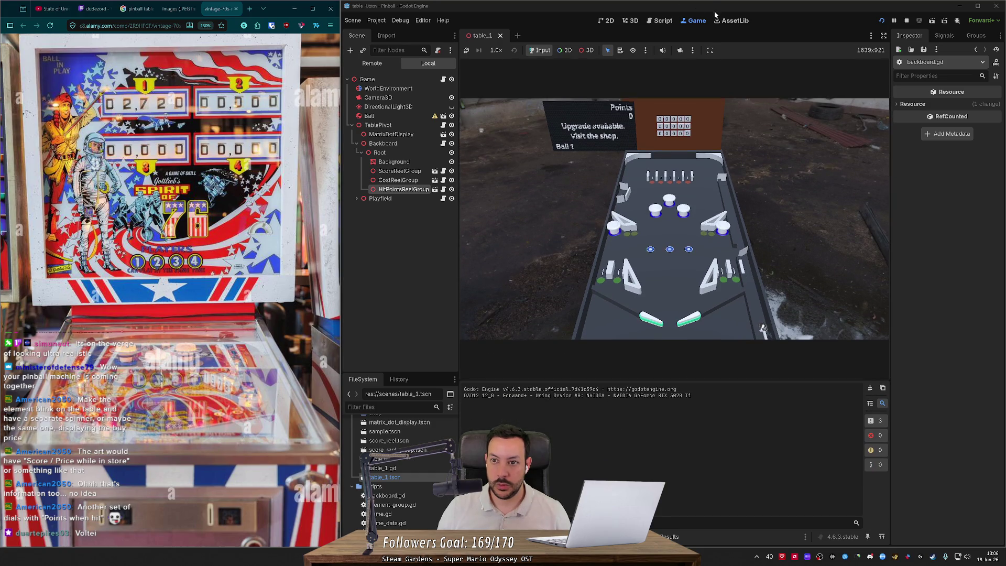
{"action": "left_click_drag", "start_coordinate": [715, 15], "coordinate": [643, 180]}
{"action": "double_click", "coordinate": [642, 180]}
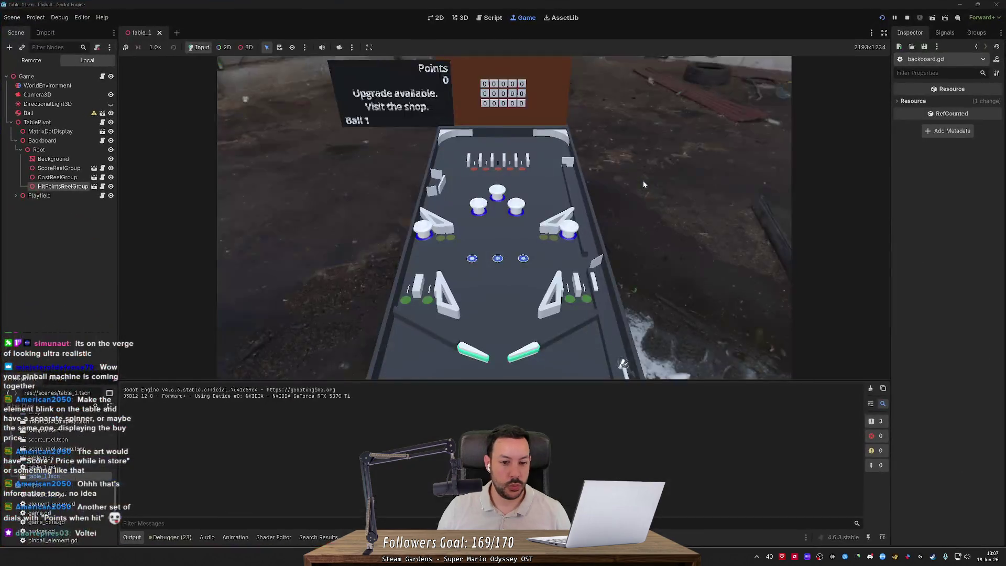
Open the backboard shop and cycle through flipper_right, spinner_1 and the two pop bumper upgrades.
{"action": "left_click_drag", "start_coordinate": [563, 380], "coordinate": [568, 494]}
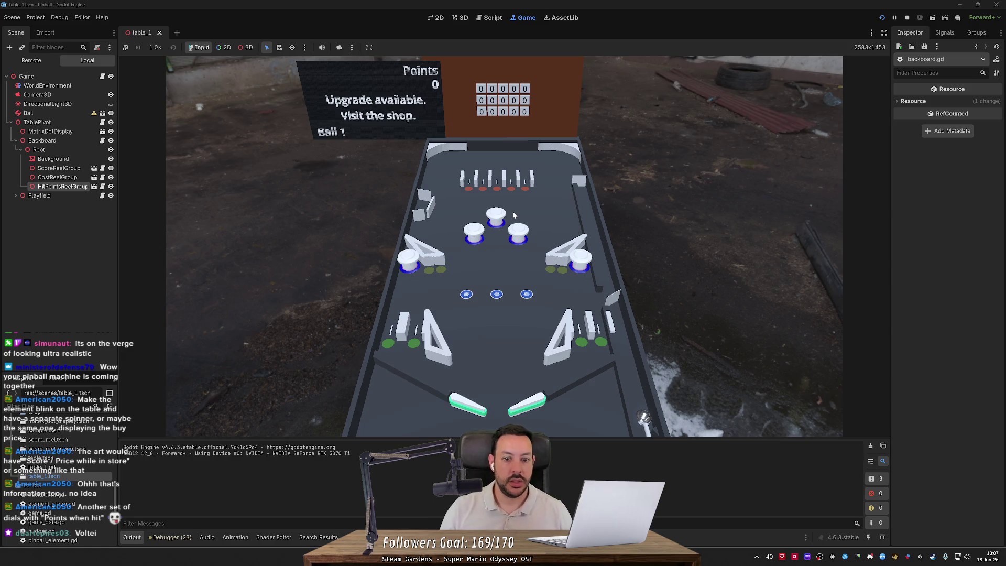
{"action": "left_click", "coordinate": [420, 207]}
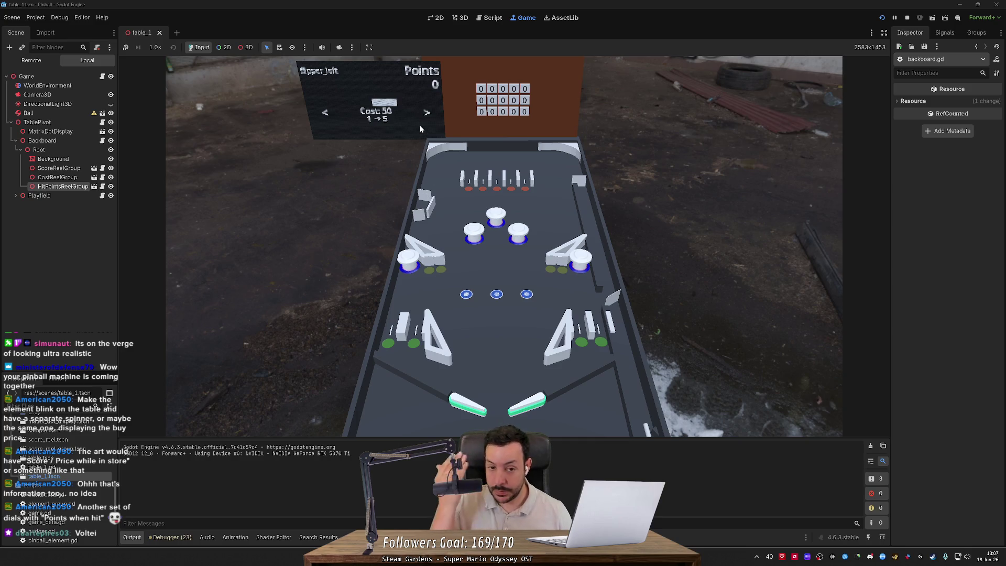
{"action": "key", "text": "Right"}
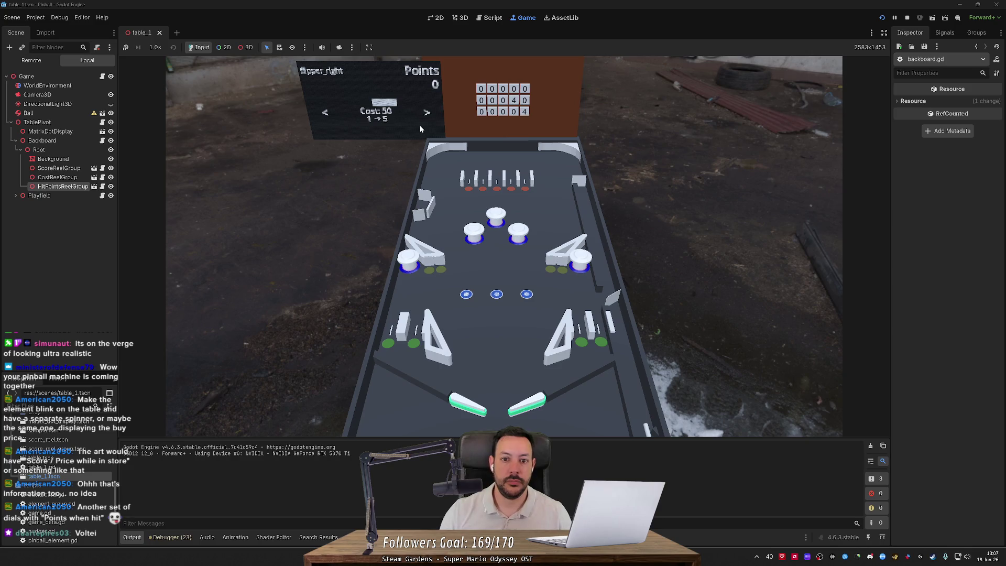
{"action": "key", "text": "Right"}
{"action": "key", "text": "Right"}
{"action": "key", "text": "Right"}
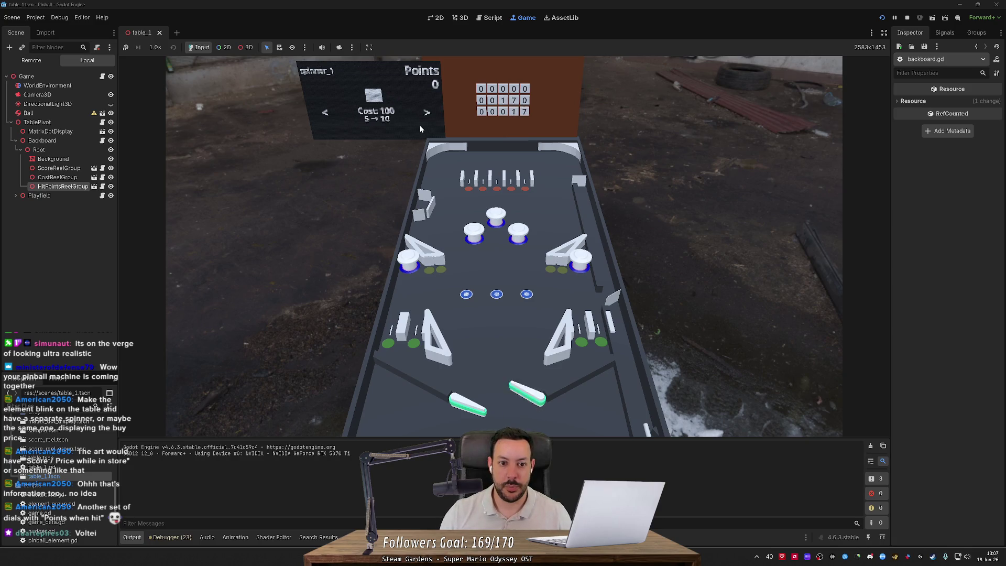
{"action": "key", "text": "Right"}
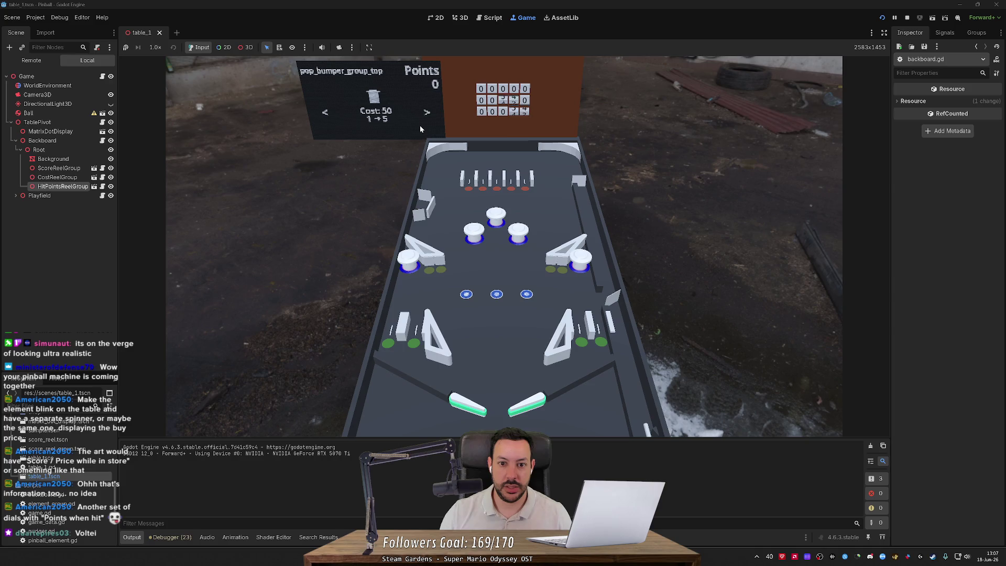
{"action": "key", "text": "Right"}
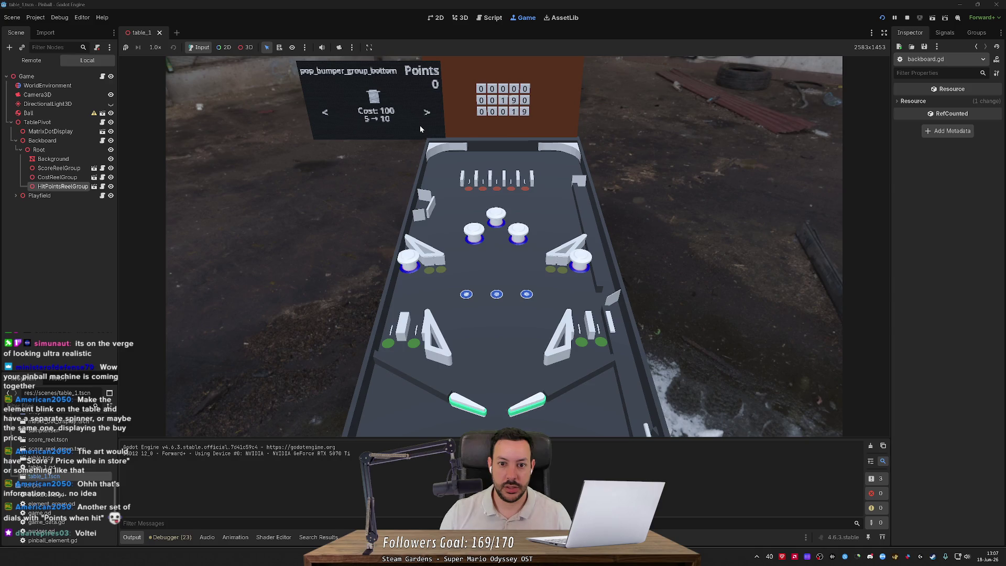
{"action": "key", "text": "Left"}
{"action": "key", "text": "Right"}
{"action": "key", "text": "Left"}
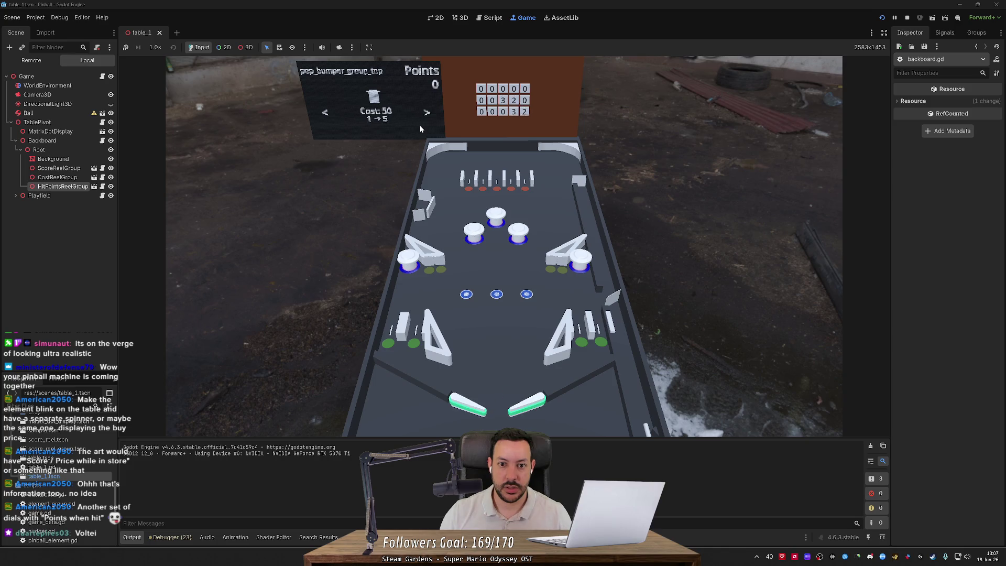
{"action": "key", "text": "Right"}
{"action": "key", "text": "Left"}
{"action": "key", "text": "Right"}
{"action": "key", "text": "Left"}
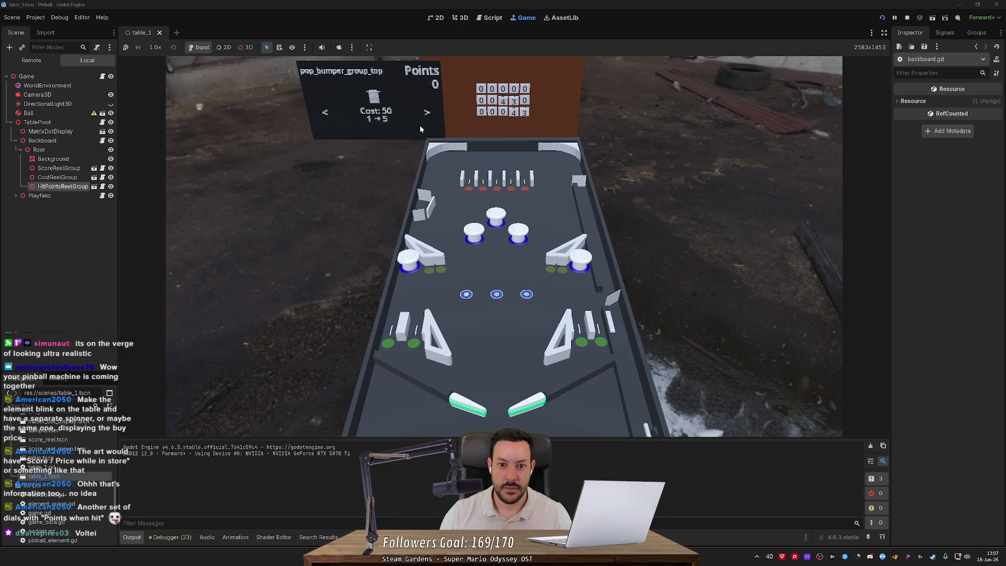
{"action": "key", "text": "Right"}
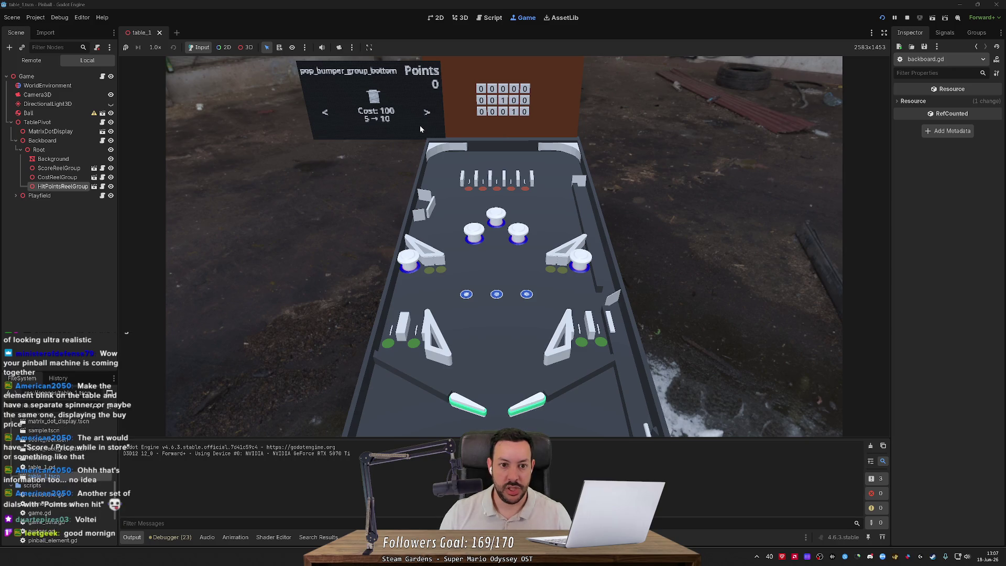
{"action": "key", "text": "Left"}
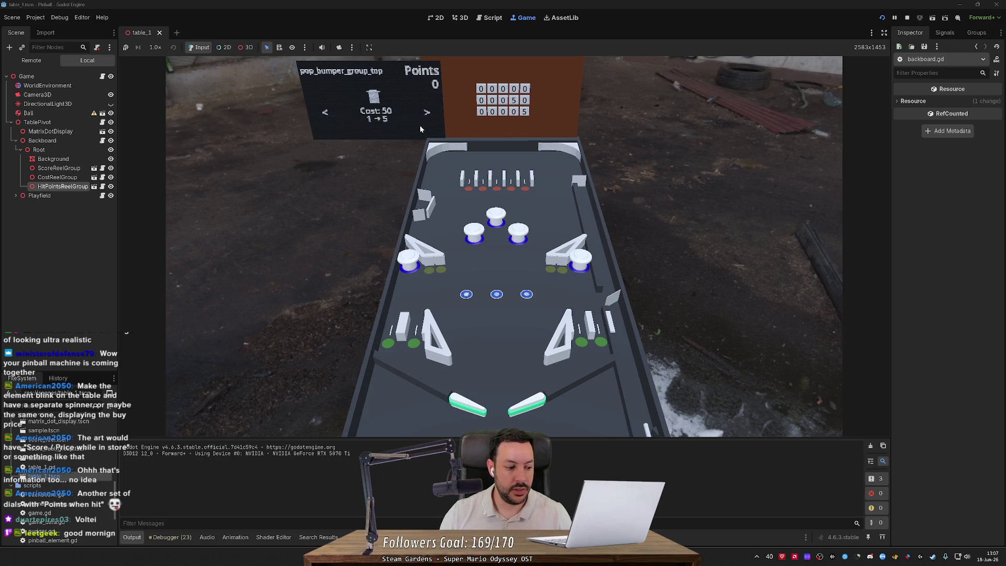
Toggle the shop between star_rollover_group_middle and EXIT, then stop the game.
{"action": "key", "text": "Right"}
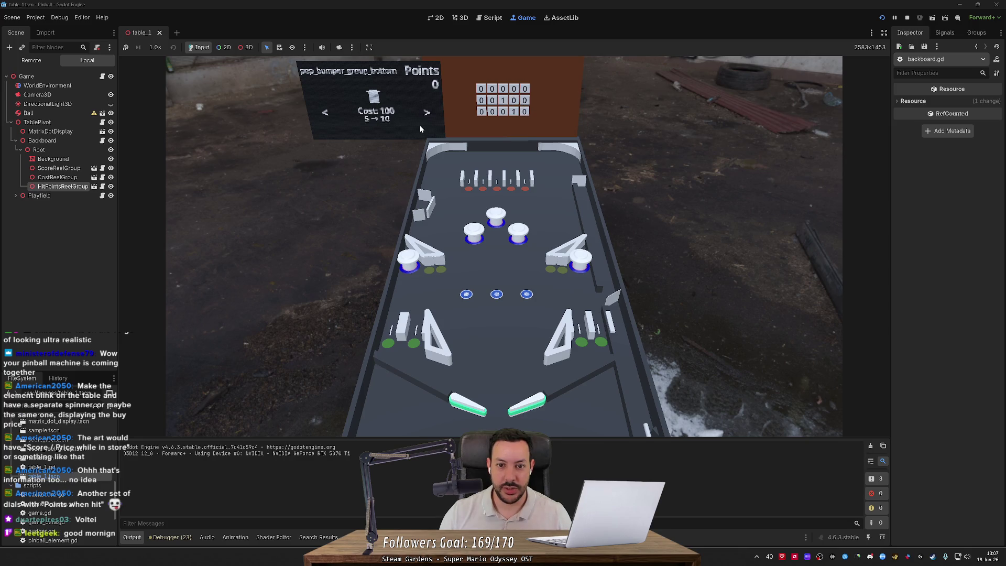
{"action": "key", "text": "Left"}
{"action": "key", "text": "Left"}
{"action": "key", "text": "Left"}
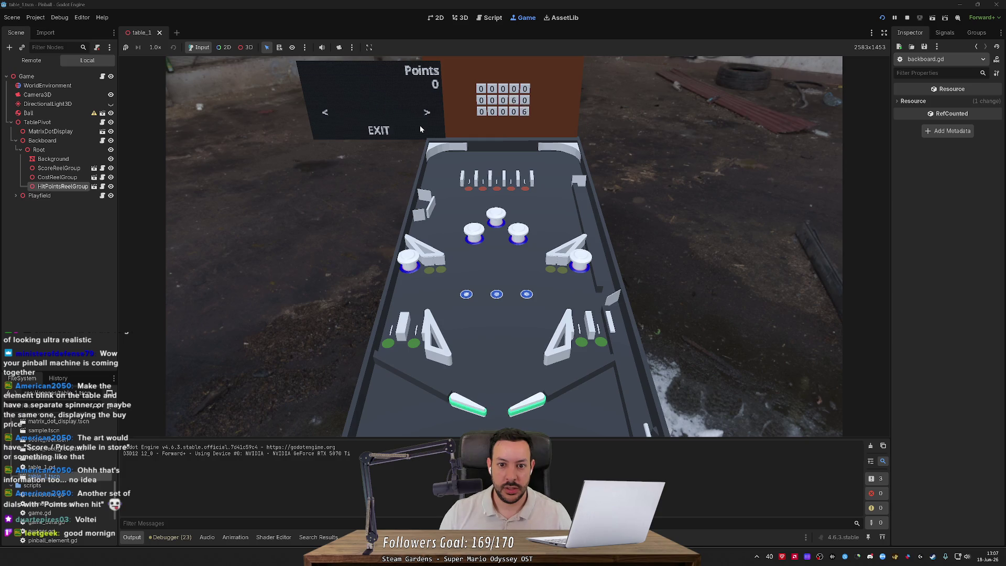
{"action": "key", "text": "Left"}
{"action": "key", "text": "Right"}
{"action": "key", "text": "Right"}
{"action": "key", "text": "Left"}
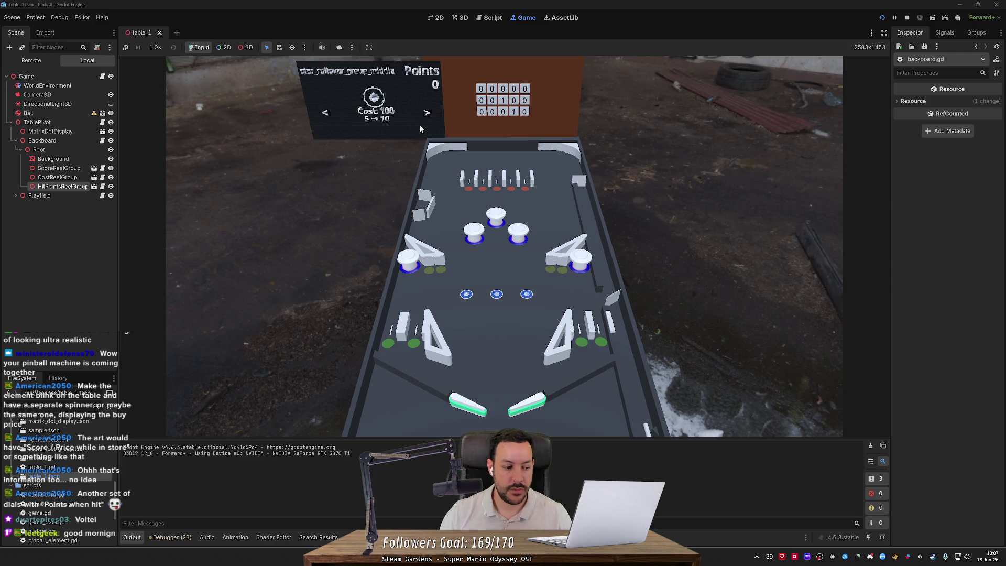
{"action": "key", "text": "Right"}
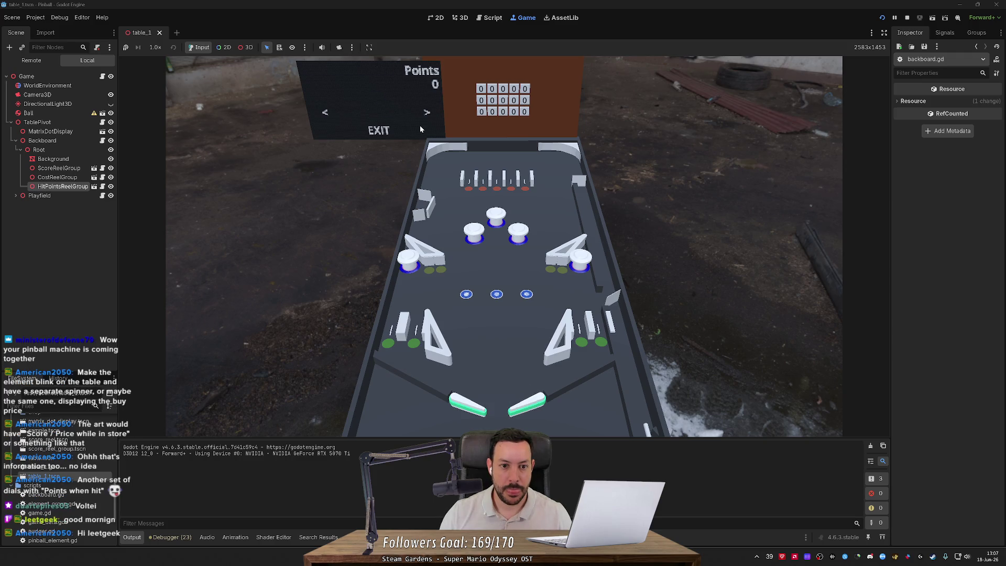
{"action": "key", "text": "Left"}
{"action": "key", "text": "Right"}
{"action": "key", "text": "Left"}
{"action": "key", "text": "Right"}
{"action": "key", "text": "Left"}
{"action": "key", "text": "Right"}
{"action": "left_click", "coordinate": [905, 19]}
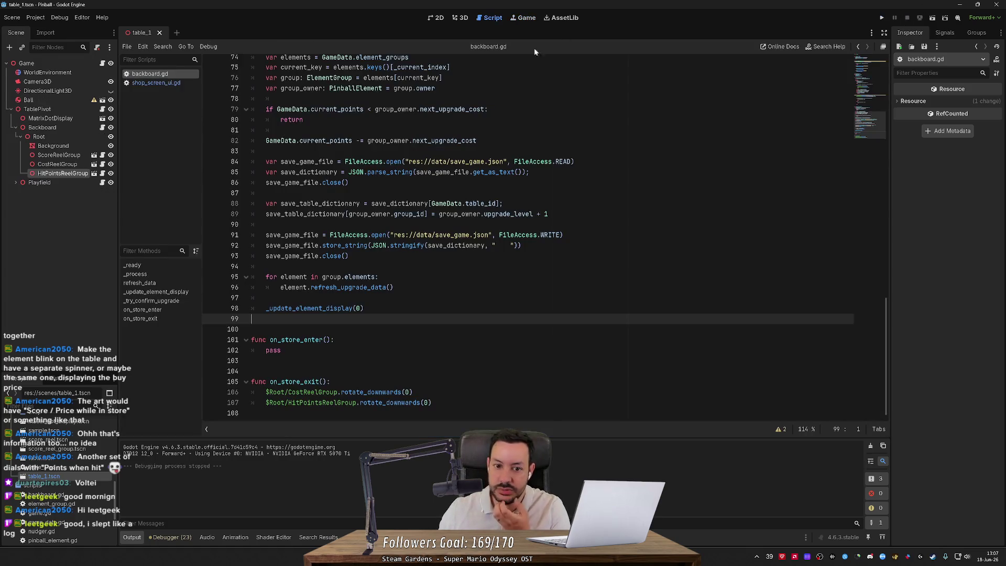
Rename the rotate_upwards calls on lines 54 and 55 to rotate_towards.
{"action": "double_click", "coordinate": [371, 392]}
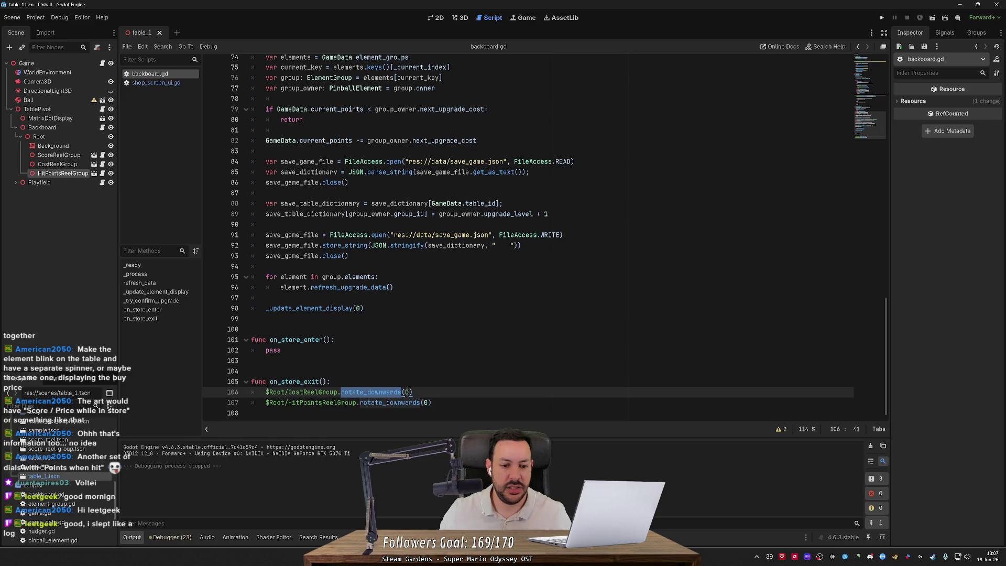
{"action": "key", "text": "ctrl+d"}
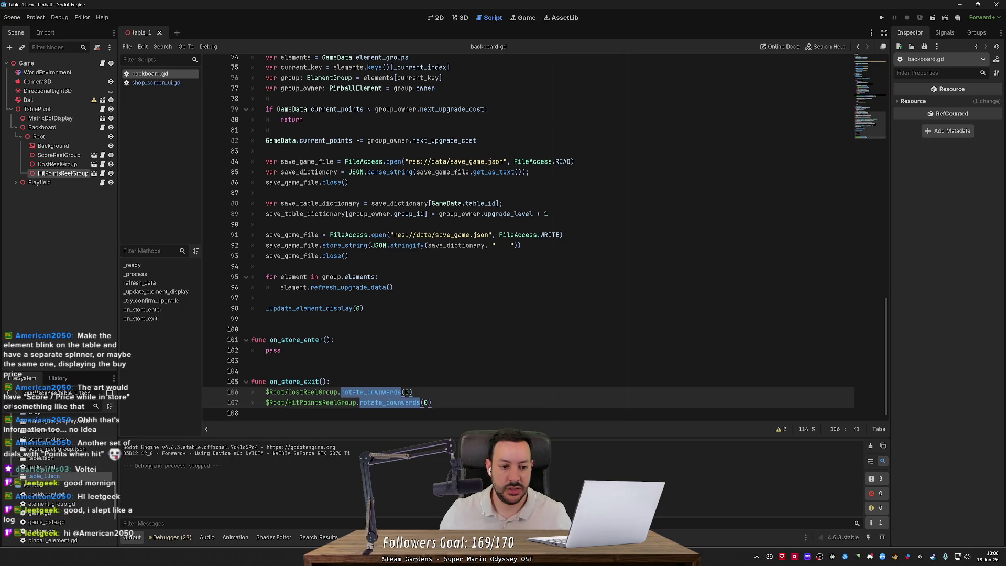
{"action": "scroll", "coordinate": [407, 393], "scroll_direction": "up", "scroll_amount": 13}
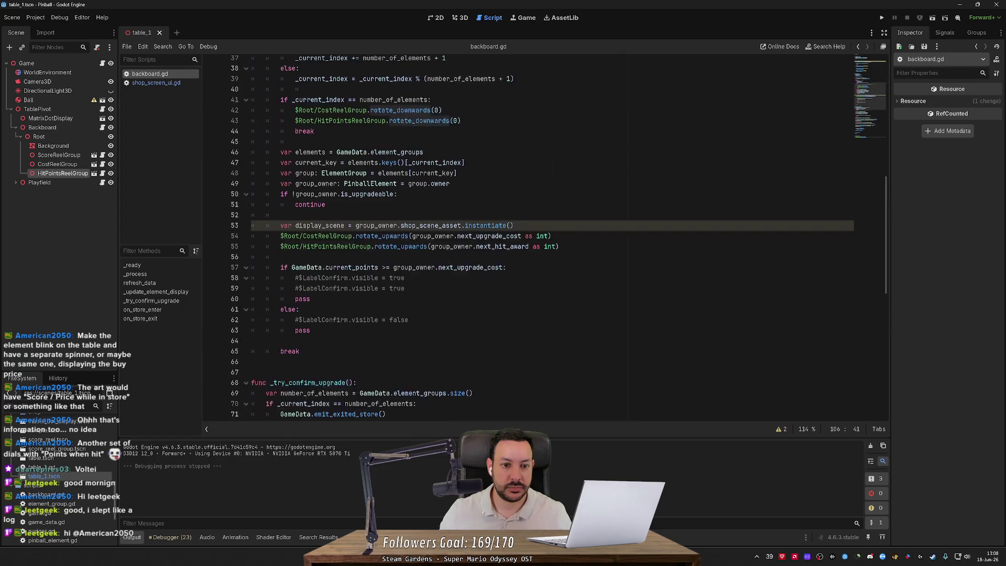
{"action": "double_click", "coordinate": [382, 267]}
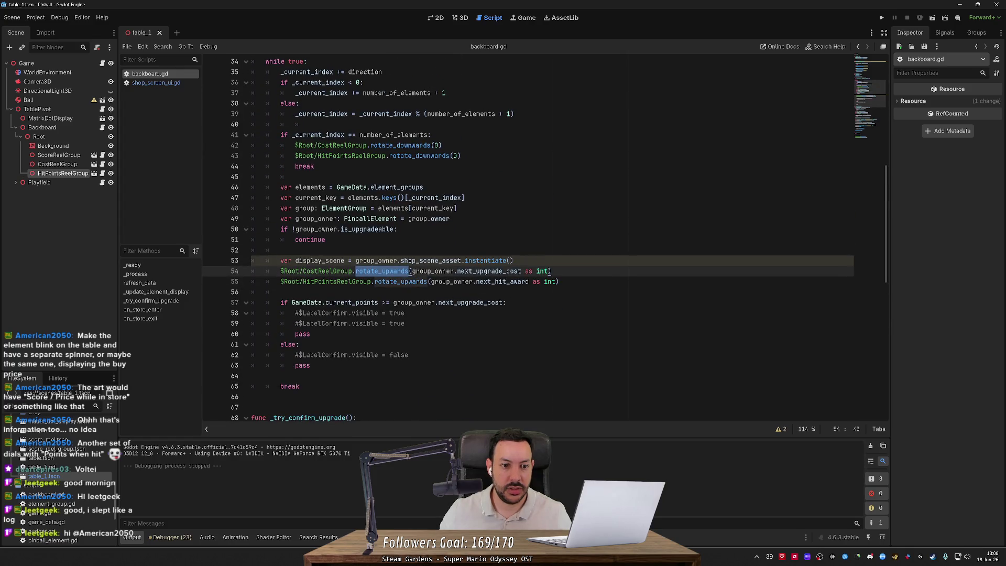
{"action": "key", "text": "ctrl+d"}
{"action": "key", "text": "Right"}
{"action": "key", "text": "BackSpace"}
{"action": "key", "text": "BackSpace"}
{"action": "key", "text": "BackSpace"}
{"action": "type", "text": "towards"}
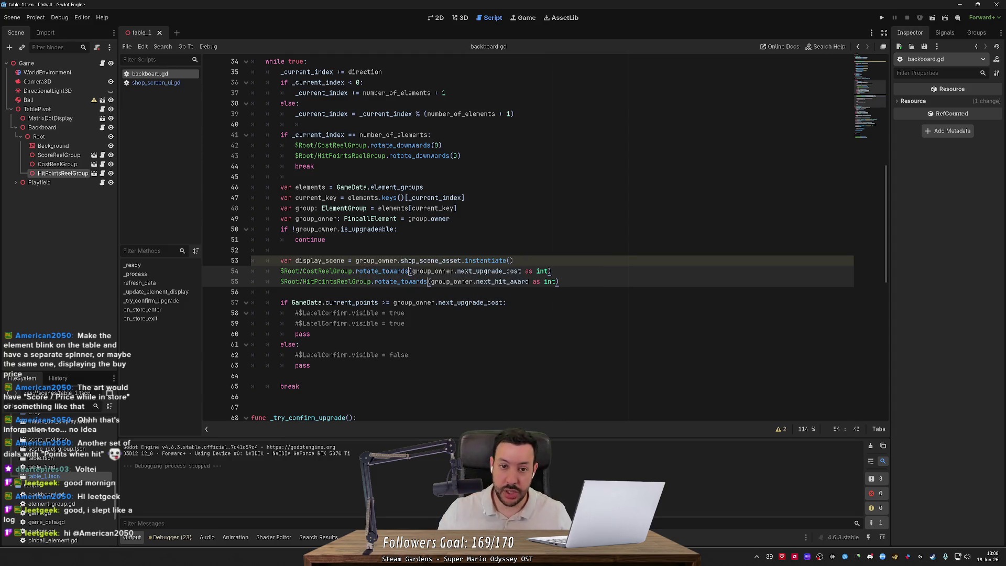
Close shop_screen_ui.gd and open score_reel_group.gd below its pass line.
{"action": "middle_click", "coordinate": [168, 85]}
{"action": "left_click", "coordinate": [93, 156]}
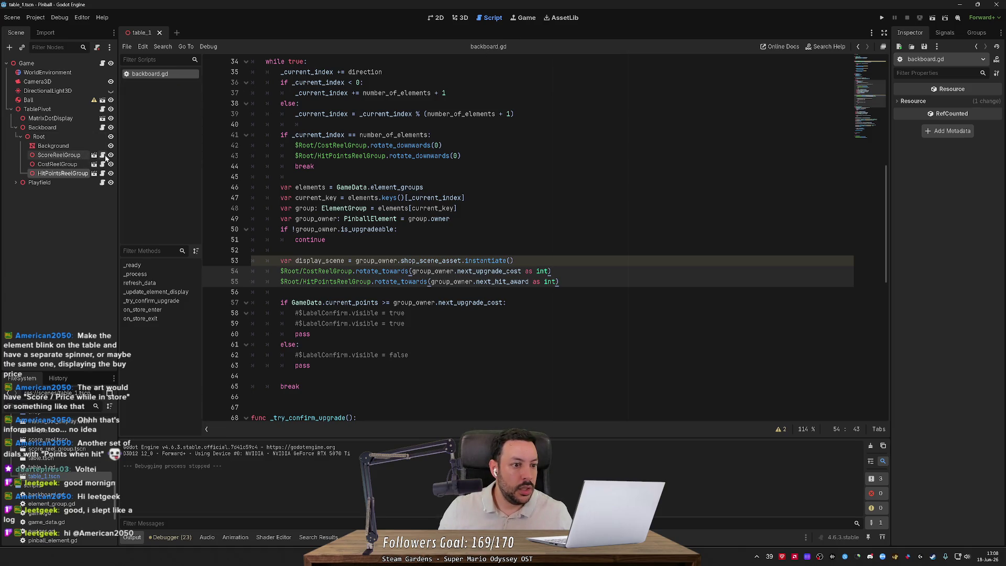
{"action": "left_click", "coordinate": [267, 115]}
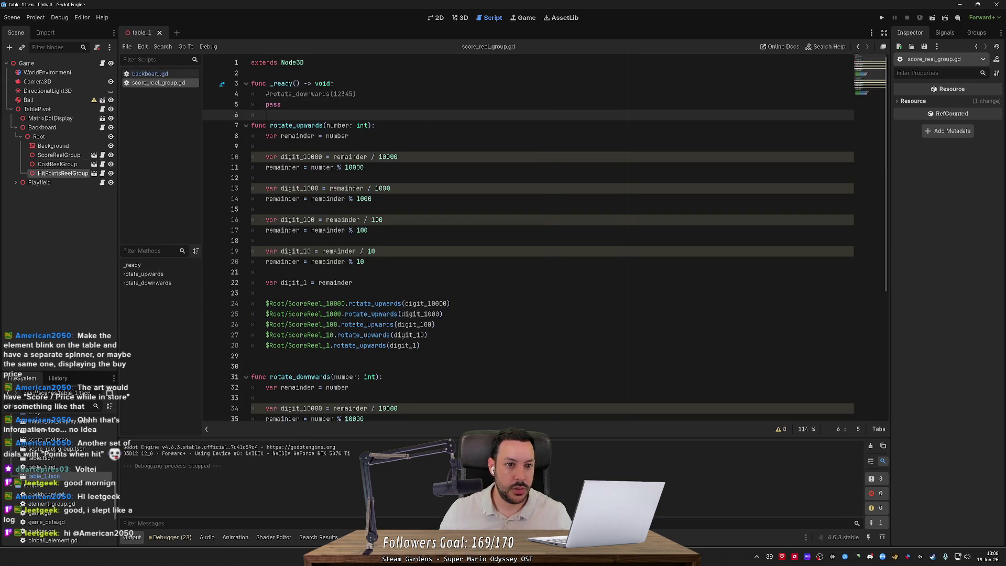
Add a rotate_towards(number: int): function header below the ready function on line 7.
{"action": "key", "text": "Up"}
{"action": "key", "text": "Up"}
{"action": "key", "text": "ctrl+shift+k"}
{"action": "key", "text": "ctrl+z"}
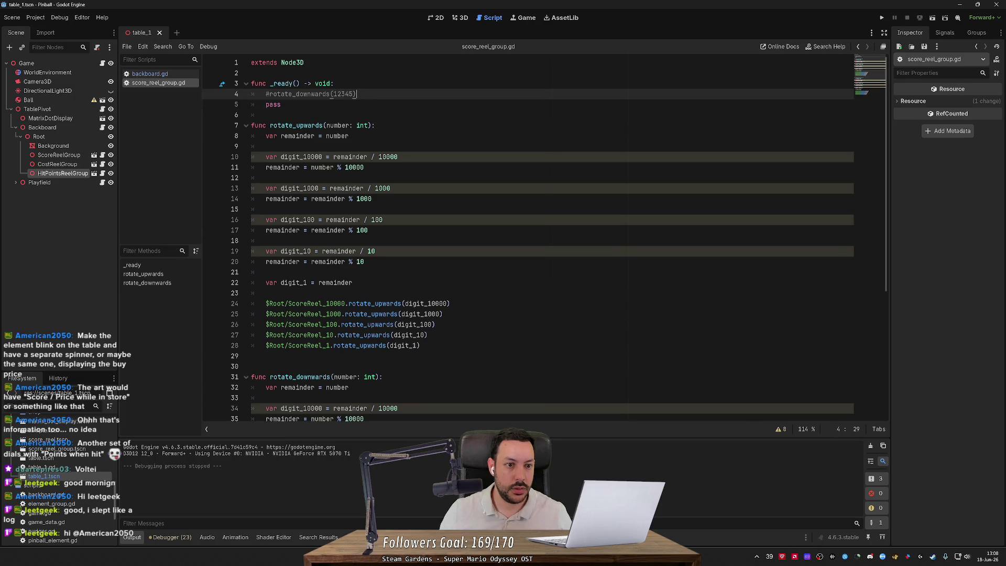
{"action": "key", "text": "Return"}
{"action": "key", "text": "Return"}
{"action": "type", "text": "func rotate_towards(number: int):"}
Leave rotate_towards' body empty and open the ScoreReelGroup scene.
{"action": "key", "text": "Return"}
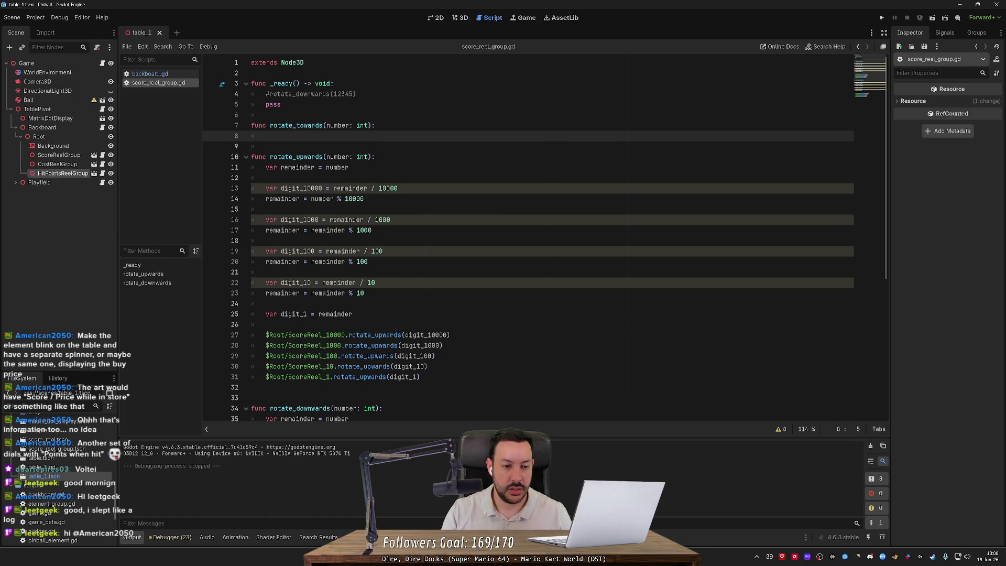
{"action": "scroll", "coordinate": [528, 241], "scroll_direction": "down", "scroll_amount": 1}
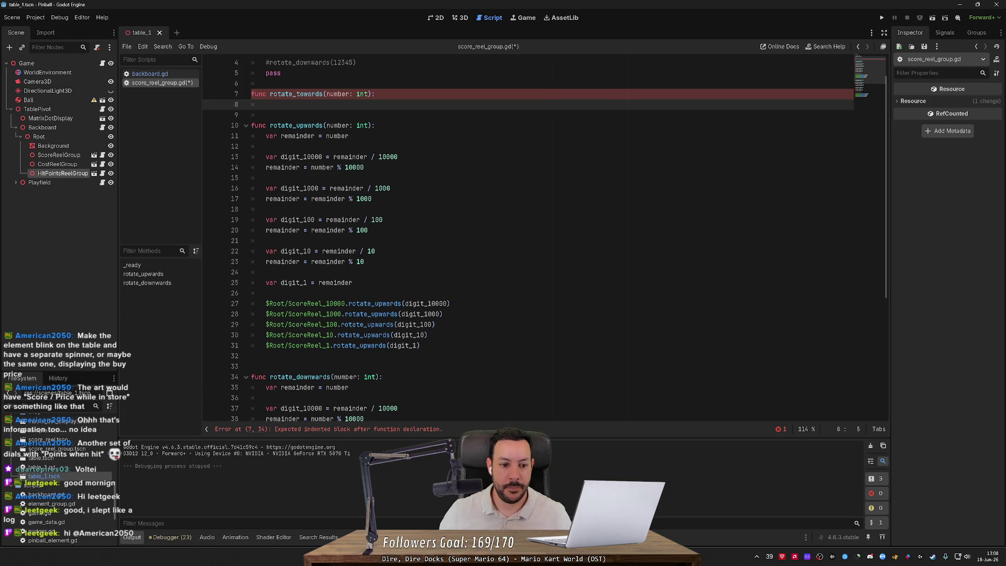
{"action": "left_click", "coordinate": [94, 155]}
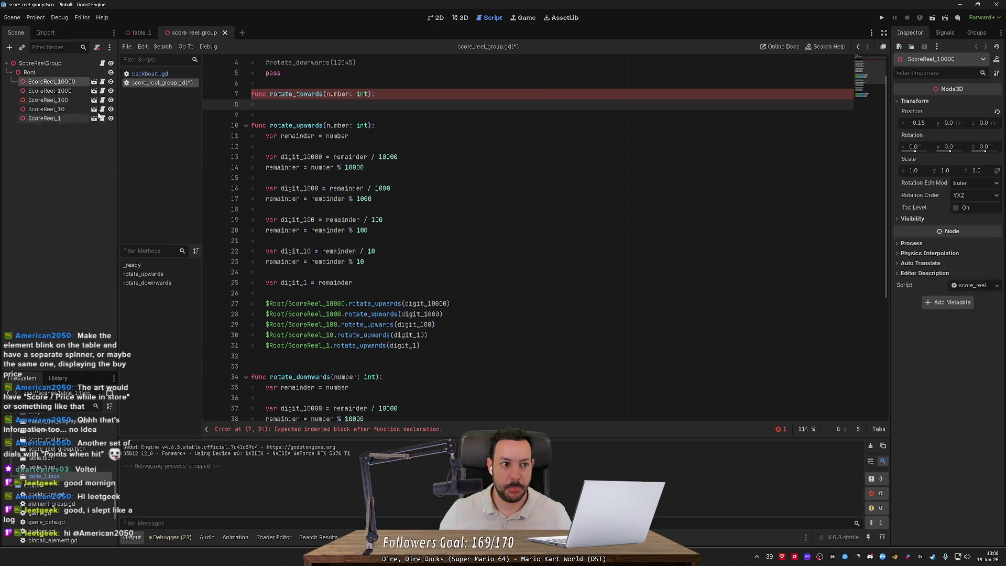
Open score_reel.gd from ScoreReel_10000 and select rotate_upwards' current_number line.
{"action": "left_click", "coordinate": [103, 81]}
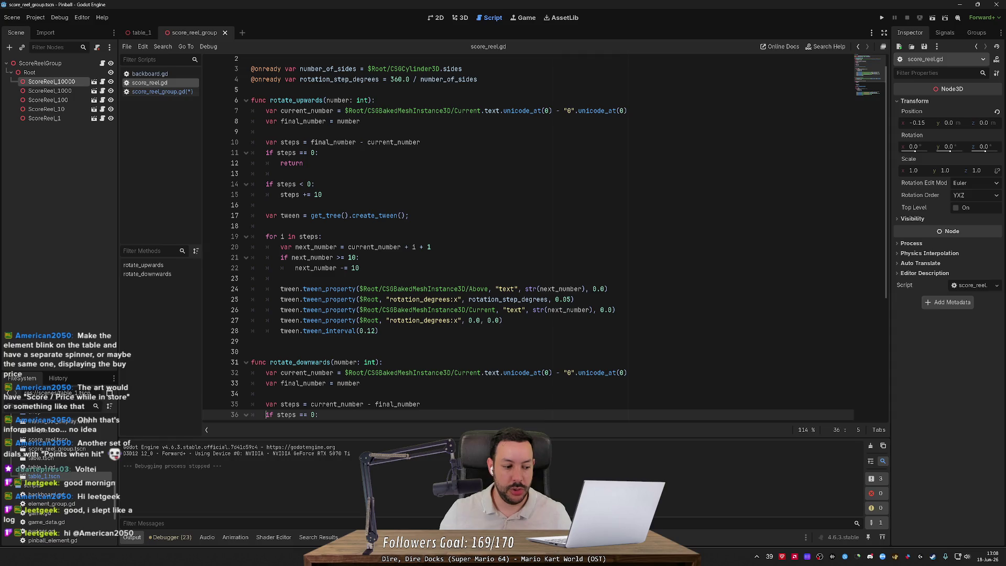
{"action": "scroll", "coordinate": [524, 236], "scroll_direction": "down", "scroll_amount": 4}
{"action": "scroll", "coordinate": [524, 236], "scroll_direction": "up", "scroll_amount": 5}
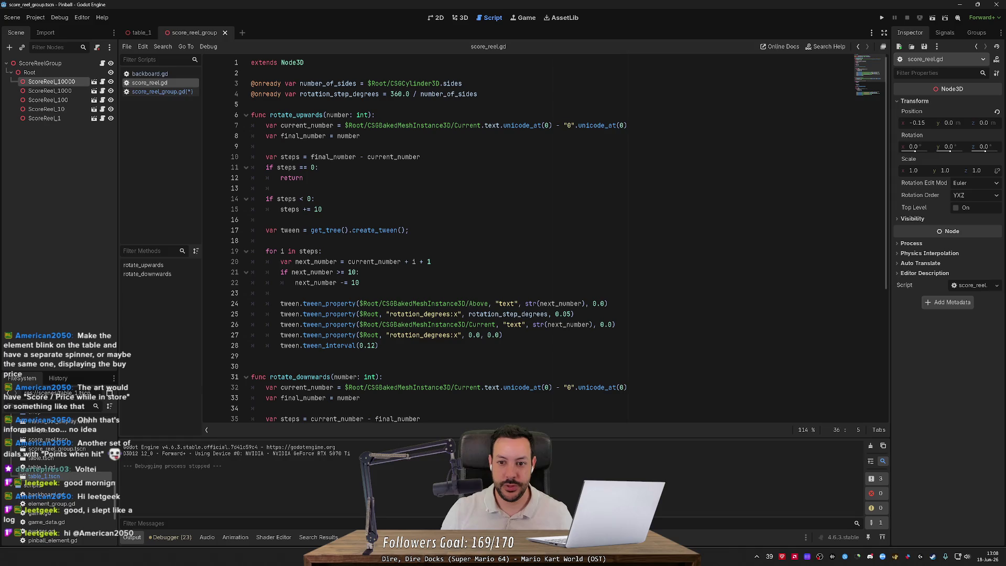
{"action": "left_click_drag", "start_coordinate": [627, 125], "coordinate": [266, 125]}
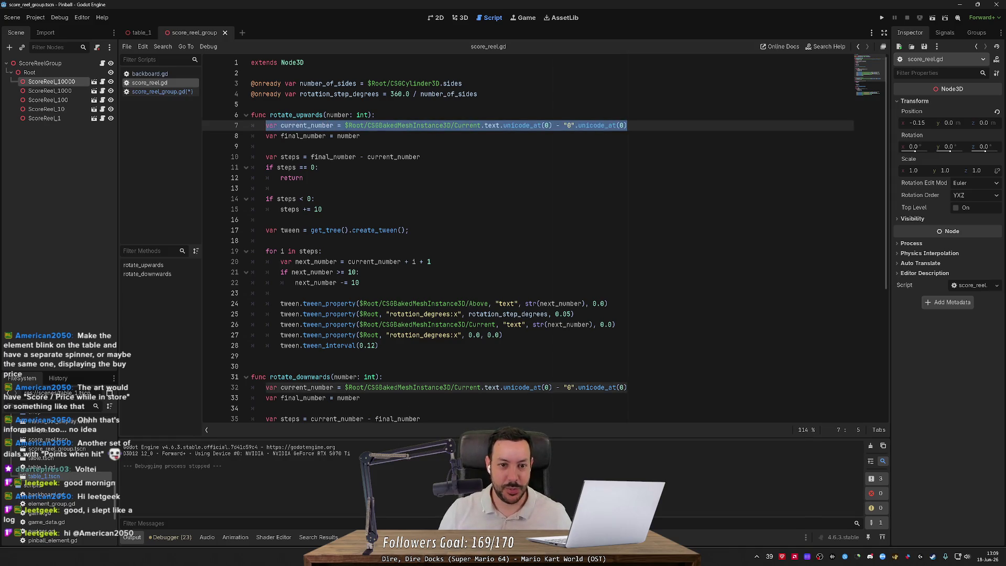
Add var current_number = 0 below the onready variables, then delete it again.
{"action": "left_click", "coordinate": [477, 94]}
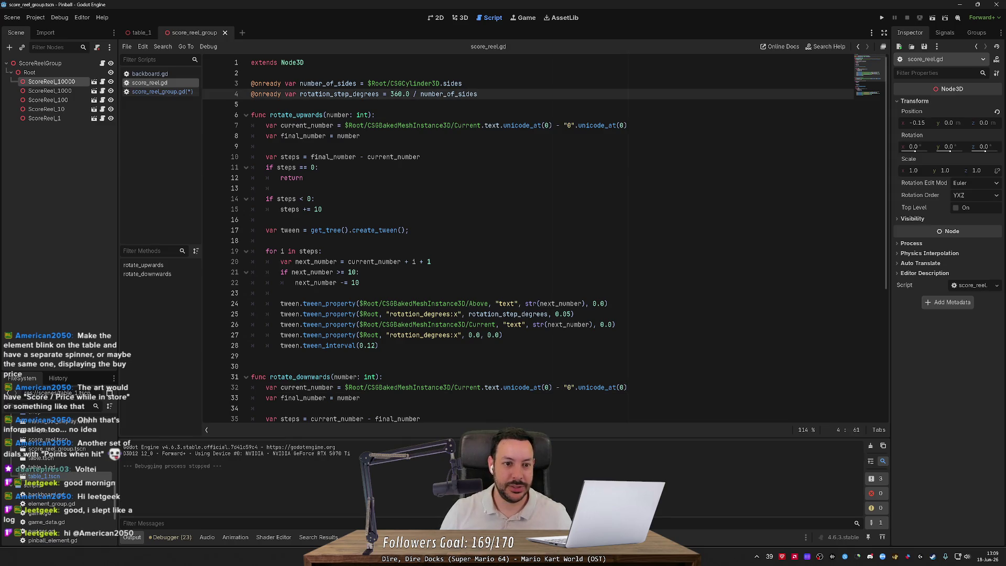
{"action": "key", "text": "Return"}
{"action": "key", "text": "Return"}
{"action": "type", "text": "var"}
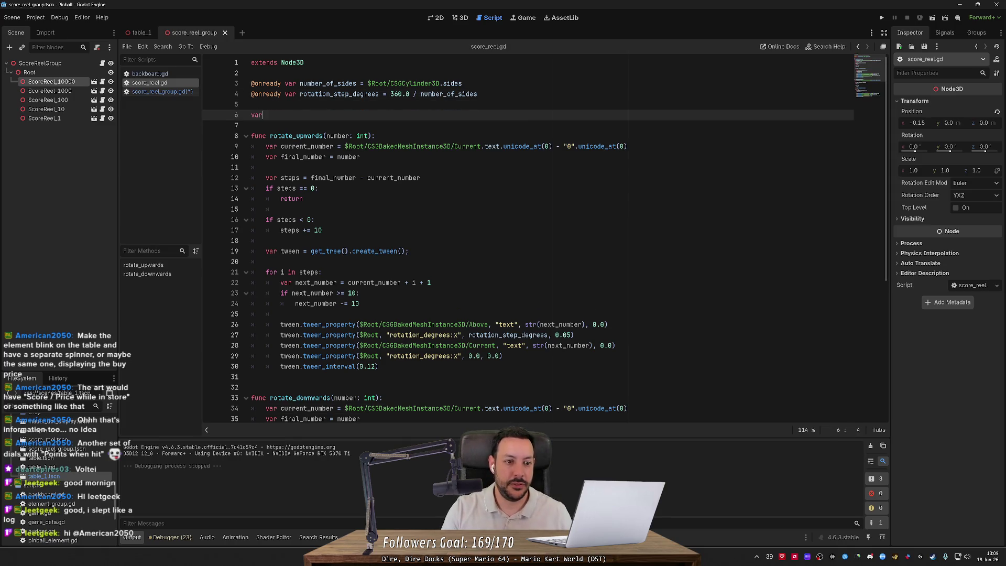
{"action": "type", "text": " current_number = 0"}
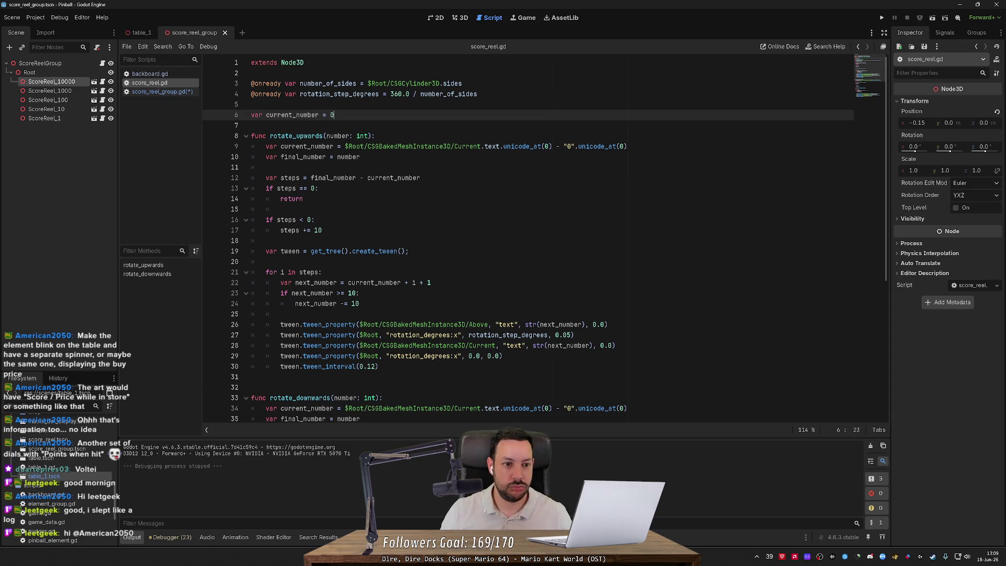
{"action": "double_click", "coordinate": [291, 114]}
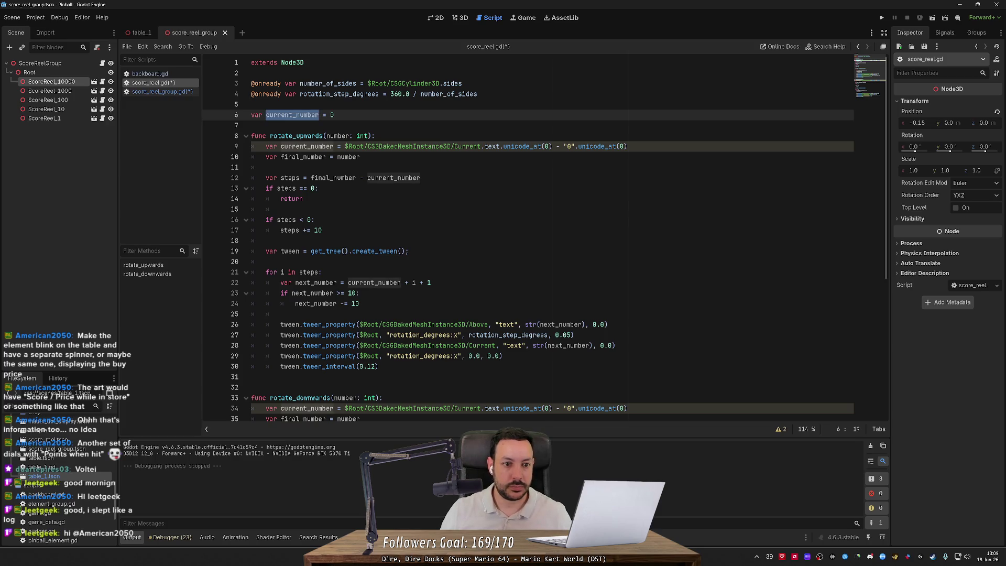
{"action": "key", "text": "ctrl+shift+k"}
{"action": "key", "text": "ctrl+shift+k"}
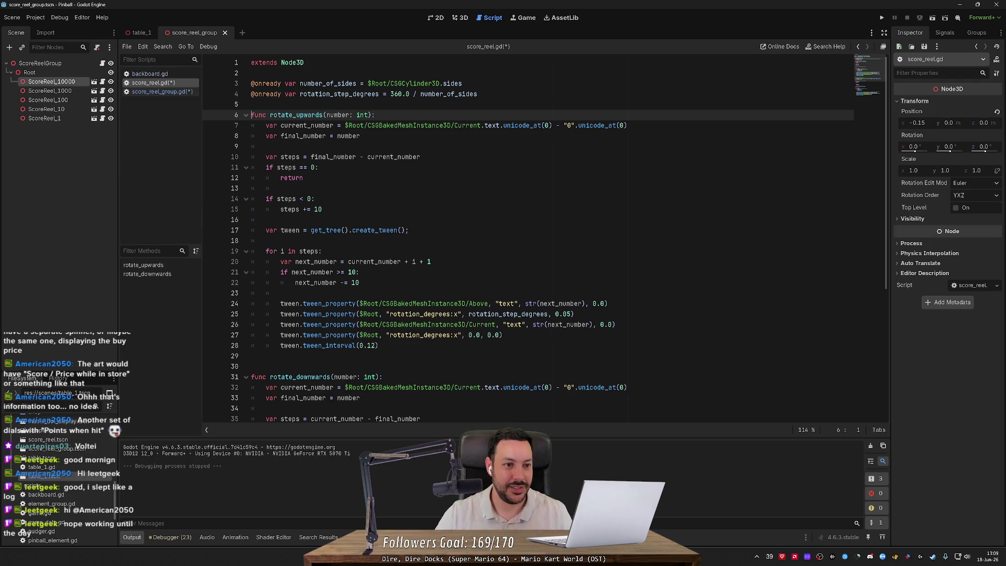
Give score_reel_group.gd's rotate_towards a pass body and save the scripts.
{"action": "left_click", "coordinate": [166, 92]}
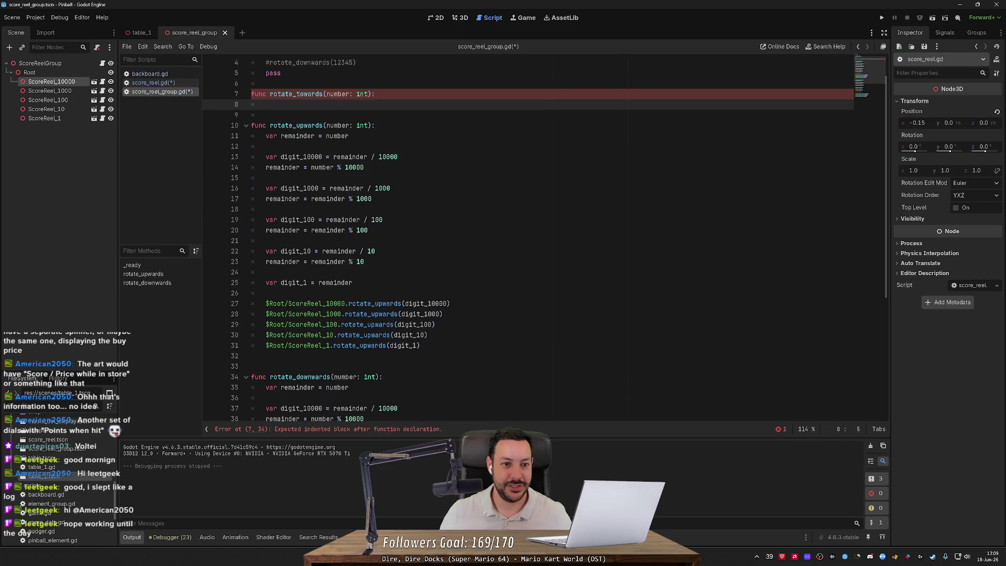
{"action": "type", "text": "pass"}
{"action": "key", "text": "ctrl+s"}
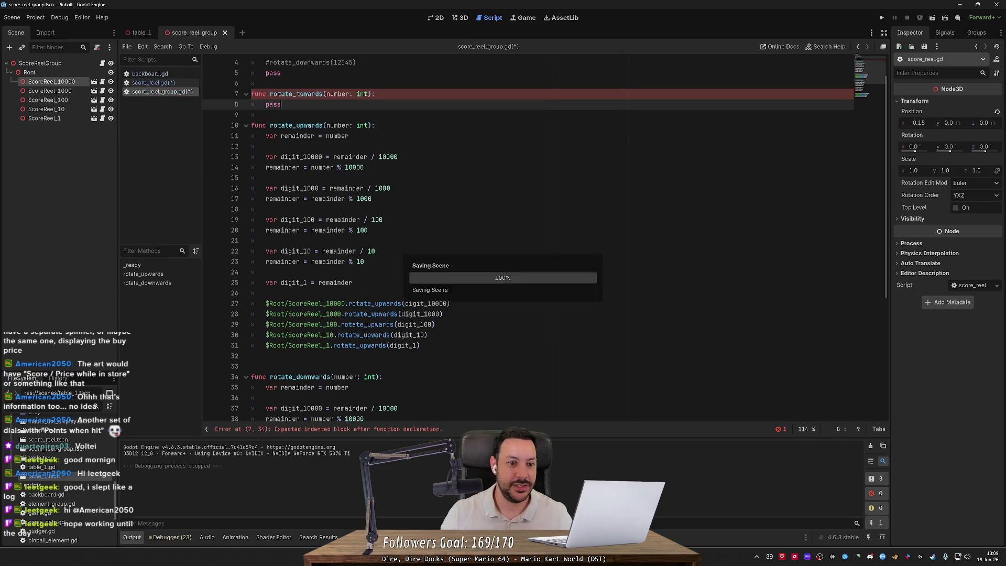
Declare a rotate_towards(number: int): function in score_reel.gd.
{"action": "left_click", "coordinate": [151, 85]}
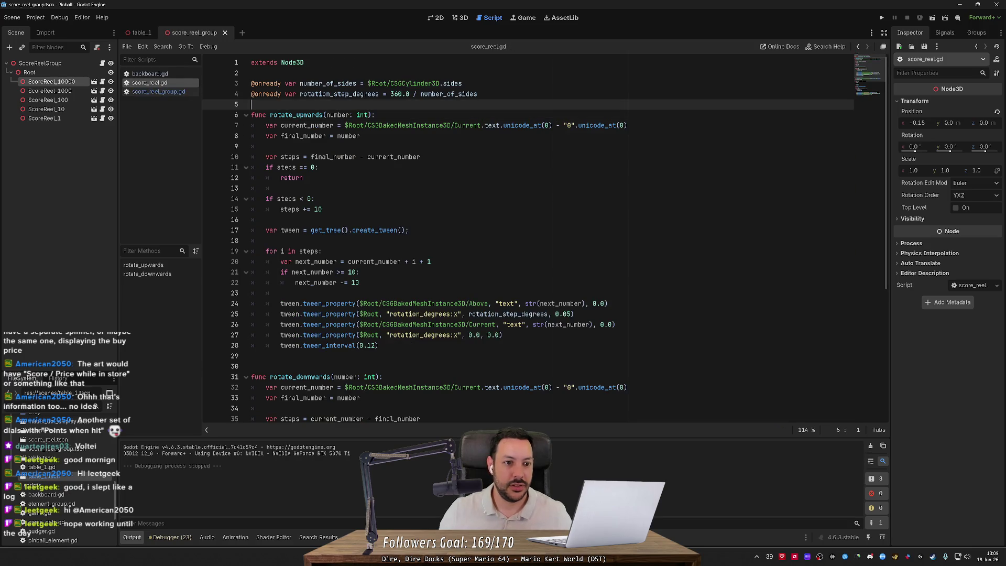
{"action": "type", "text": "func rotate_tw"}
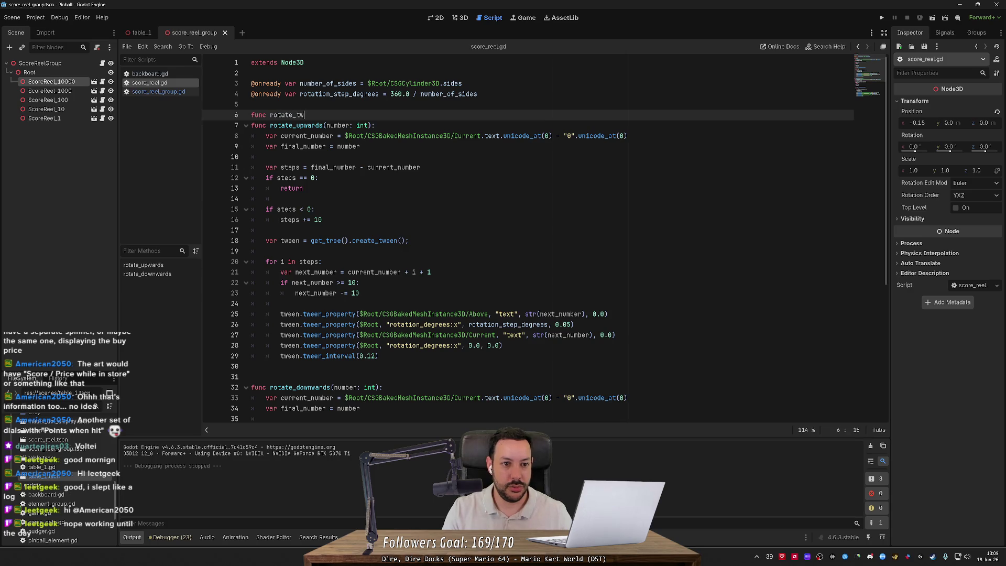
{"action": "key", "text": "BackSpace"}
{"action": "type", "text": "owards(number:"}
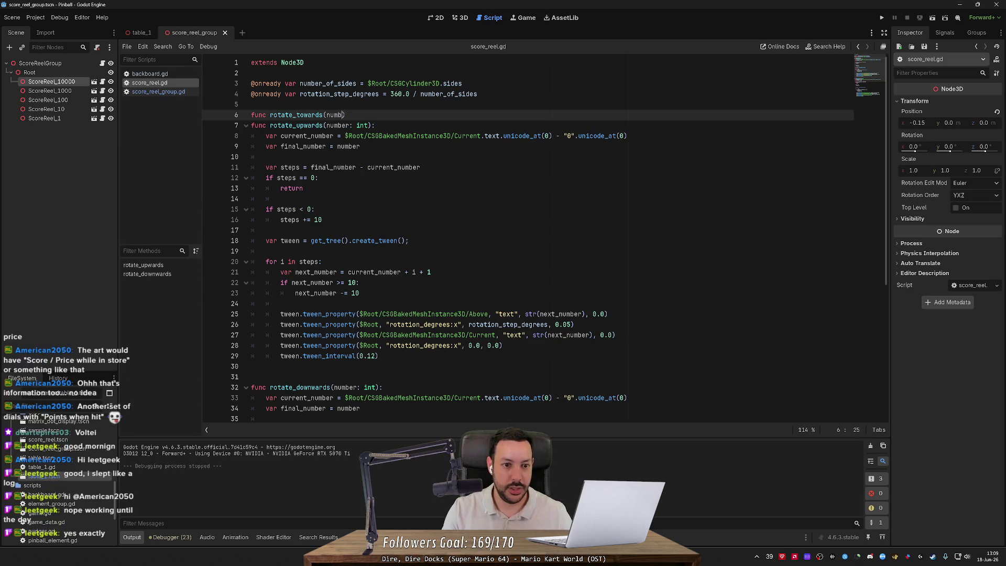
{"action": "type", "text": " int)"}
{"action": "type", "text": ":"}
{"action": "key", "text": "Return"}
{"action": "key", "text": "Return"}
{"action": "key", "text": "Return"}
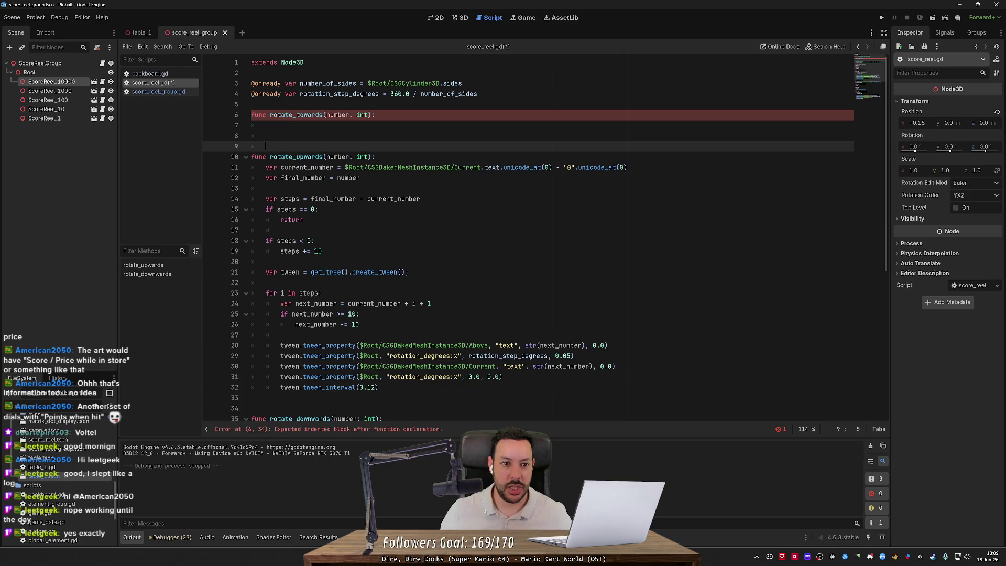
Copy the current_number and final_number declarations into rotate_towards, fixing line 7's indent.
{"action": "left_click_drag", "start_coordinate": [359, 178], "coordinate": [251, 167]}
{"action": "key", "text": "ctrl+c"}
{"action": "left_click", "coordinate": [266, 125]}
{"action": "key", "text": "ctrl+v"}
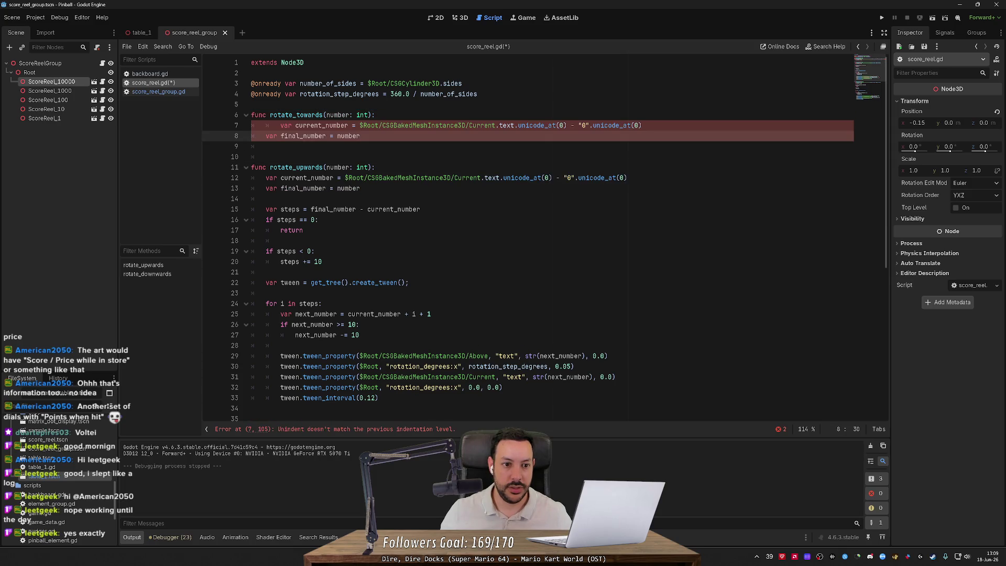
{"action": "left_click", "coordinate": [280, 126]}
{"action": "key", "text": "BackSpace"}
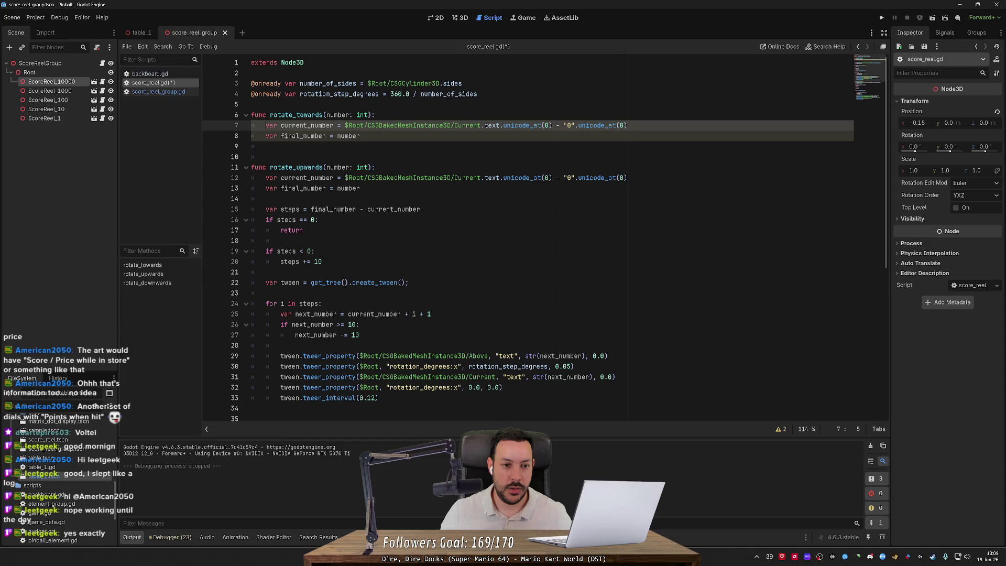
{"action": "left_click", "coordinate": [360, 136]}
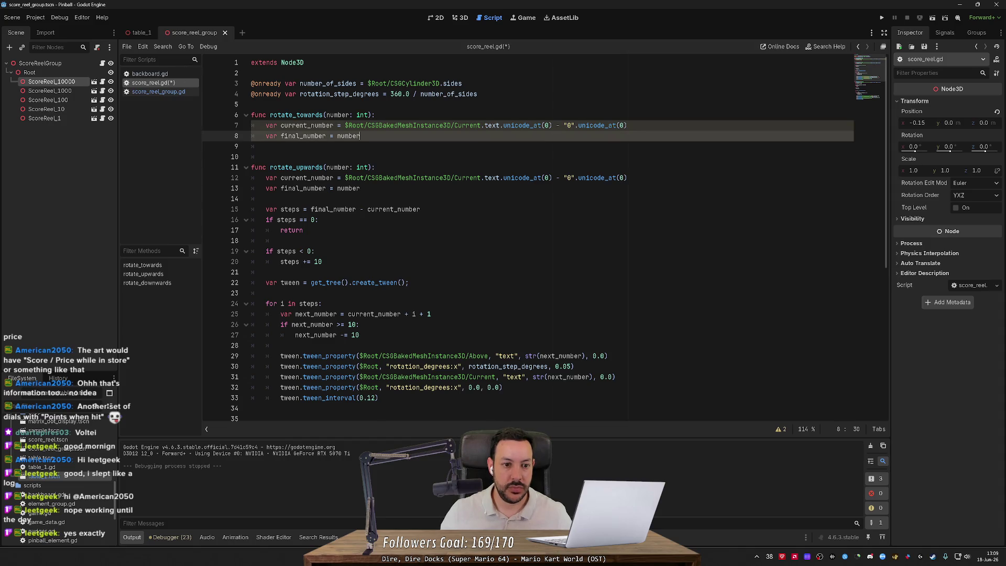
{"action": "key", "text": "Return"}
{"action": "key", "text": "Return"}
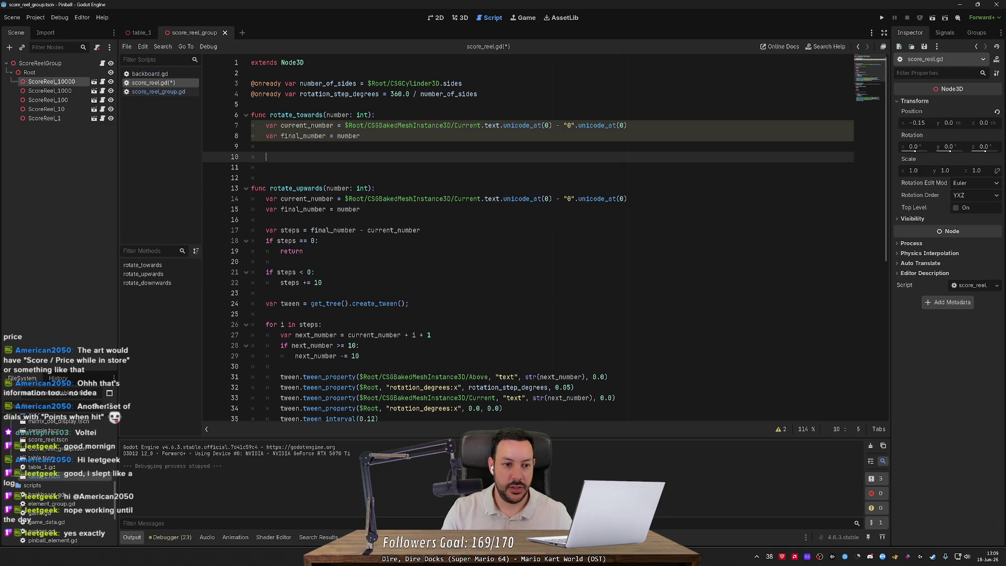
{"action": "type", "text": "if"}
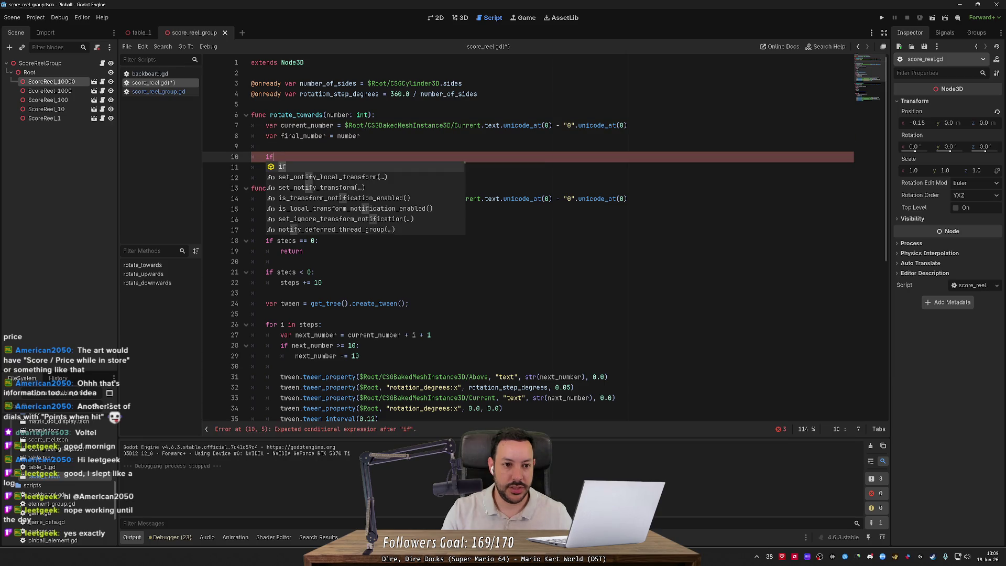
{"action": "type", "text": " final"}
Write a condition comparing final_number - current_number with 4, then select rotate_upwards' steps line.
{"action": "key", "text": "Return"}
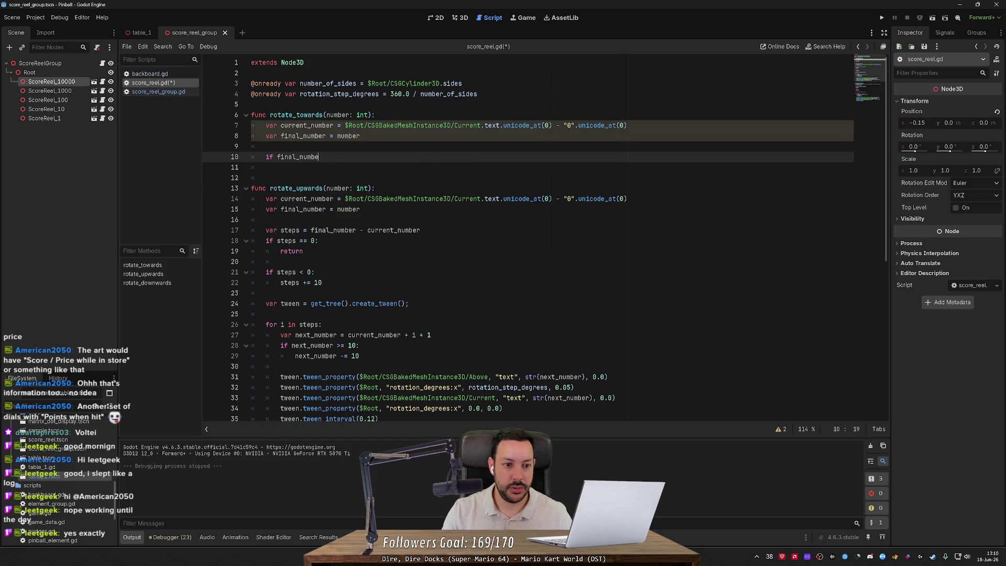
{"action": "type", "text": "r - current_n"}
{"action": "type", "text": "umber <"}
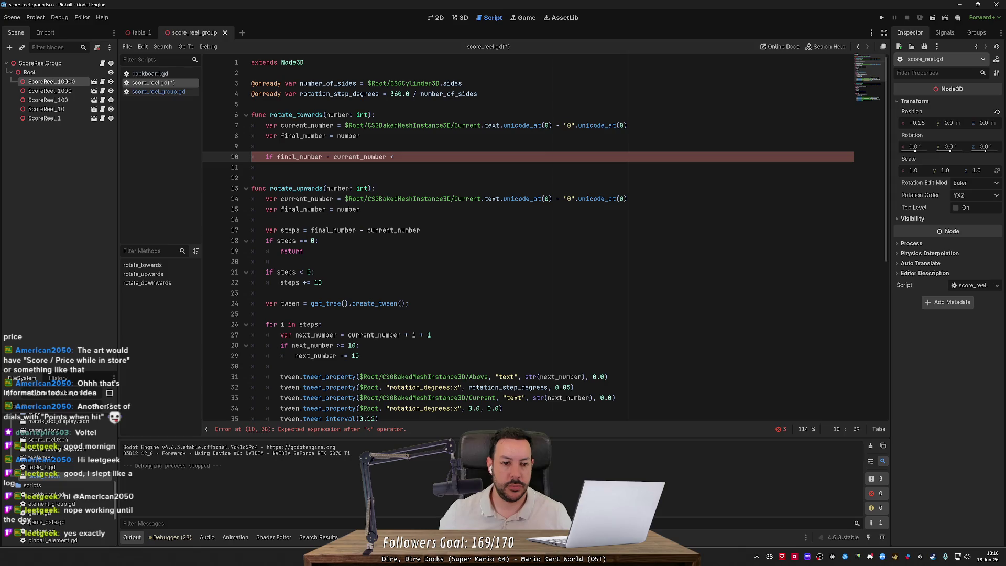
{"action": "key", "text": "BackSpace"}
{"action": "type", "text": ">"}
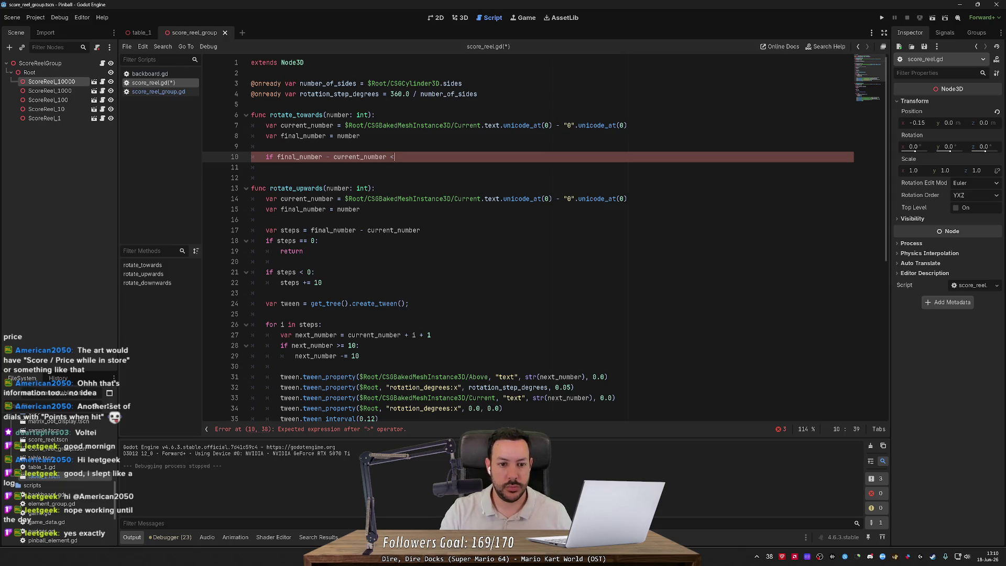
{"action": "type", "text": " 4"}
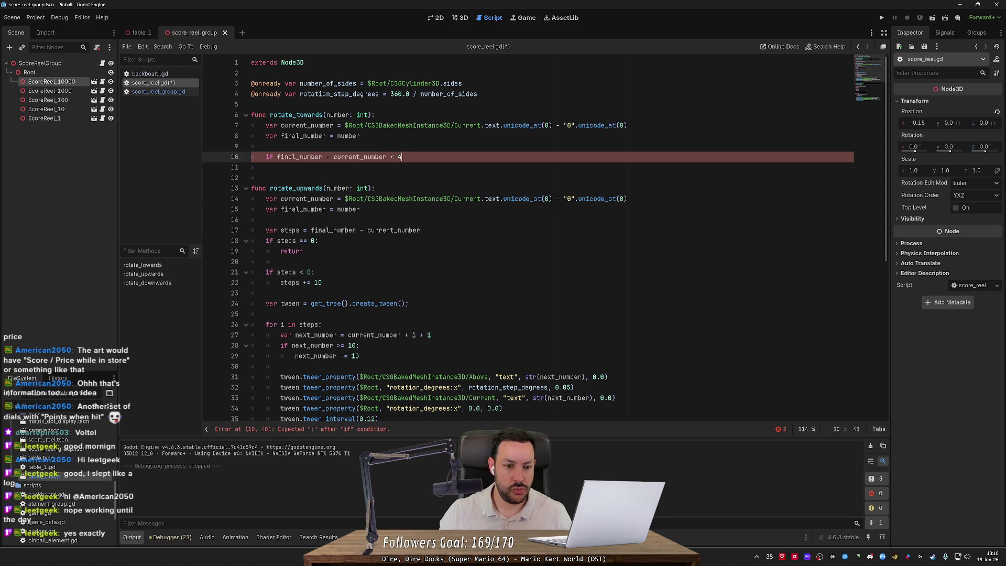
{"action": "left_click_drag", "start_coordinate": [420, 230], "coordinate": [266, 230]}
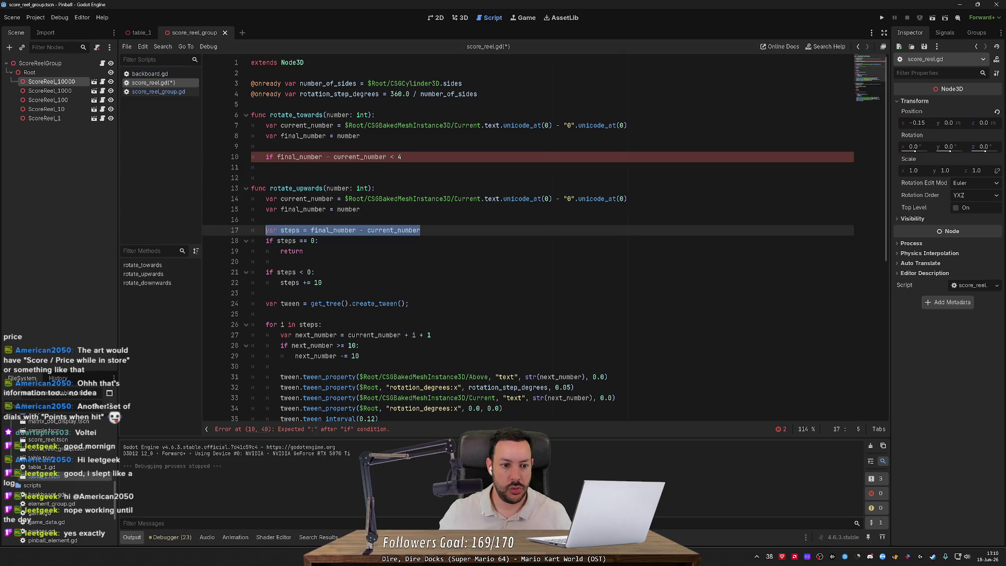
Copy the var steps line into rotate_towards and change the condition to compare steps.
{"action": "key", "text": "ctrl+c"}
{"action": "left_click", "coordinate": [403, 157]}
{"action": "key", "text": "Up"}
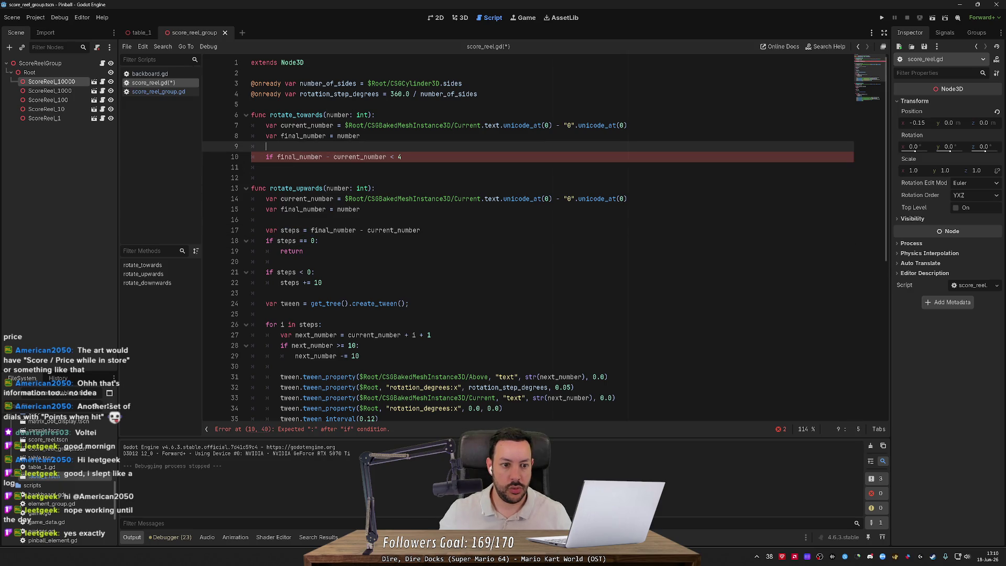
{"action": "key", "text": "Return"}
{"action": "key", "text": "ctrl+v"}
{"action": "left_click_drag", "start_coordinate": [277, 167], "coordinate": [387, 167]}
{"action": "type", "text": "steps"}
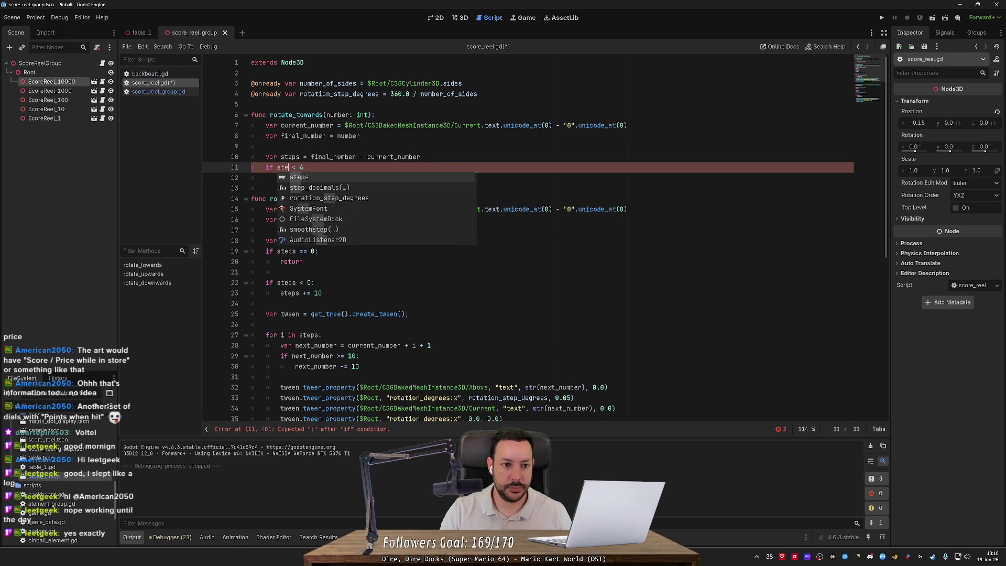
{"action": "key", "text": "Delete"}
{"action": "key", "text": "Delete"}
{"action": "key", "text": "Delete"}
{"action": "type", "text": ">"}
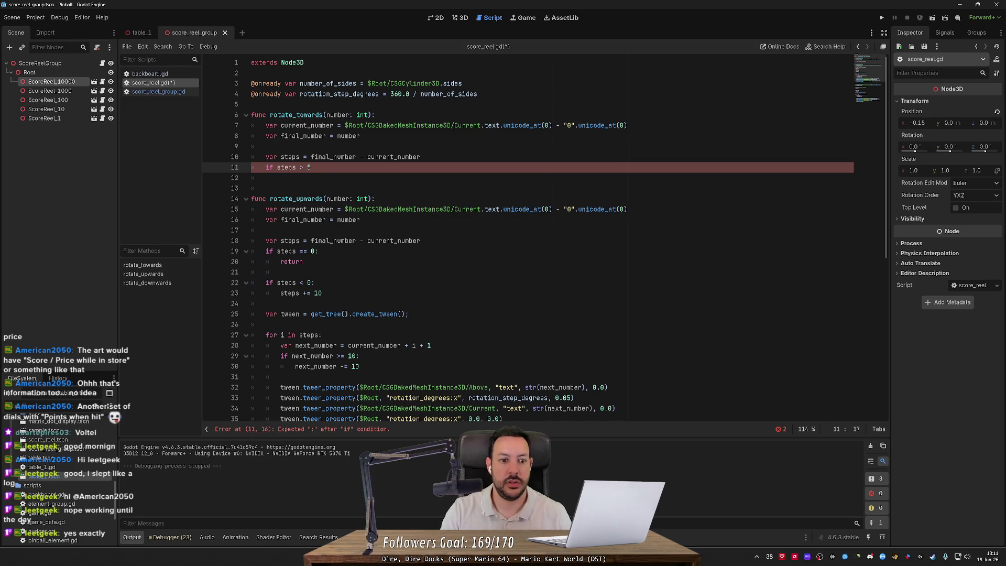
{"action": "type", "text": ":"}
Call rotate_downwards(number) under the condition, with an else calling rotate_upwards(number).
{"action": "key", "text": "Return"}
{"action": "type", "text": "rotate_"}
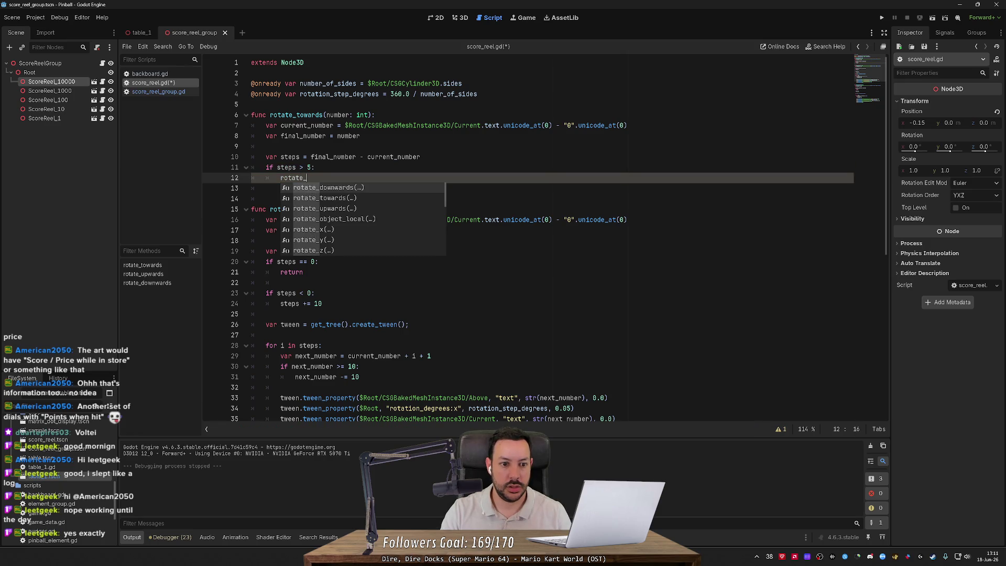
{"action": "key", "text": "Return"}
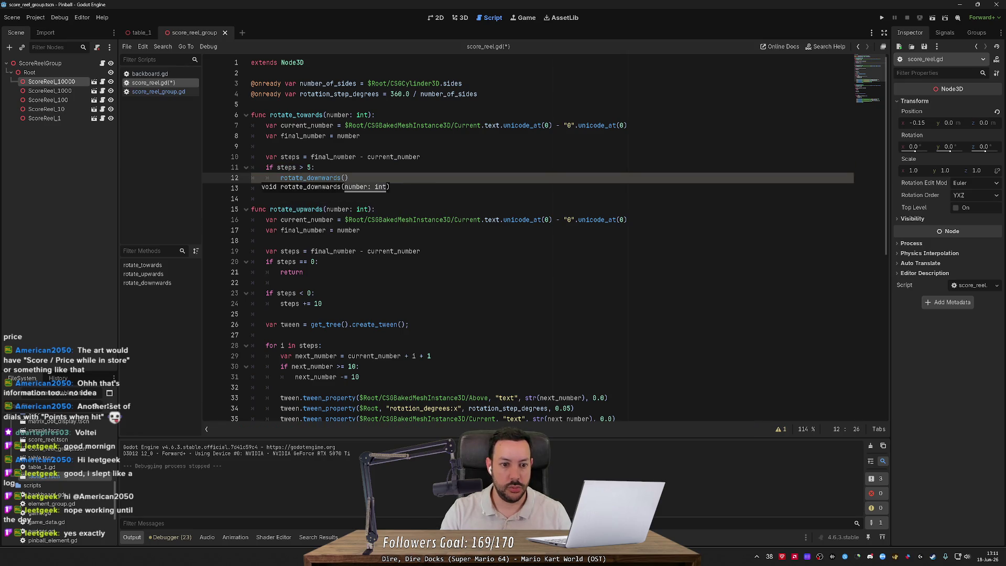
{"action": "type", "text": "number"}
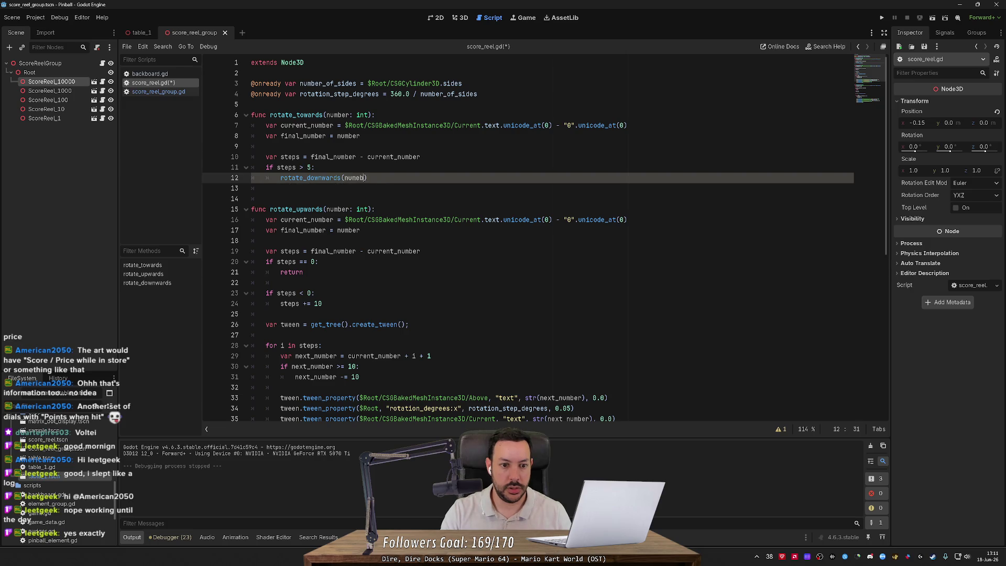
{"action": "type", "text": ")"}
{"action": "key", "text": "Return"}
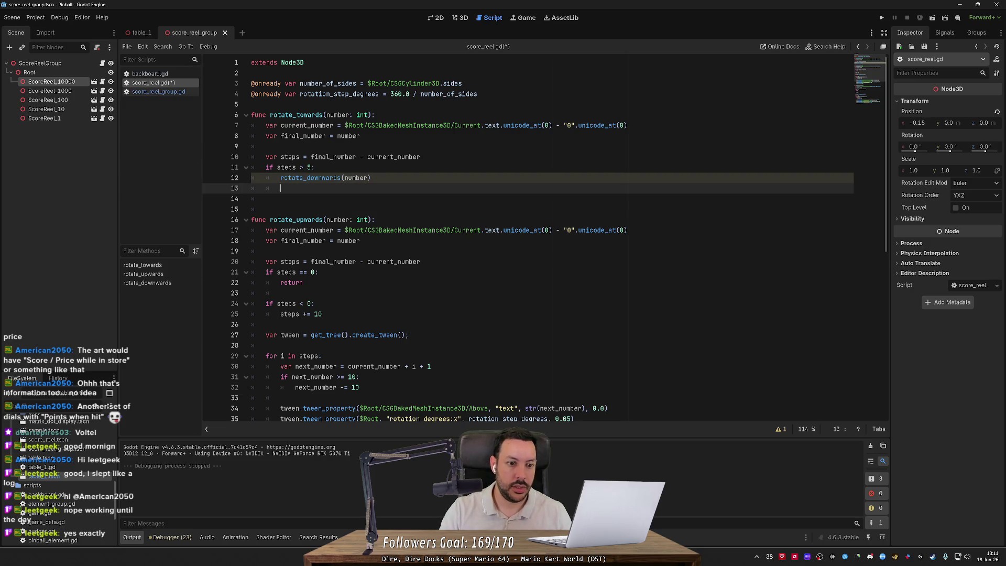
{"action": "type", "text": "else:"}
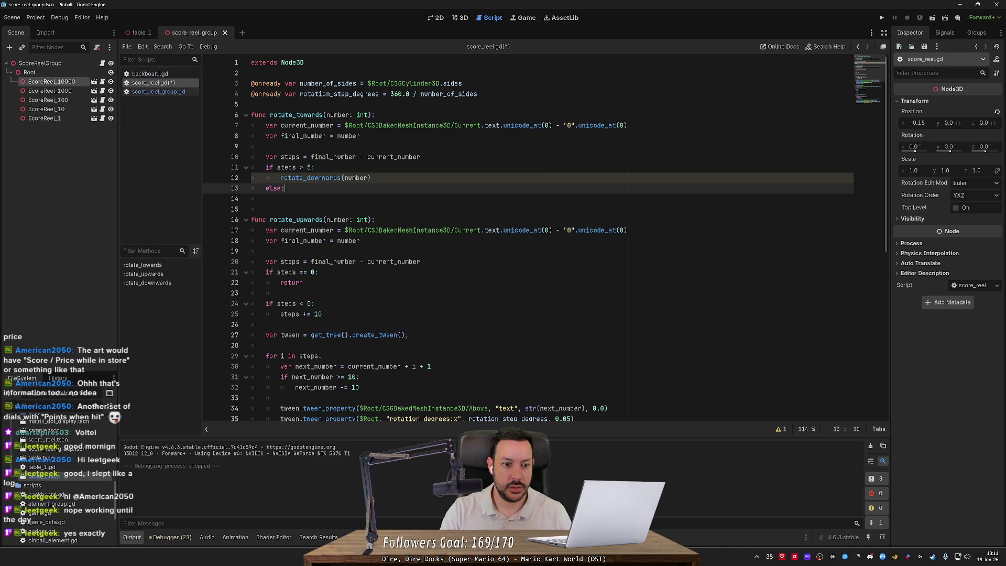
{"action": "key", "text": "Return"}
{"action": "type", "text": "rotate_upwards(number)"}
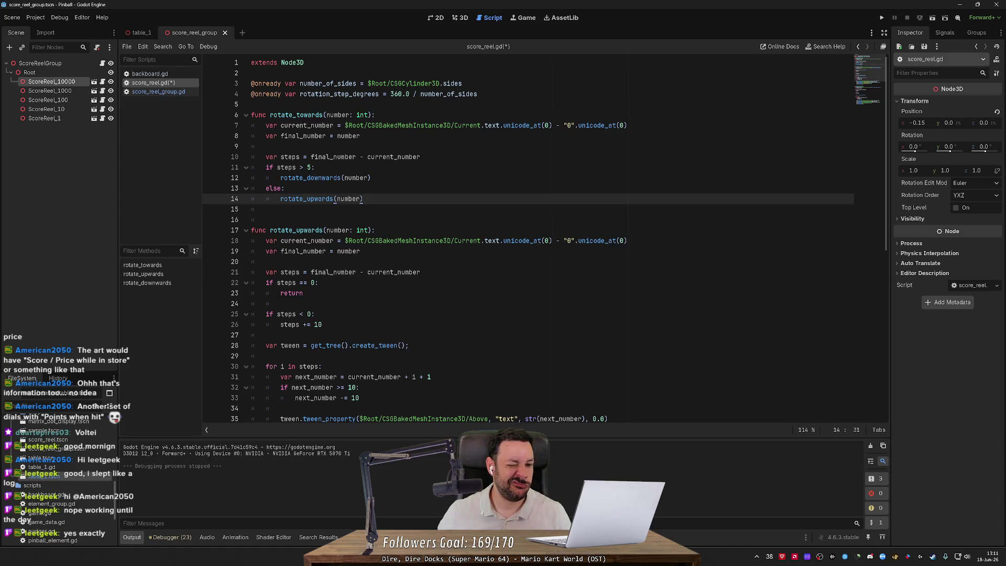
{"action": "double_click", "coordinate": [348, 136]}
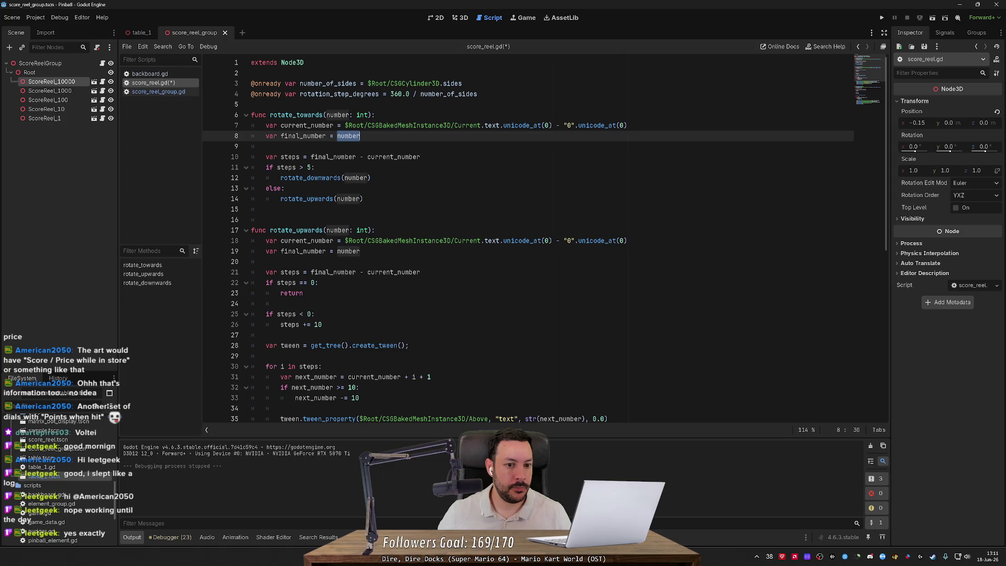
Use number in the steps line, delete the final_number declaration, save, and compare with rotate_upwards.
{"action": "double_click", "coordinate": [333, 157]}
{"action": "key", "text": "ctrl+v"}
{"action": "key", "text": "Up"}
{"action": "key", "text": "Up"}
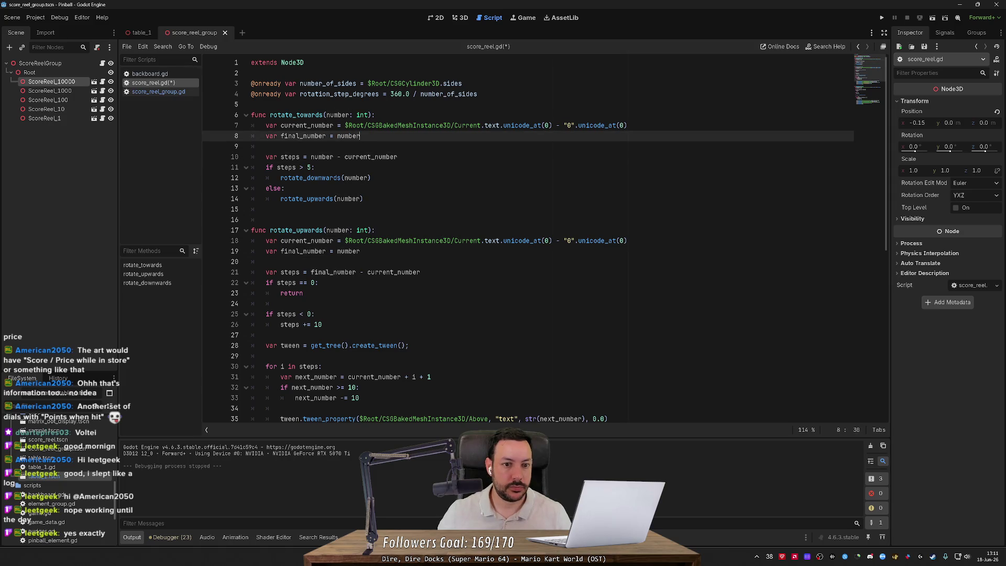
{"action": "key", "text": "ctrl+shift+k"}
{"action": "key", "text": "ctrl+s"}
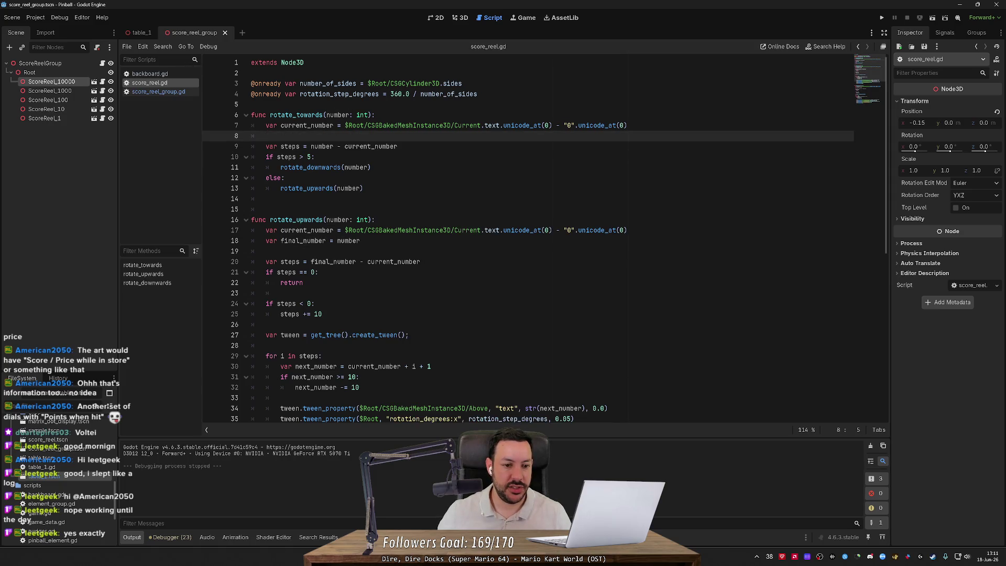
{"action": "double_click", "coordinate": [338, 220]}
{"action": "double_click", "coordinate": [303, 241]}
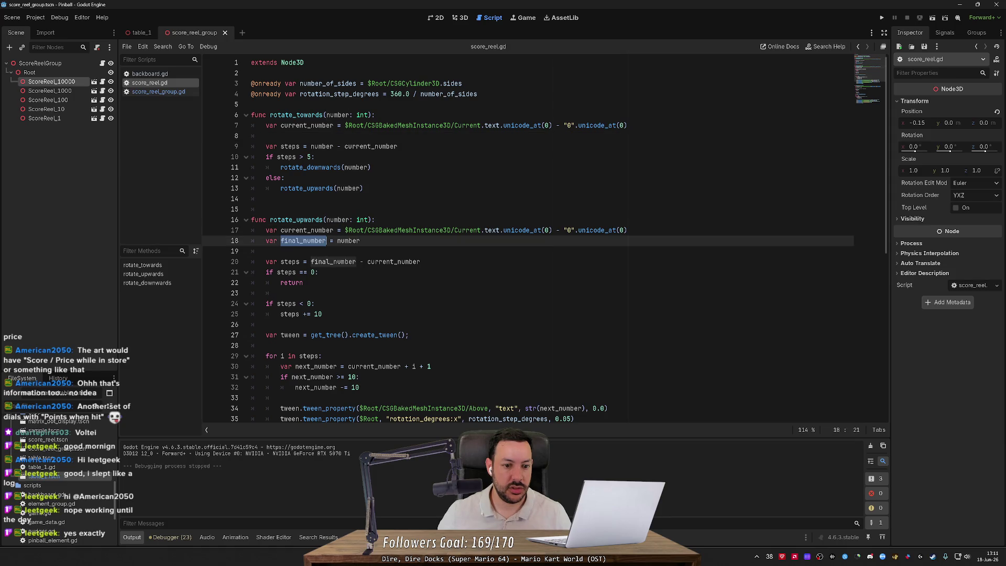
{"action": "double_click", "coordinate": [333, 261]}
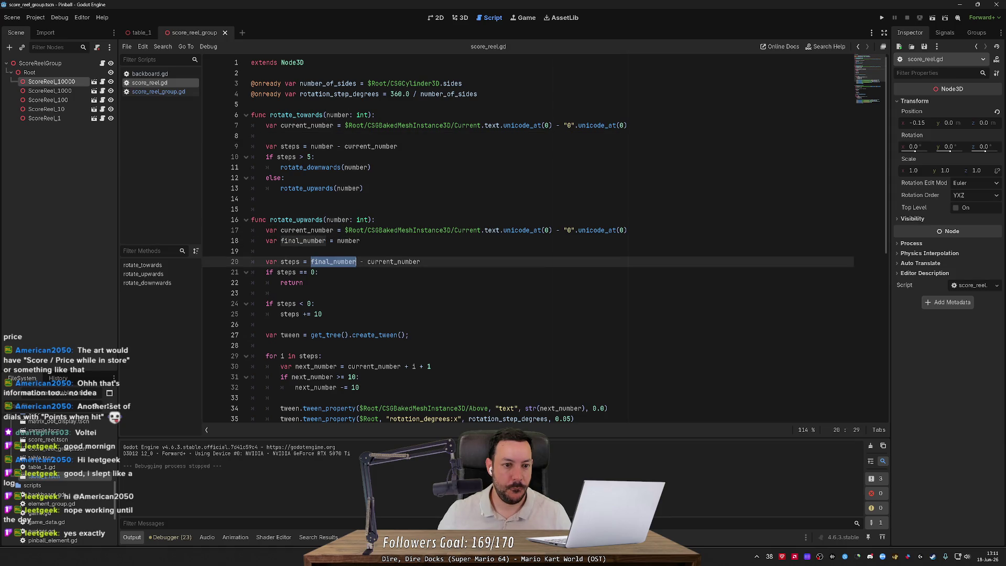
Restore the final_number declaration and pass final_number to rotate_downwards and rotate_upwards, then save.
{"action": "key", "text": "ctrl+z"}
{"action": "key", "text": "ctrl+z"}
{"action": "double_click", "coordinate": [303, 136]}
{"action": "key", "text": "ctrl+c"}
{"action": "double_click", "coordinate": [321, 156]}
{"action": "key", "text": "ctrl+v"}
{"action": "double_click", "coordinate": [356, 178]}
{"action": "key", "text": "ctrl+v"}
{"action": "double_click", "coordinate": [348, 199]}
{"action": "key", "text": "ctrl+v"}
{"action": "key", "text": "ctrl+s"}
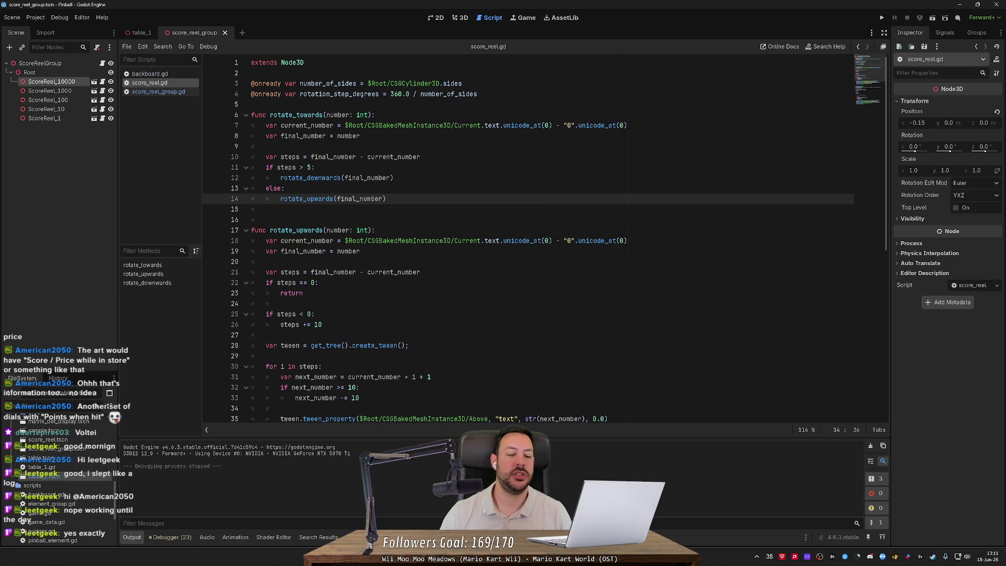
Check current_number in the steps line and the rotate_downwards and rotate_upwards calls.
{"action": "double_click", "coordinate": [393, 156]}
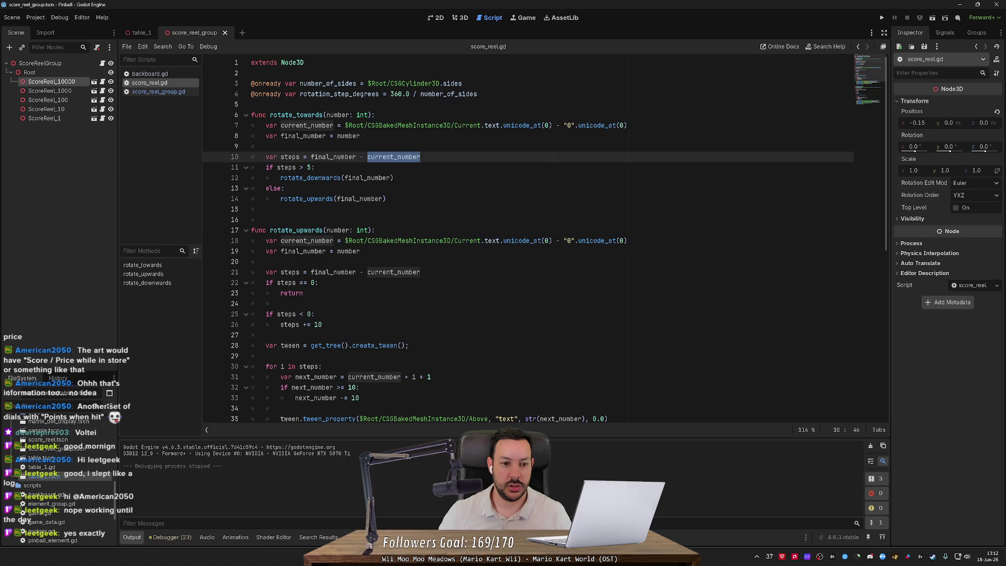
{"action": "left_click_drag", "start_coordinate": [387, 198], "coordinate": [288, 198]}
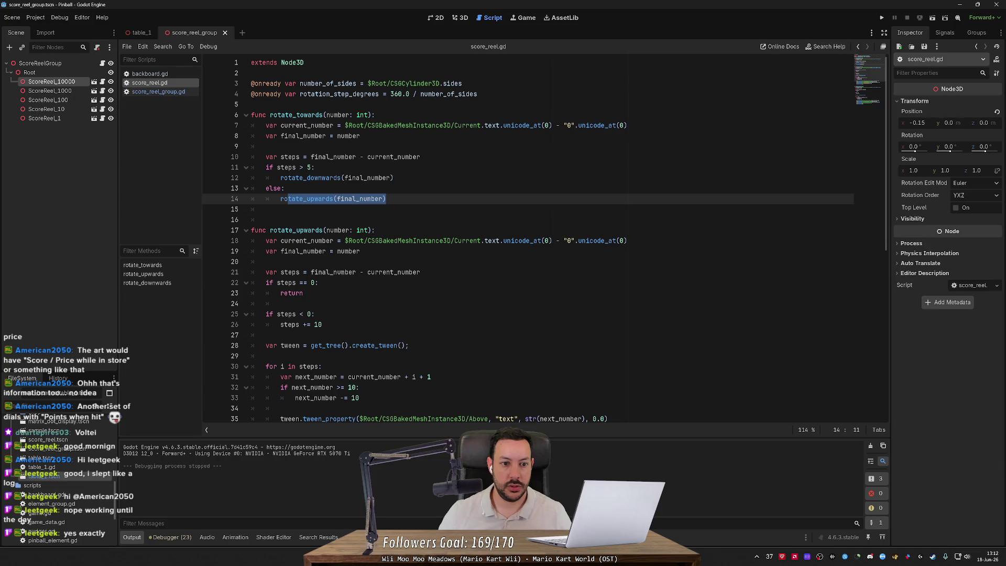
{"action": "double_click", "coordinate": [394, 156]}
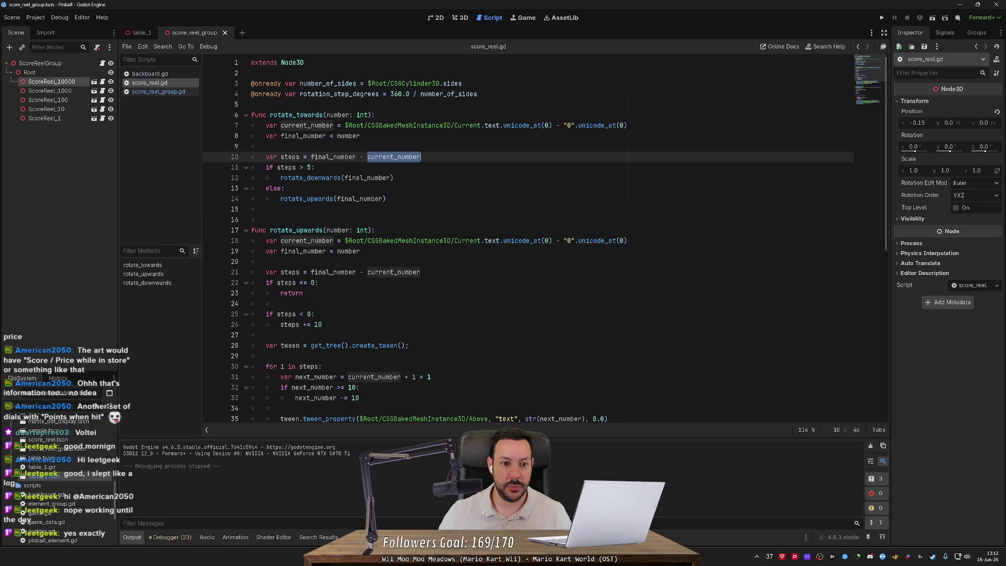
{"action": "mouse_move", "coordinate": [333, 157]}
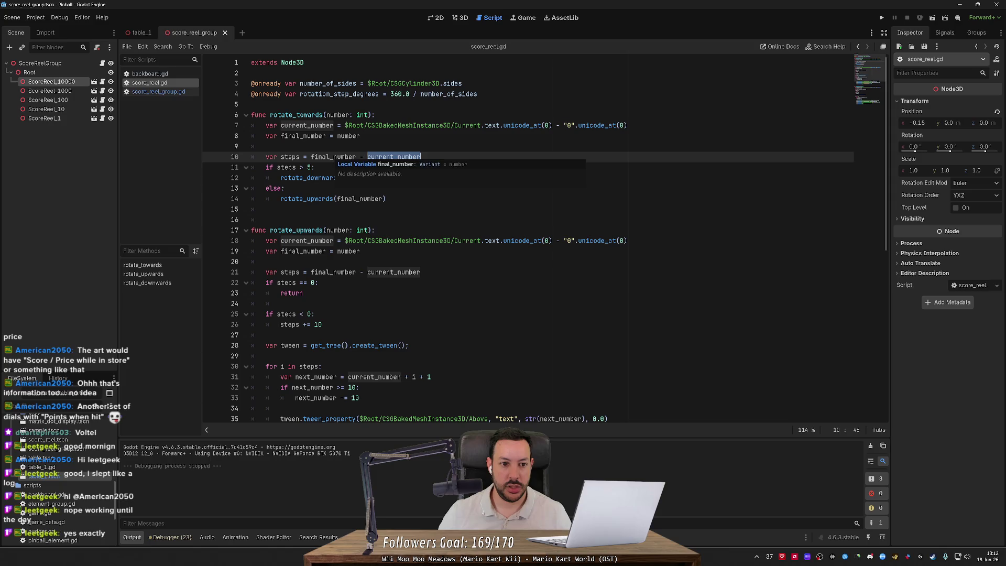
{"action": "left_click", "coordinate": [323, 177]}
{"action": "mouse_move", "coordinate": [340, 178]}
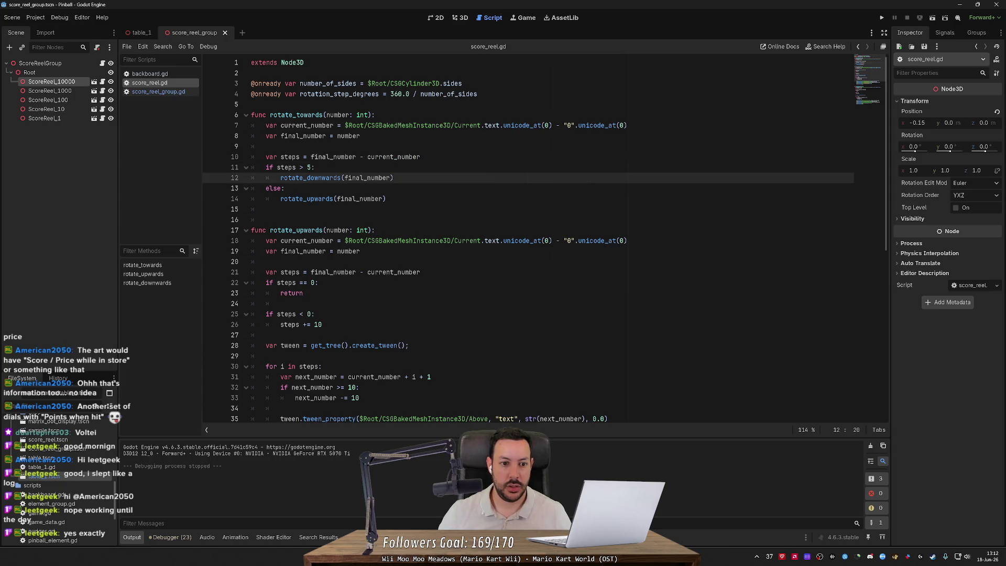
{"action": "left_click", "coordinate": [323, 156]}
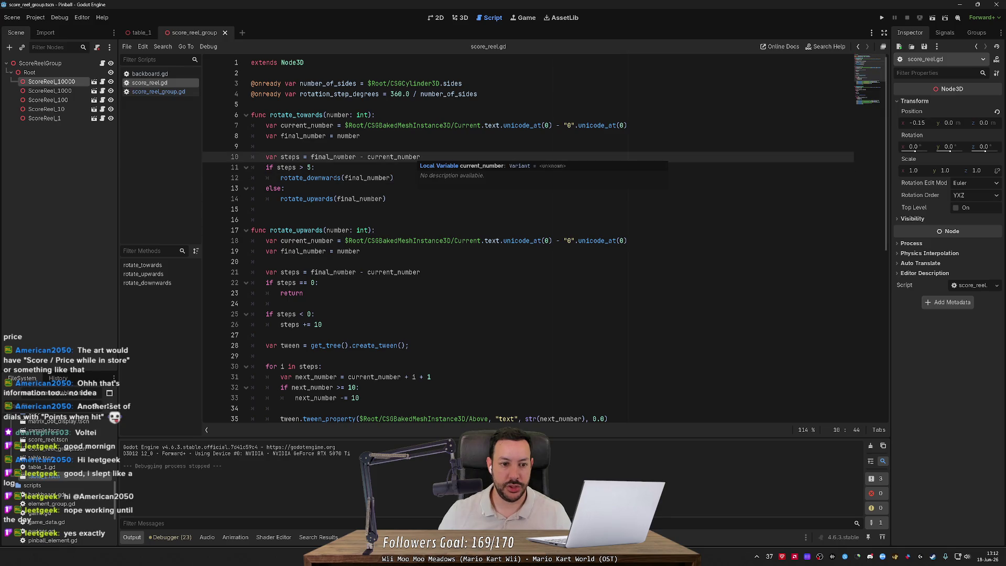
Compute steps as abs(final_number - current_number) and save score_reel.gd.
{"action": "type", "text": "abs("}
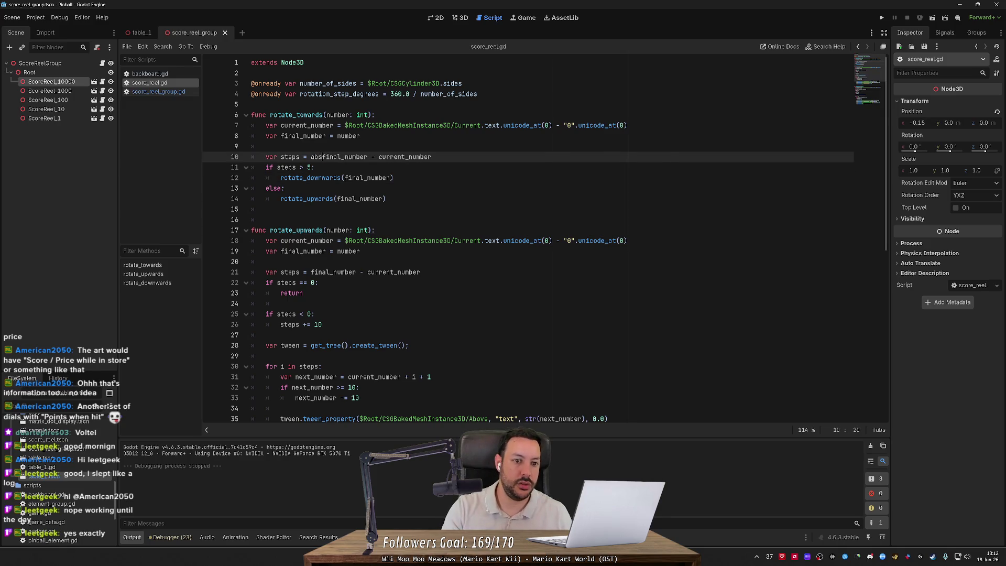
{"action": "key", "text": "End"}
{"action": "type", "text": ")"}
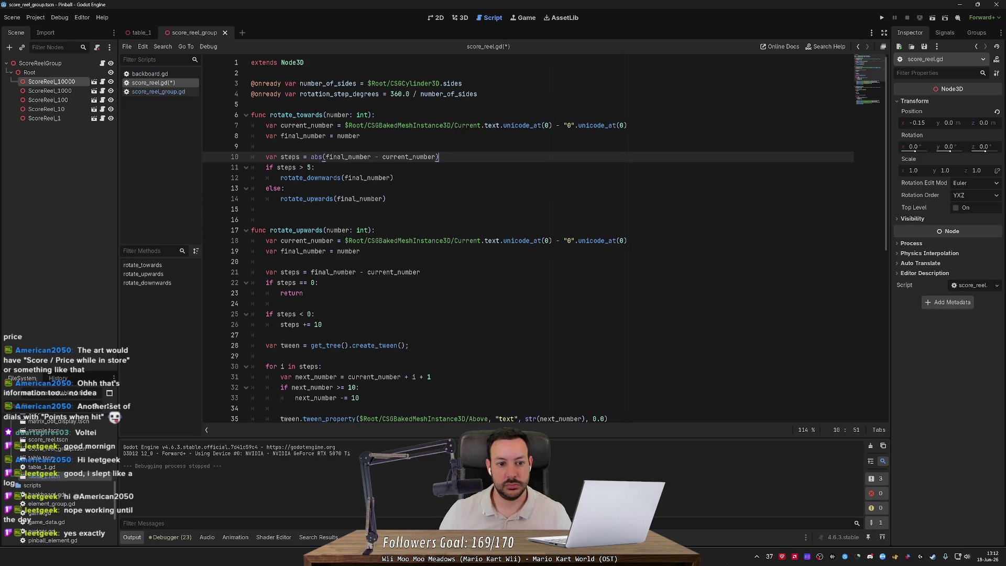
{"action": "key", "text": "ctrl+s"}
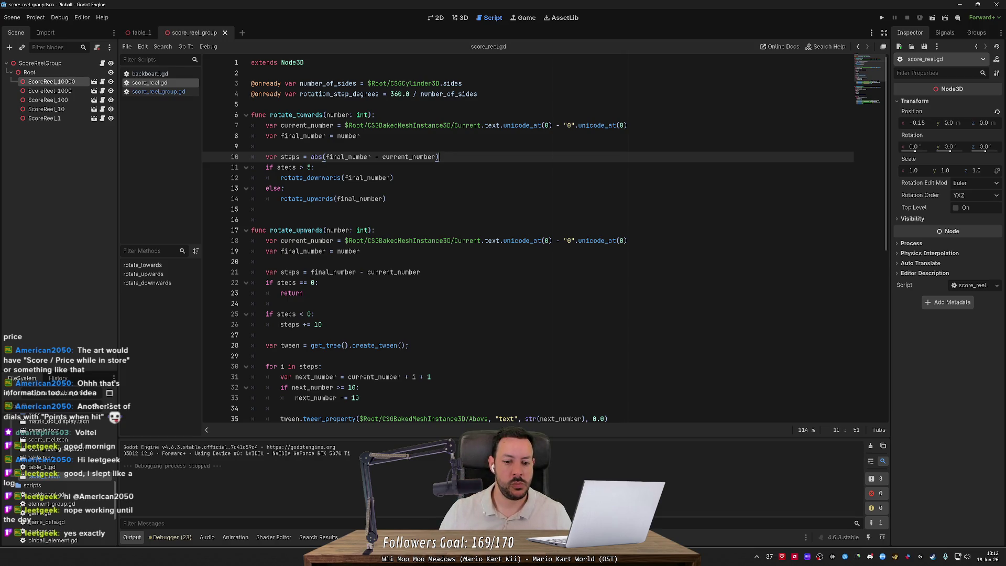
Switch back to the score_reel_group.gd script.
{"action": "scroll", "coordinate": [524, 236], "scroll_direction": "down", "scroll_amount": 3}
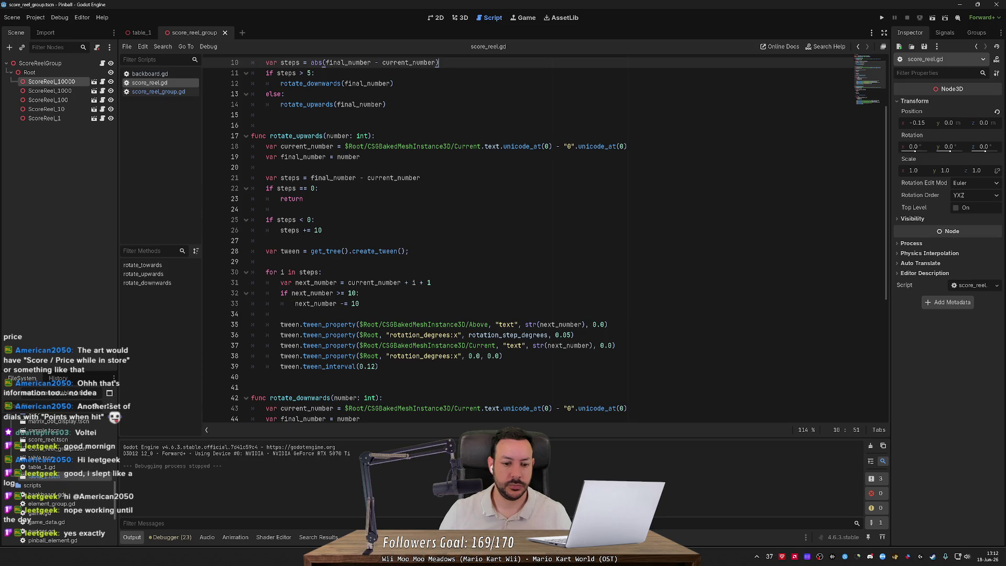
{"action": "scroll", "coordinate": [524, 236], "scroll_direction": "up", "scroll_amount": 3}
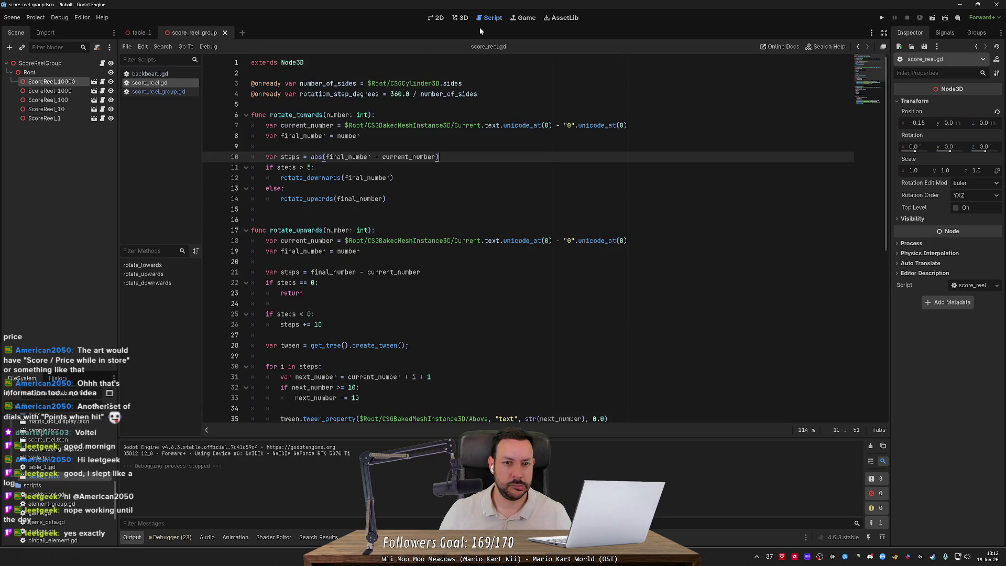
{"action": "left_click", "coordinate": [164, 91]}
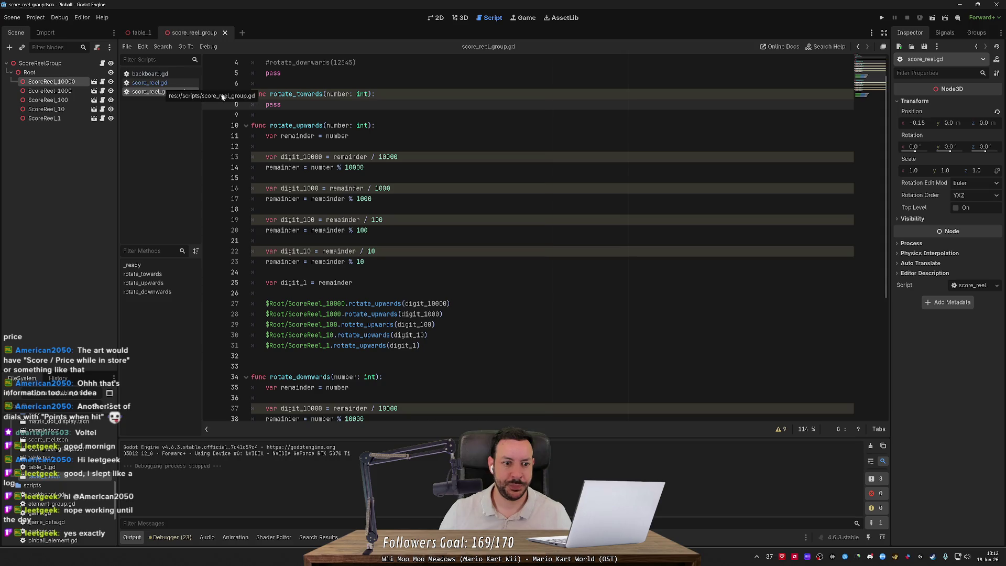
Paste rotate_upwards' digit-splitting body into rotate_towards and fix line 8's indent.
{"action": "scroll", "coordinate": [523, 236], "scroll_direction": "up", "scroll_amount": 1}
{"action": "scroll", "coordinate": [524, 235], "scroll_direction": "down", "scroll_amount": 2}
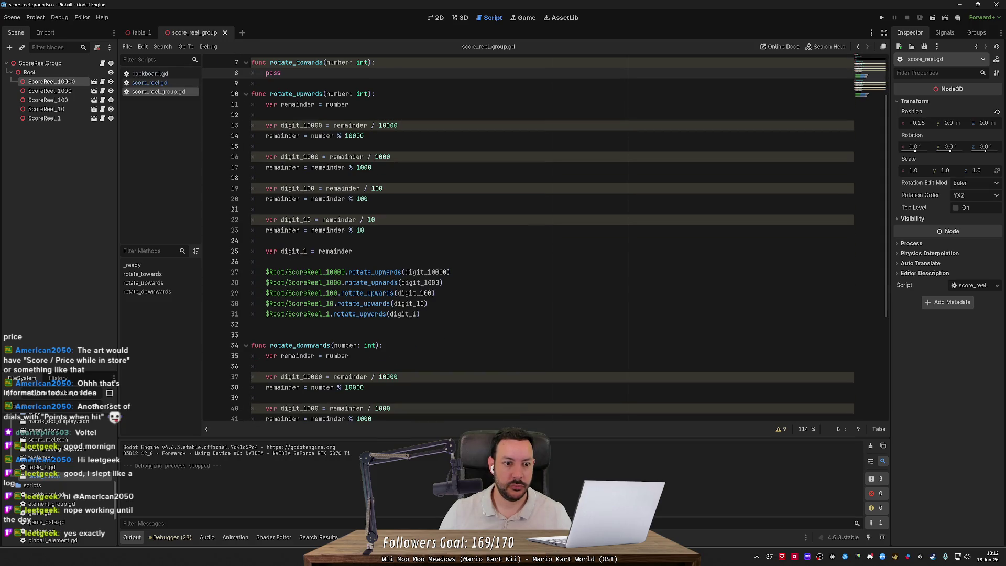
{"action": "mouse_move", "coordinate": [420, 314]}
{"action": "left_mouse_down"}
{"action": "mouse_move", "coordinate": [251, 251]}
{"action": "mouse_move", "coordinate": [251, 105]}
{"action": "left_mouse_up"}
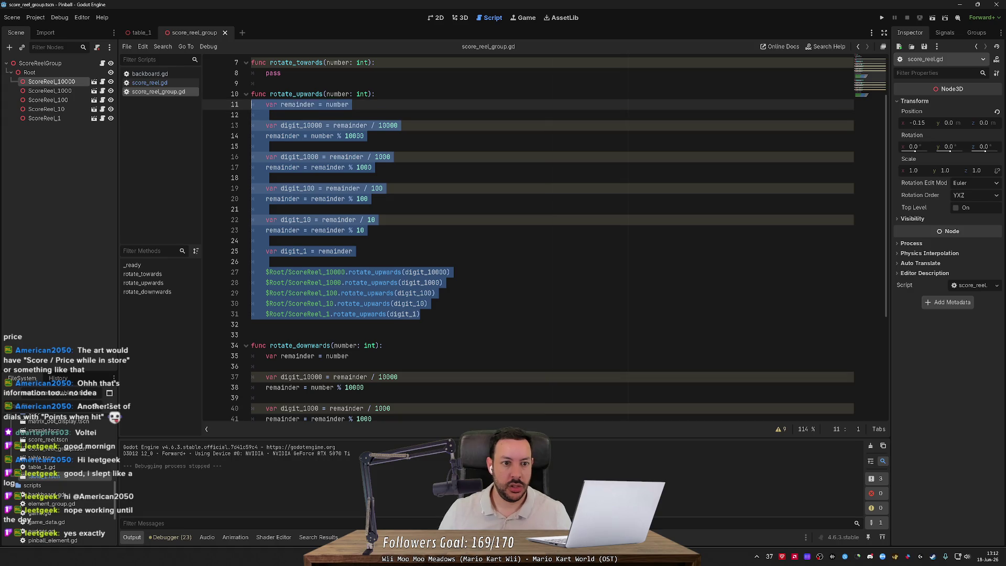
{"action": "key", "text": "ctrl+c"}
{"action": "scroll", "coordinate": [370, 128], "scroll_direction": "up", "scroll_amount": 2}
{"action": "left_click", "coordinate": [373, 126]}
{"action": "key", "text": "Return"}
{"action": "key", "text": "ctrl+v"}
{"action": "key", "text": "Return"}
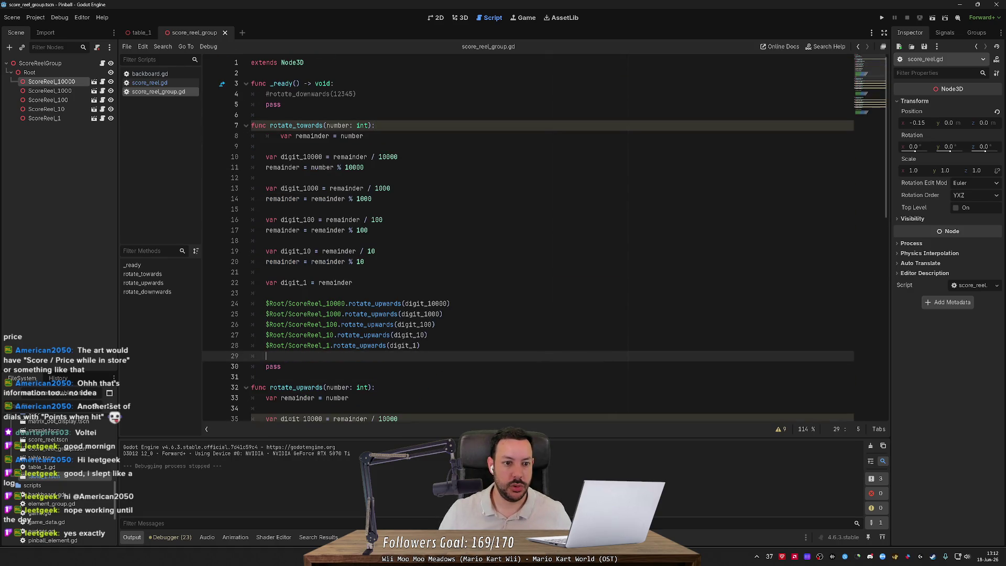
{"action": "left_click", "coordinate": [280, 136]}
{"action": "key", "text": "BackSpace"}
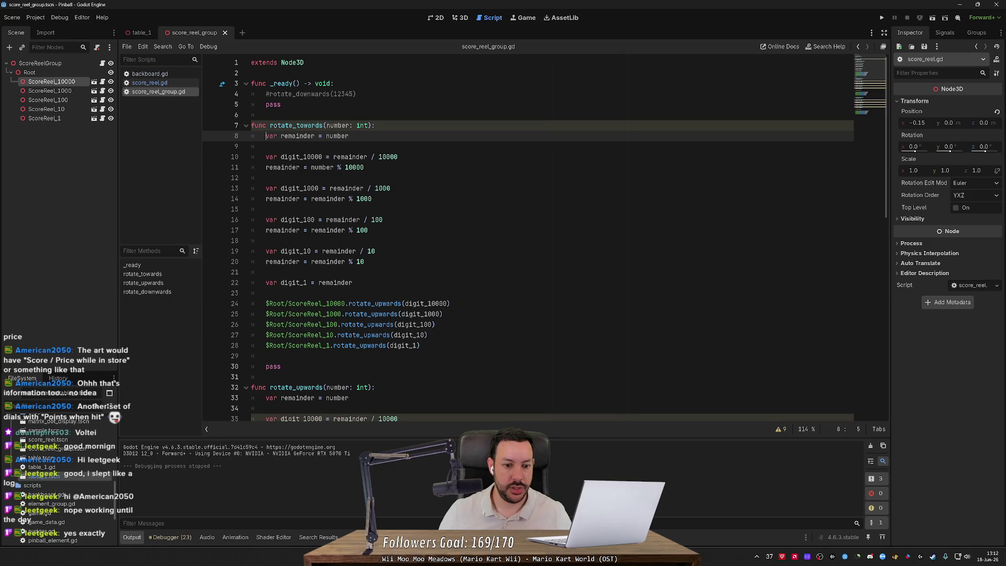
Rename the five reel calls from rotate_upwards to rotate_towards and save.
{"action": "left_click", "coordinate": [387, 304]}
{"action": "double_click", "coordinate": [387, 303]}
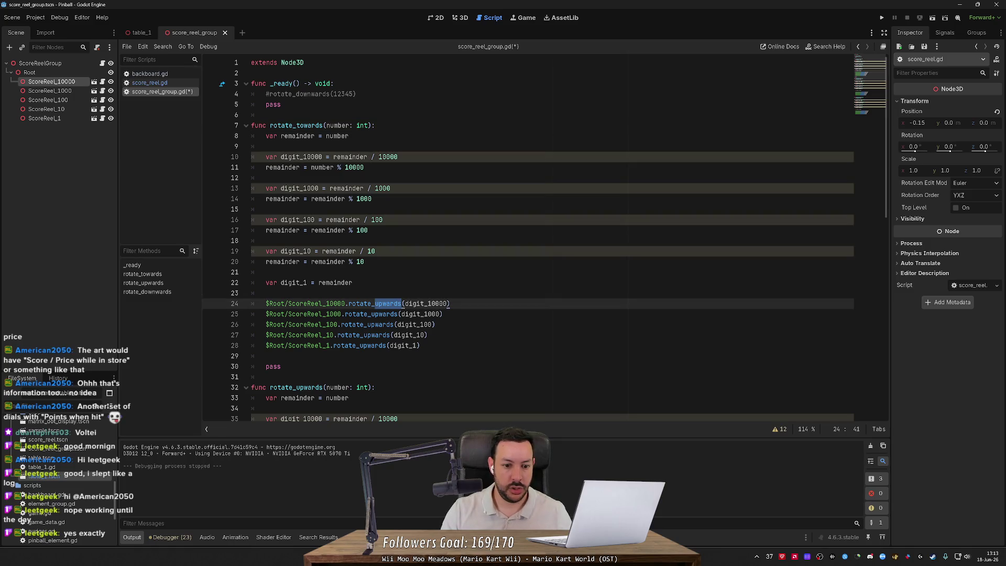
{"action": "key", "text": "ctrl+d"}
{"action": "key", "text": "ctrl+d"}
{"action": "key", "text": "ctrl+d"}
{"action": "type", "text": "towards"}
{"action": "key", "text": "ctrl+s"}
Delete the leftover pass line, keeping one blank line between the two functions.
{"action": "left_click", "coordinate": [282, 367]}
{"action": "scroll", "coordinate": [528, 241], "scroll_direction": "down", "scroll_amount": 4}
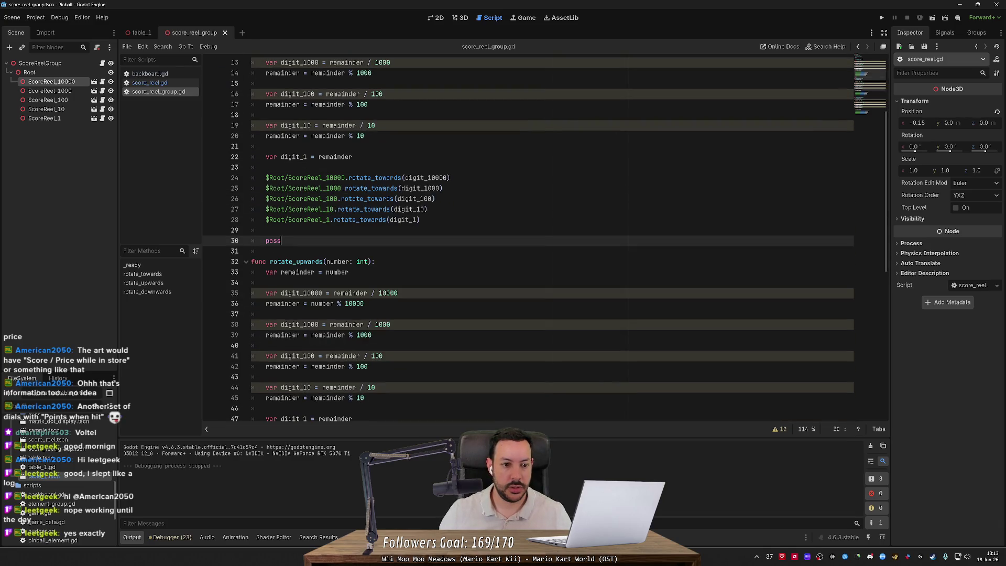
{"action": "key", "text": "ctrl+shift+k"}
{"action": "key", "text": "ctrl+shift+k"}
{"action": "key", "text": "Up"}
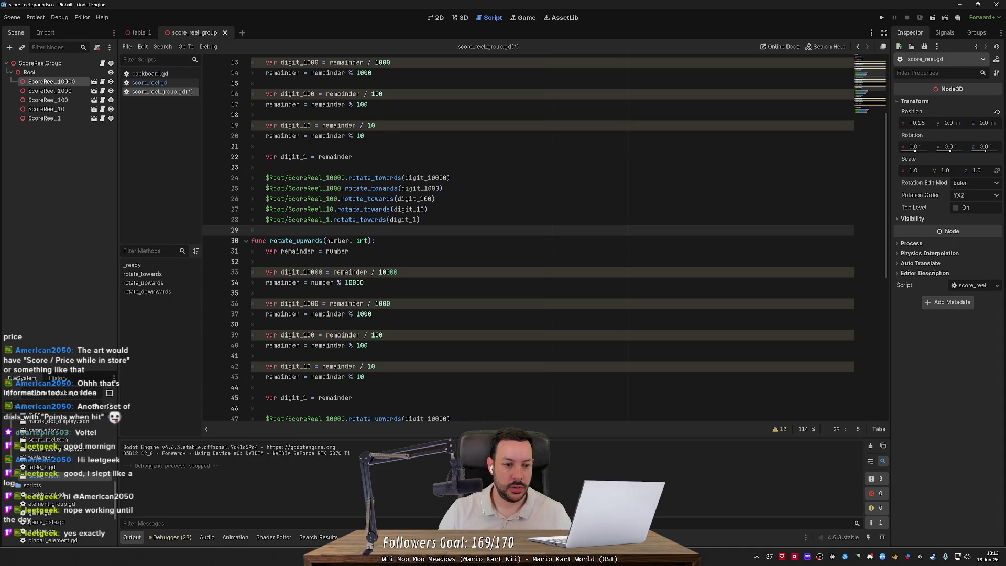
{"action": "key", "text": "Return"}
{"action": "key", "text": "Down"}
{"action": "key", "text": "Down"}
{"action": "key", "text": "Down"}
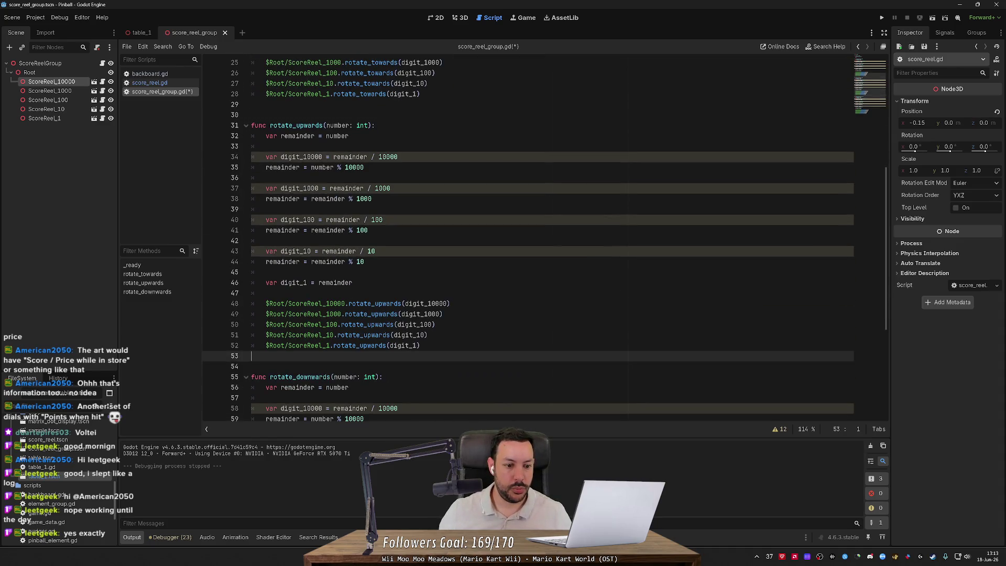
{"action": "scroll", "coordinate": [528, 237], "scroll_direction": "down", "scroll_amount": 6}
{"action": "scroll", "coordinate": [528, 238], "scroll_direction": "up", "scroll_amount": 14}
Review the digit-splitting lines 8–22 of rotate_towards, then move to the end of rotate_downwards.
{"action": "mouse_move", "coordinate": [352, 265]}
{"action": "left_mouse_down"}
{"action": "mouse_move", "coordinate": [314, 202]}
{"action": "mouse_move", "coordinate": [240, 139]}
{"action": "mouse_move", "coordinate": [251, 118]}
{"action": "left_mouse_up"}
{"action": "scroll", "coordinate": [528, 238], "scroll_direction": "down", "scroll_amount": 2}
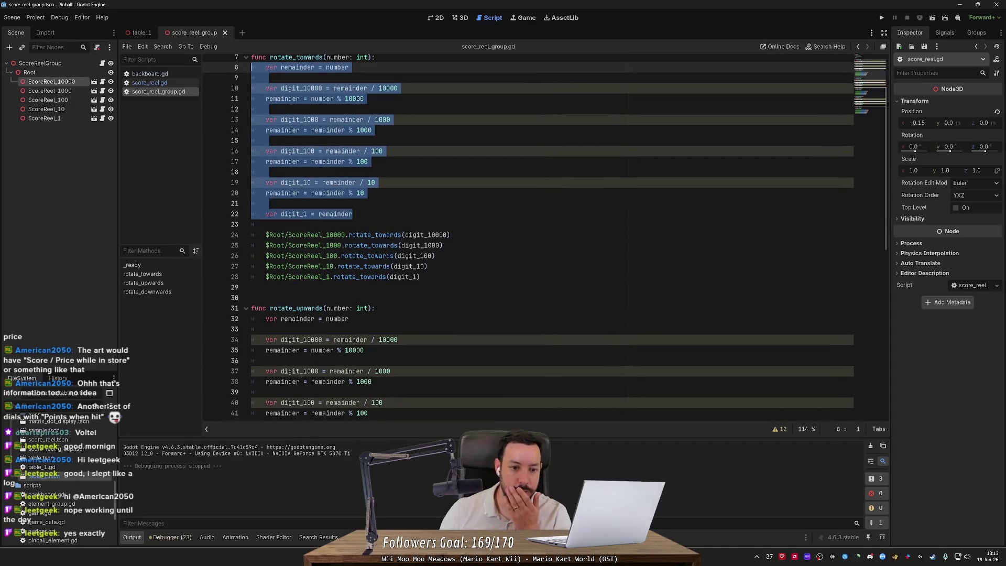
{"action": "scroll", "coordinate": [528, 238], "scroll_direction": "up", "scroll_amount": 2}
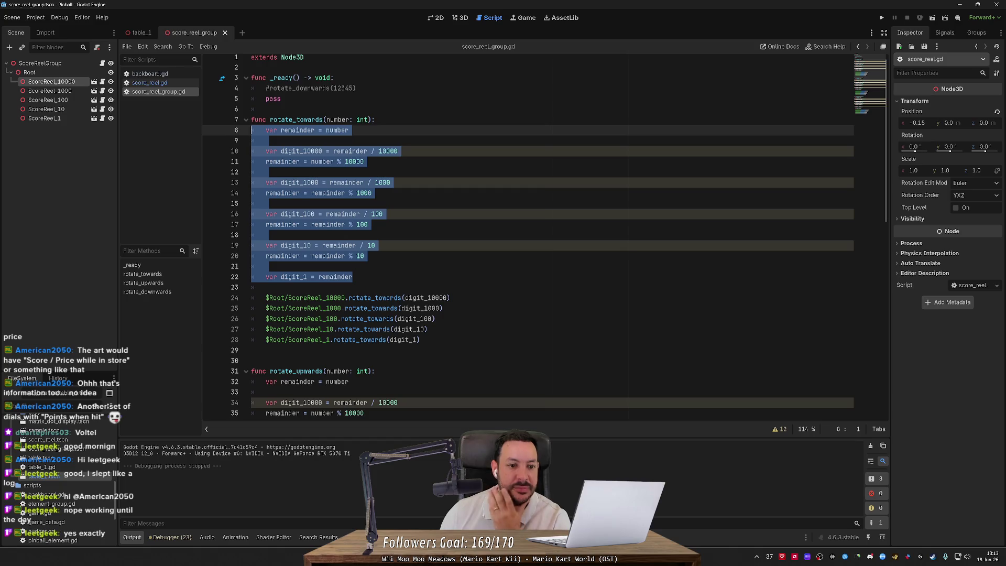
{"action": "right_click", "coordinate": [325, 187]}
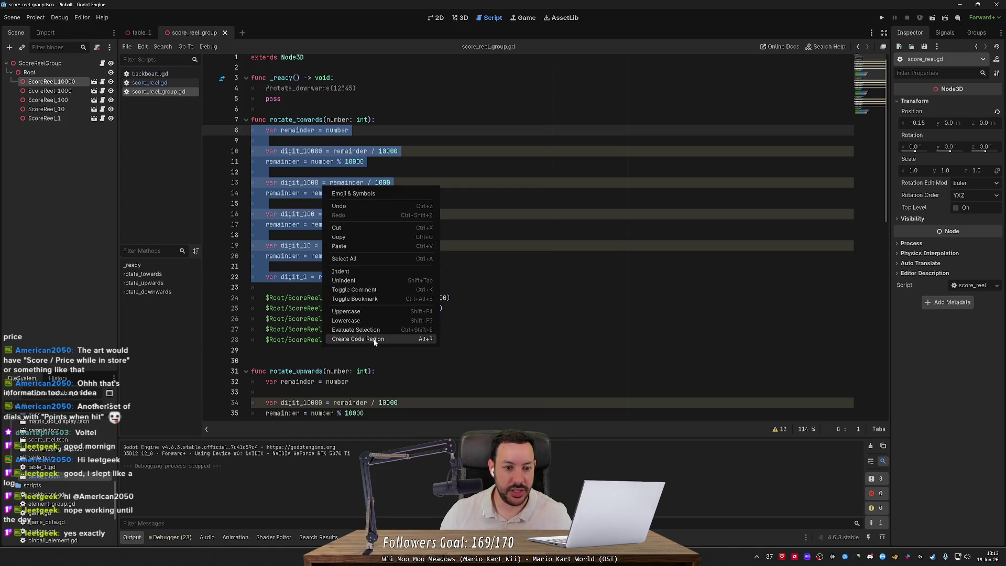
{"action": "key", "text": "Escape"}
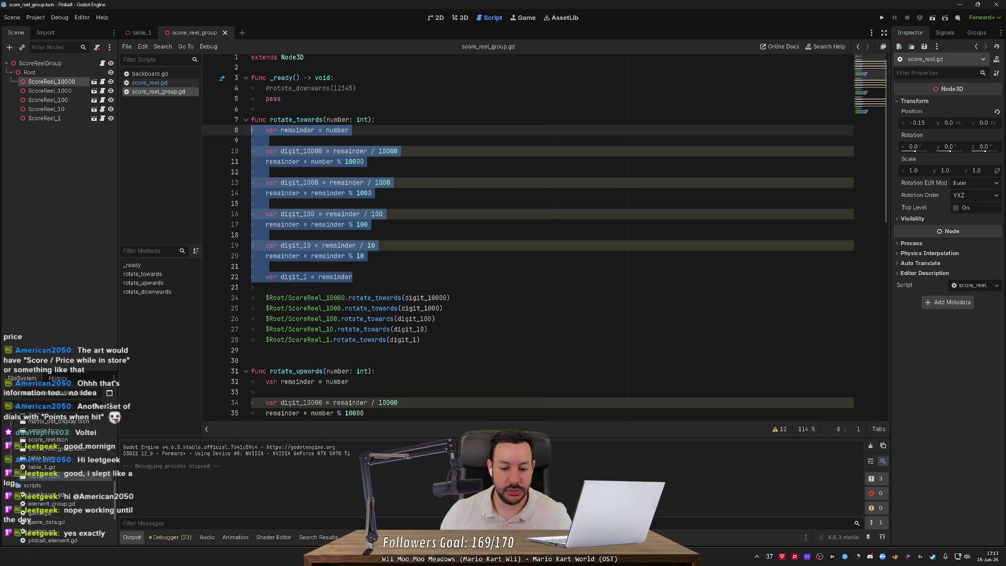
{"action": "mouse_move", "coordinate": [356, 276]}
{"action": "left_mouse_down"}
{"action": "mouse_move", "coordinate": [241, 266]}
{"action": "mouse_move", "coordinate": [228, 135]}
{"action": "left_mouse_up"}
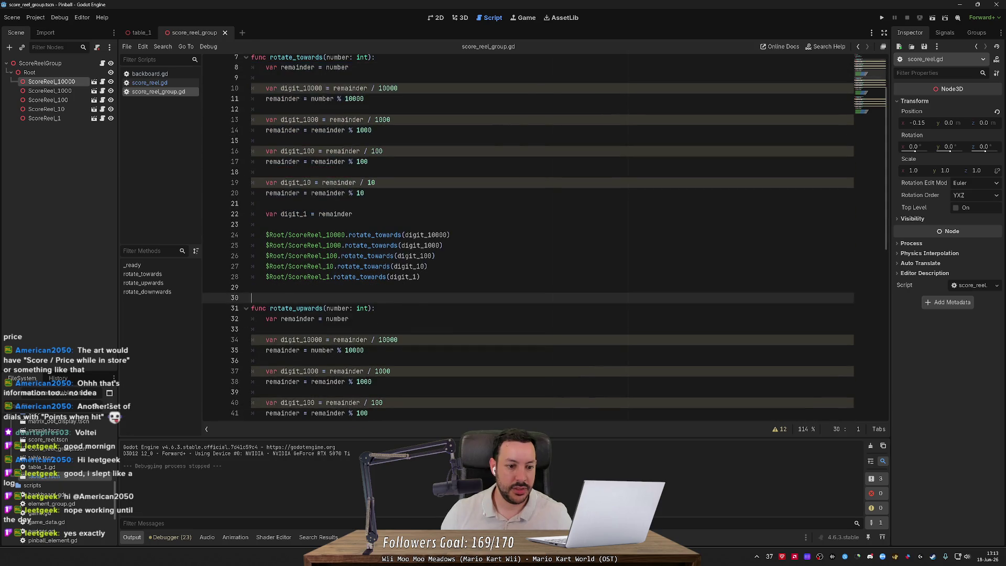
{"action": "scroll", "coordinate": [523, 236], "scroll_direction": "down", "scroll_amount": 1}
{"action": "left_click", "coordinate": [251, 329]}
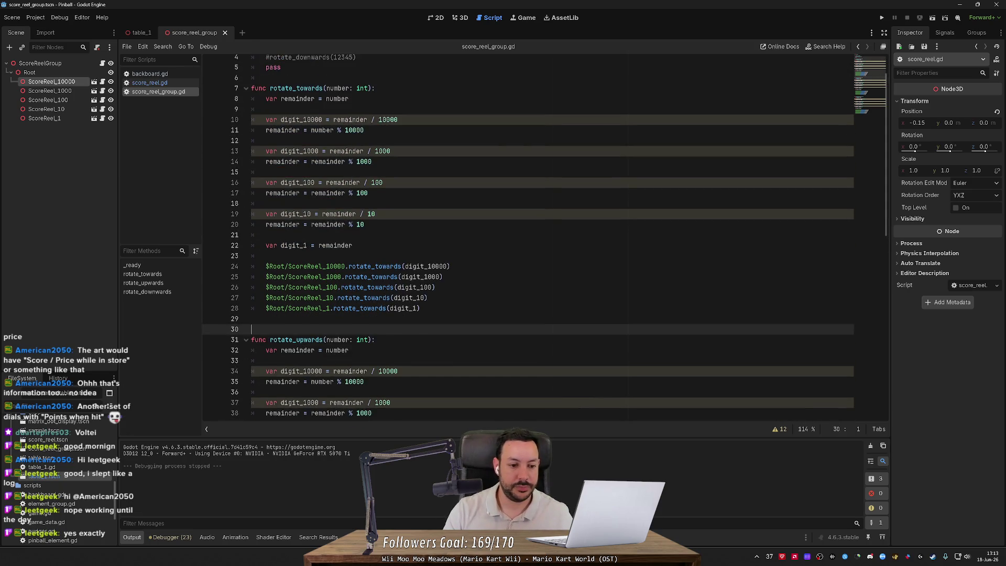
{"action": "scroll", "coordinate": [524, 236], "scroll_direction": "down", "scroll_amount": 13}
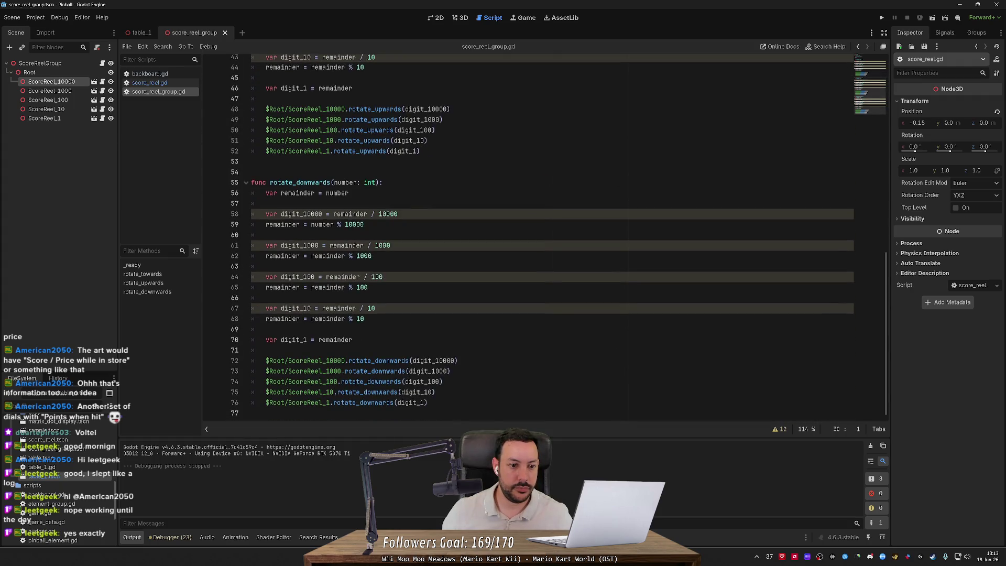
{"action": "left_click", "coordinate": [428, 402]}
Add a split_into_digits(number: int) function below rotate_downwards and paste in the digit-splitting code.
{"action": "key", "text": "Return"}
{"action": "key", "text": "Return"}
{"action": "key", "text": "Return"}
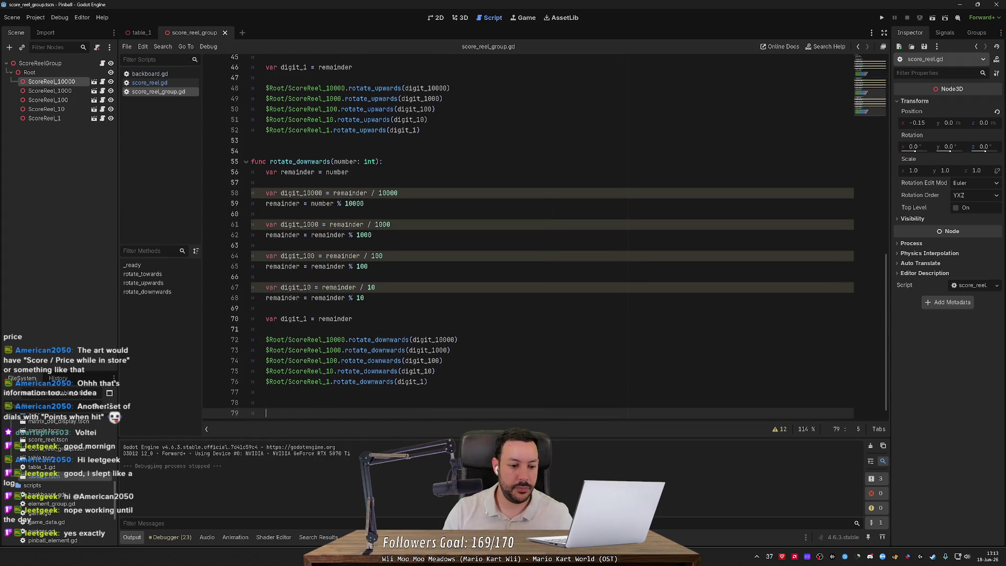
{"action": "key", "text": "BackSpace"}
{"action": "key", "text": "BackSpace"}
{"action": "key", "text": "Up"}
{"action": "key", "text": "Return"}
{"action": "key", "text": "Return"}
{"action": "type", "text": "func split_into_digits("}
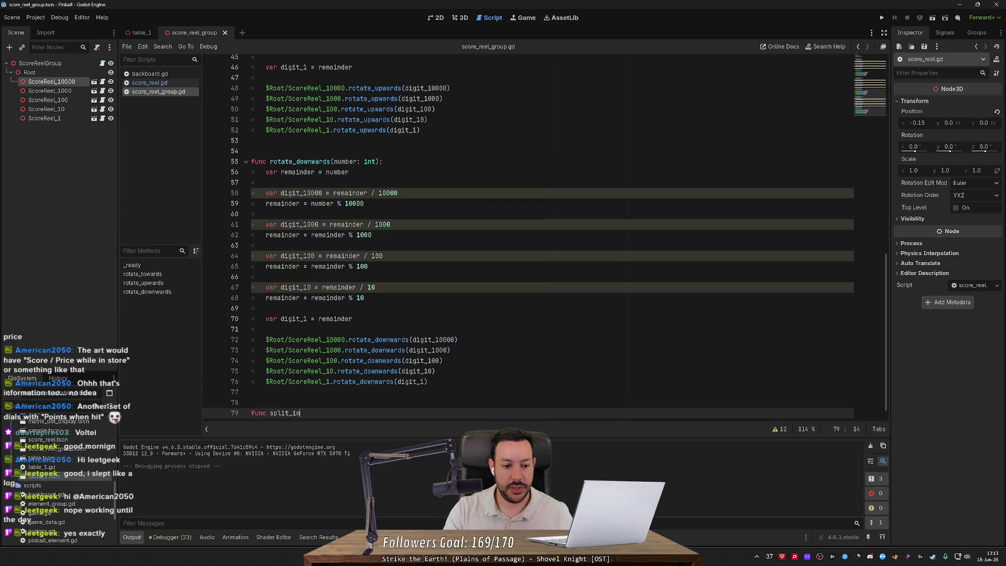
{"action": "type", "text": "number: int)"}
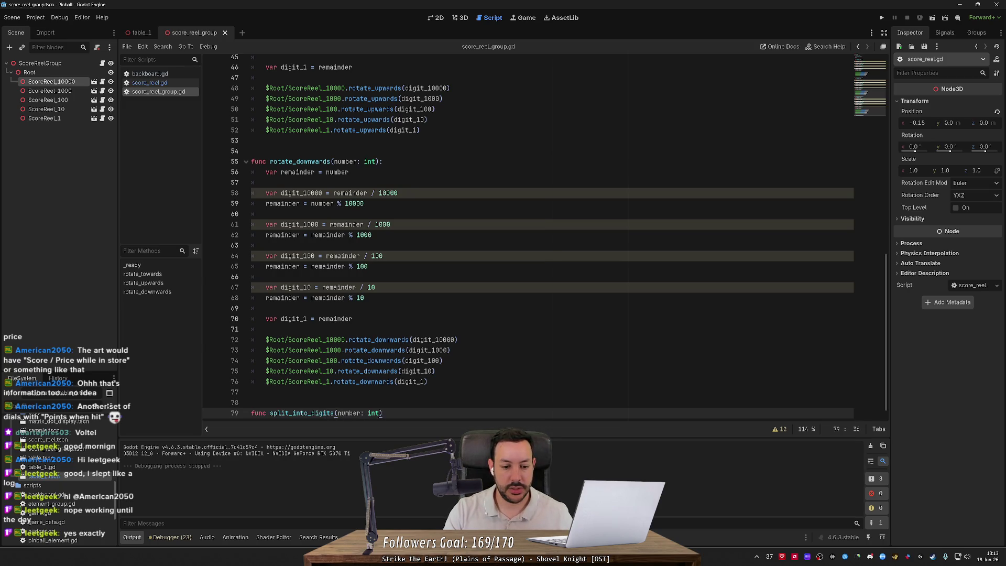
{"action": "type", "text": ":"}
{"action": "key", "text": "Return"}
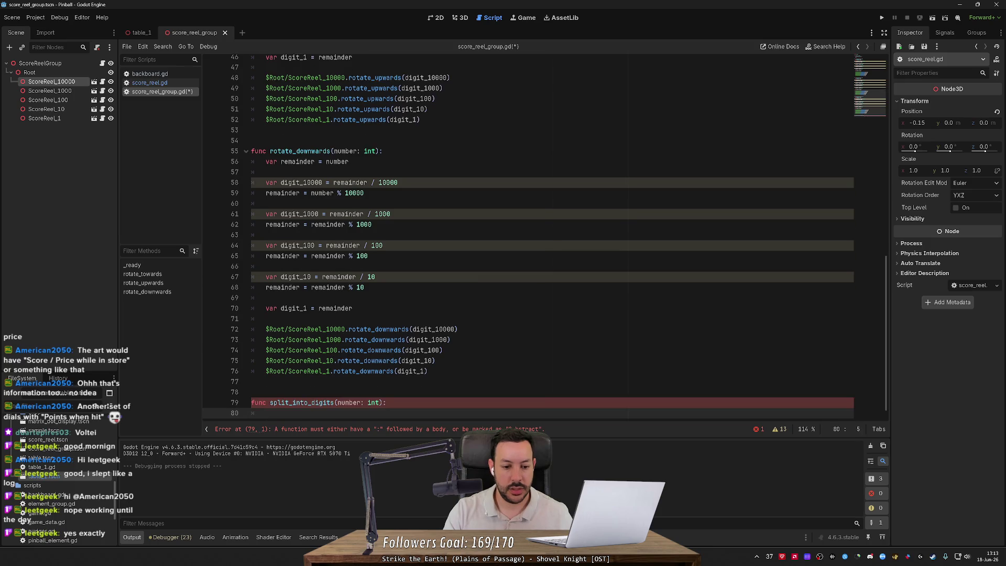
{"action": "key", "text": "ctrl+v"}
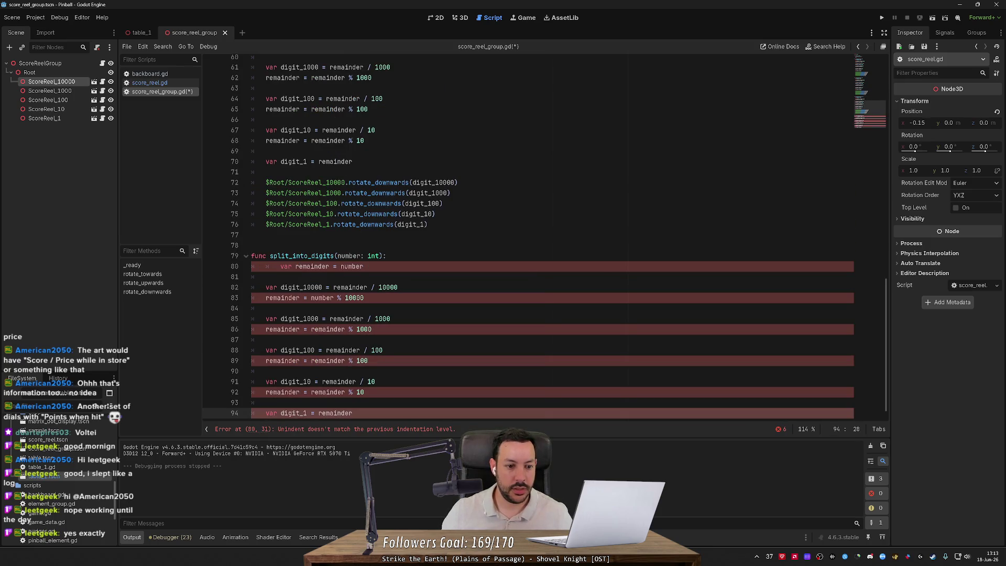
Fix the indentation, return [digit_10000, digit_1000, digit_100, digit_10, digit_1], and save the script.
{"action": "left_click", "coordinate": [280, 266]}
{"action": "key", "text": "BackSpace"}
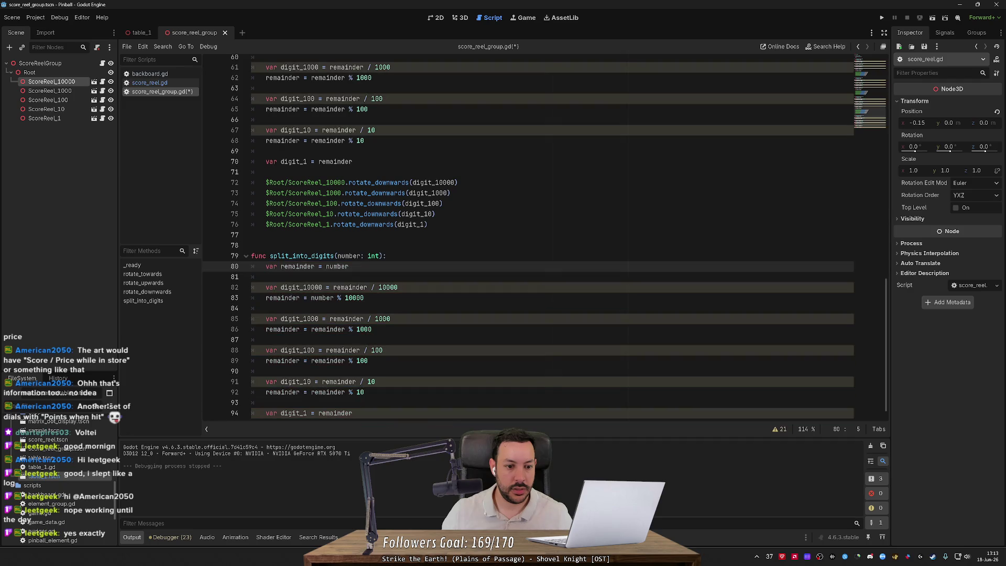
{"action": "key", "text": "Down"}
{"action": "key", "text": "Down"}
{"action": "key", "text": "Down"}
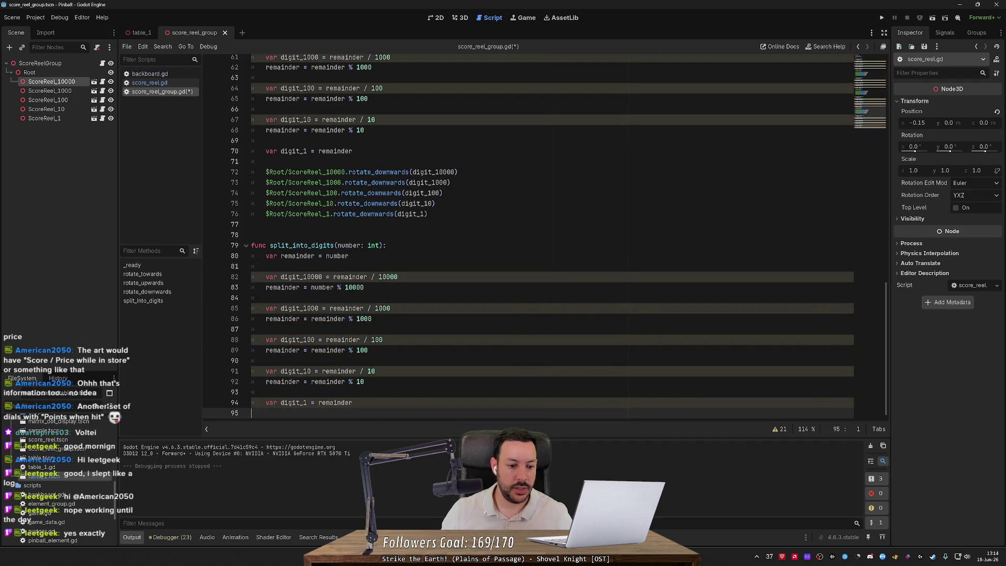
{"action": "key", "text": "ctrl+End"}
{"action": "type", "text": "retur"}
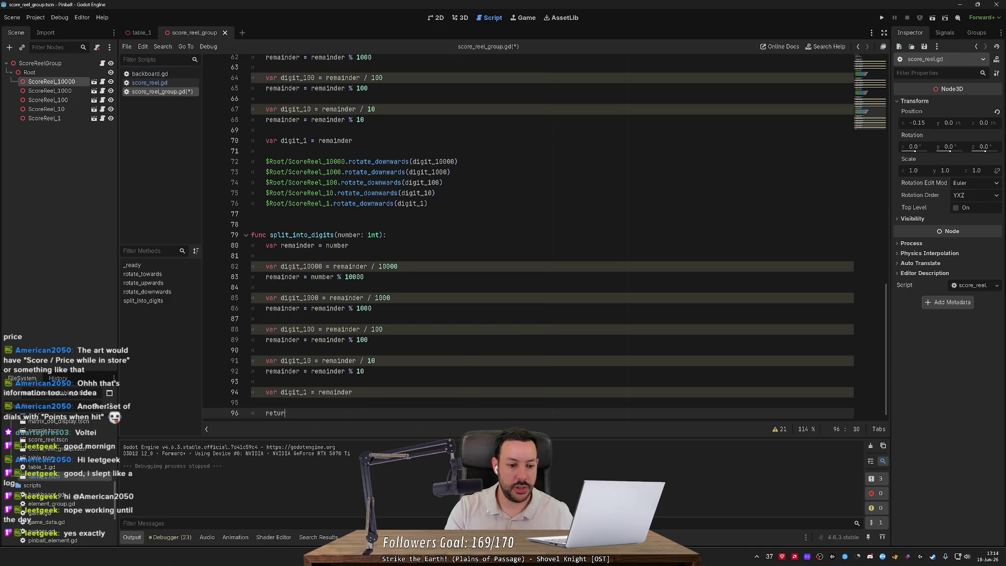
{"action": "type", "text": "n [digit_"}
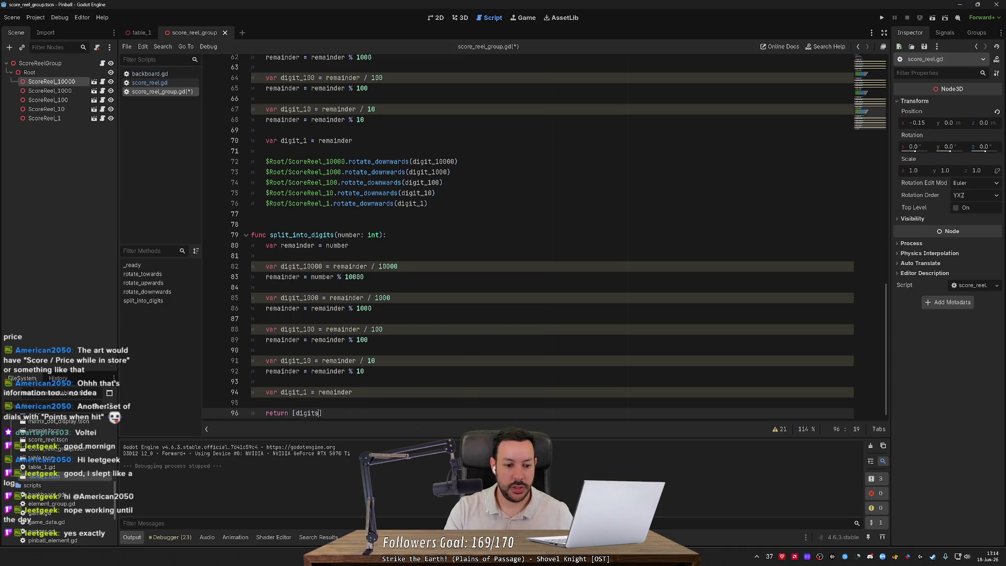
{"action": "type", "text": "10000, "}
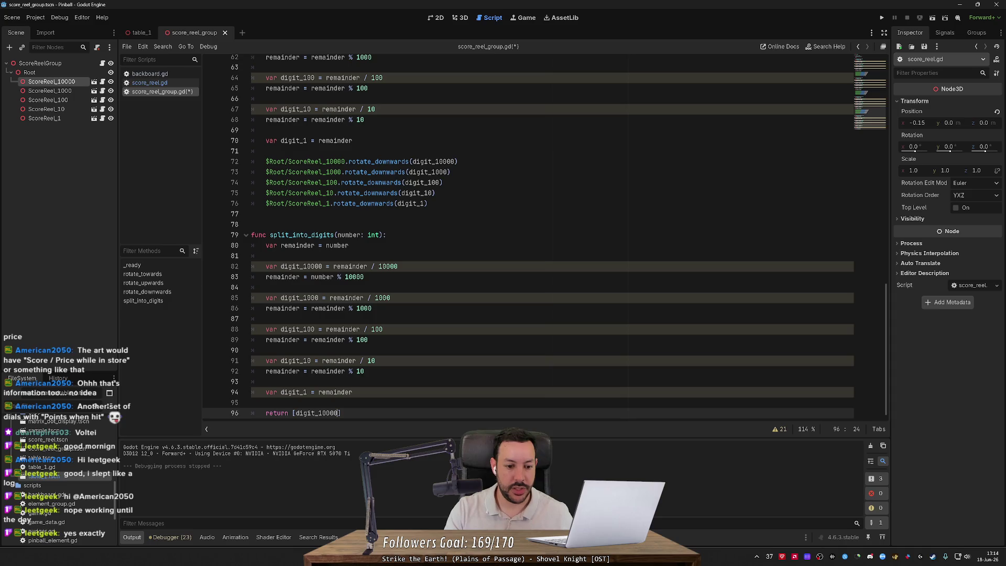
{"action": "type", "text": "digit_1000"}
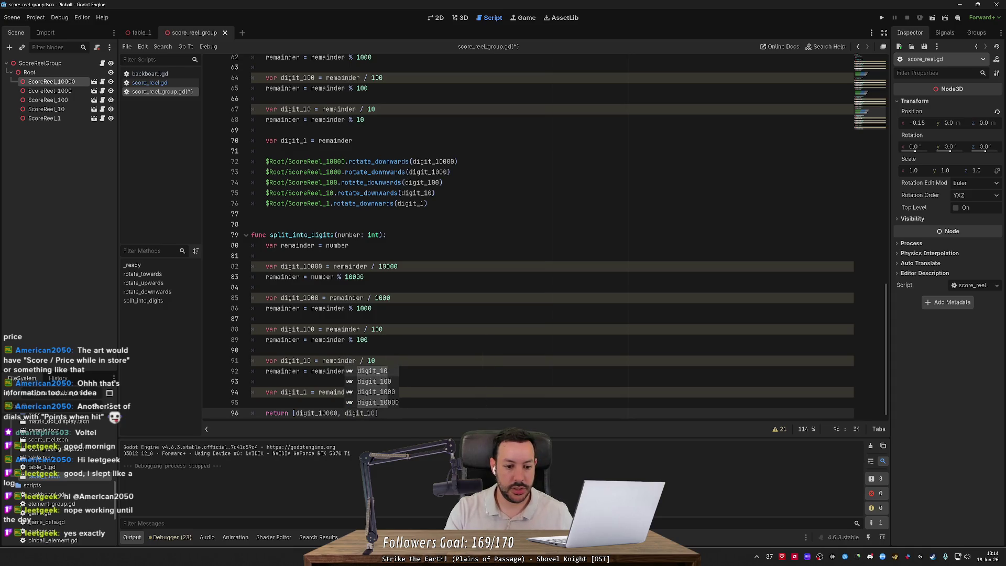
{"action": "type", "text": ", digit_1000, digits"}
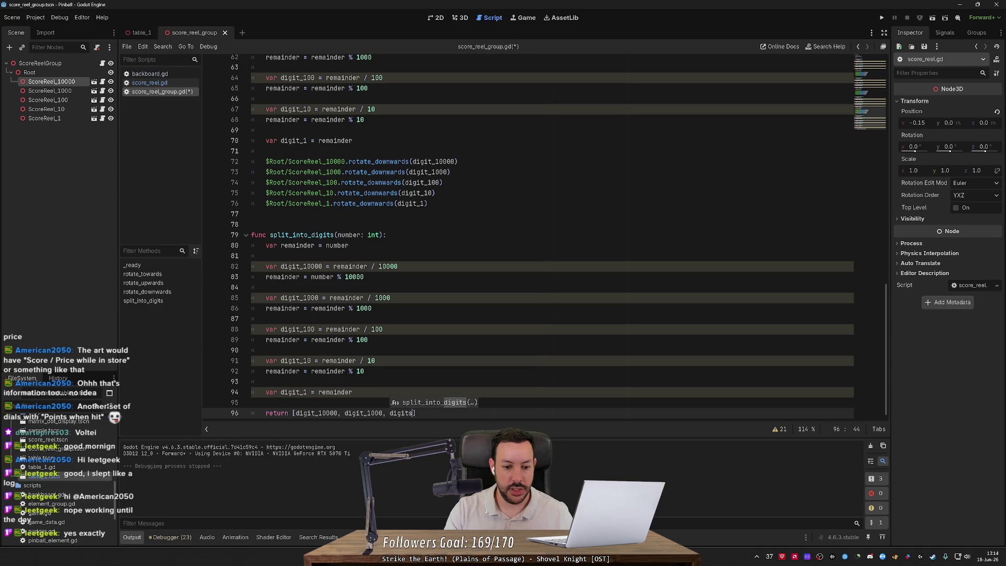
{"action": "key", "text": "BackSpace"}
{"action": "key", "text": "BackSpace"}
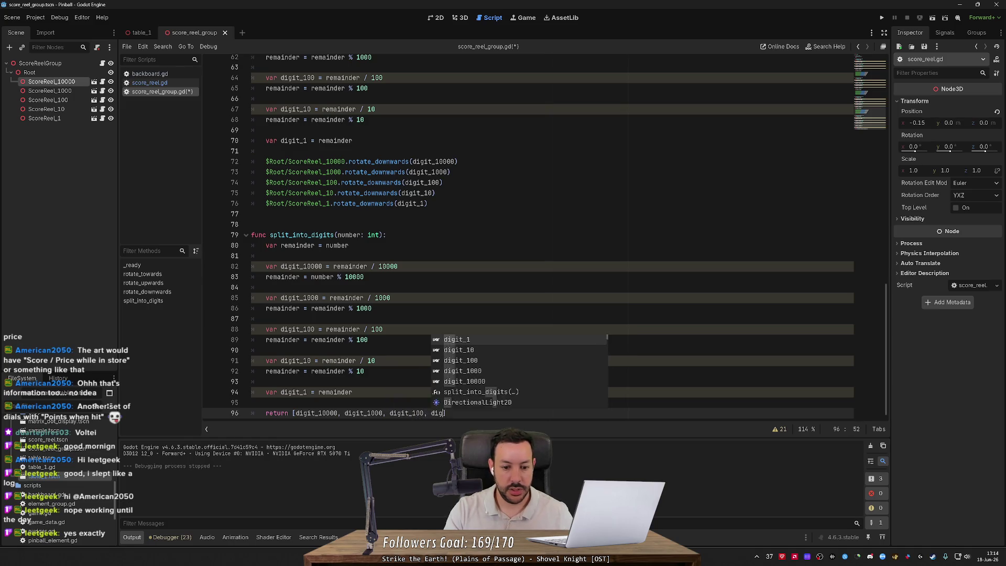
{"action": "type", "text": ", digits_10, digit_1"}
{"action": "left_click", "coordinate": [465, 413]}
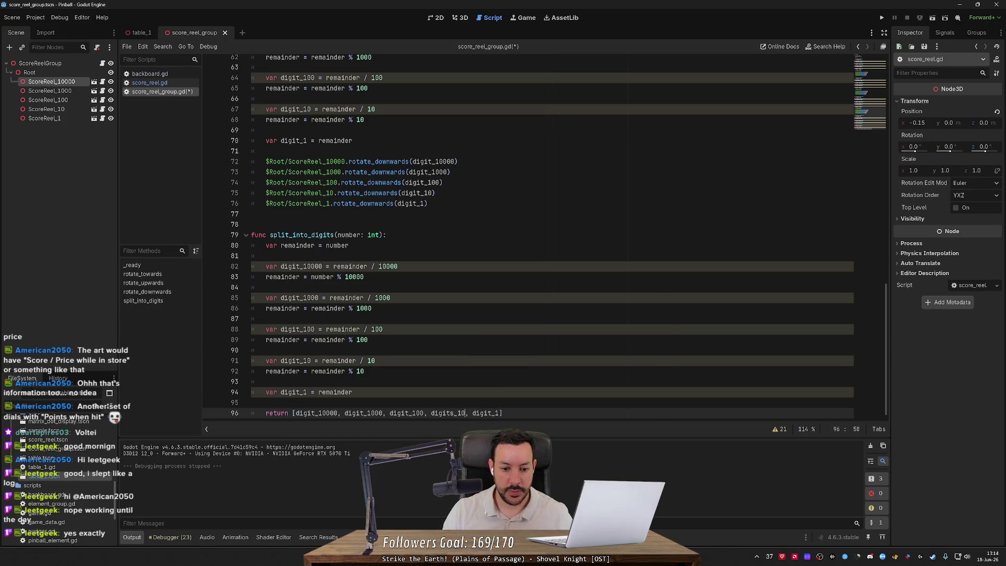
{"action": "left_click", "coordinate": [454, 413]}
{"action": "left_click", "coordinate": [353, 392]}
{"action": "key", "text": "ctrl+s"}
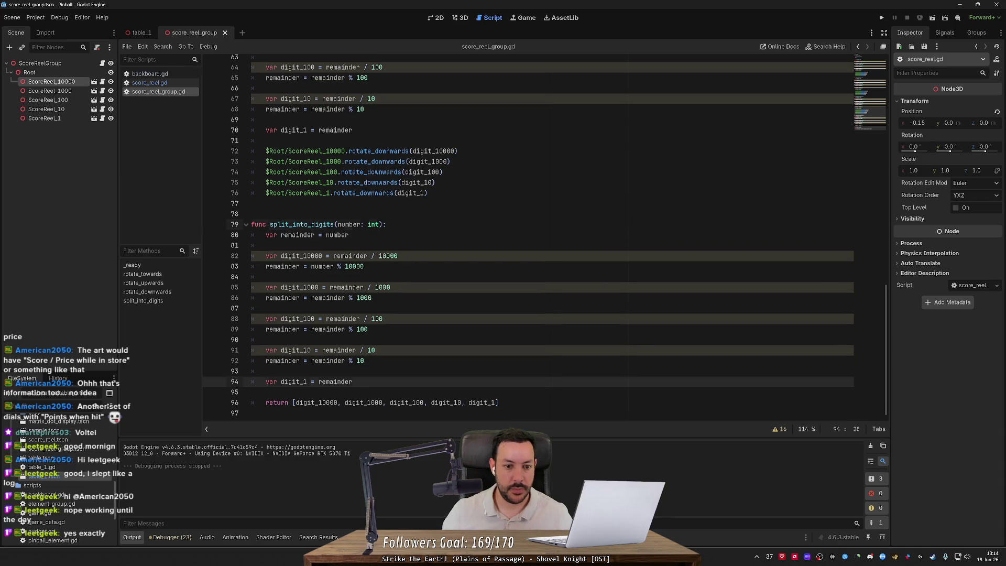
Replace rotate_downwards' digit calculation lines with 'var digits = split_into_digits('.
{"action": "left_click", "coordinate": [383, 224]}
{"action": "double_click", "coordinate": [293, 225]}
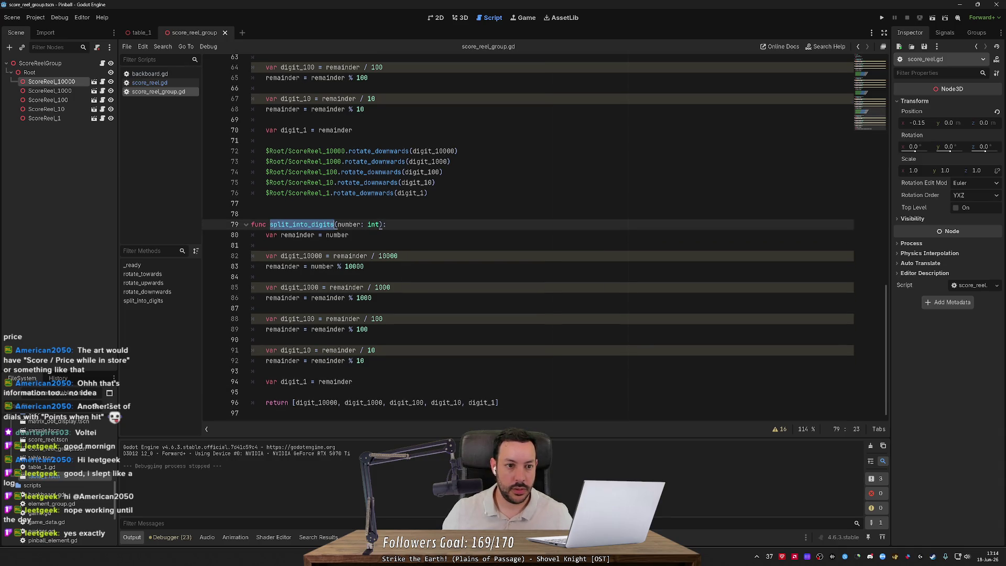
{"action": "scroll", "coordinate": [293, 224], "scroll_direction": "up", "scroll_amount": 5}
{"action": "mouse_move", "coordinate": [353, 287]}
{"action": "left_mouse_down"}
{"action": "mouse_move", "coordinate": [262, 203]}
{"action": "mouse_move", "coordinate": [252, 140]}
{"action": "left_mouse_up"}
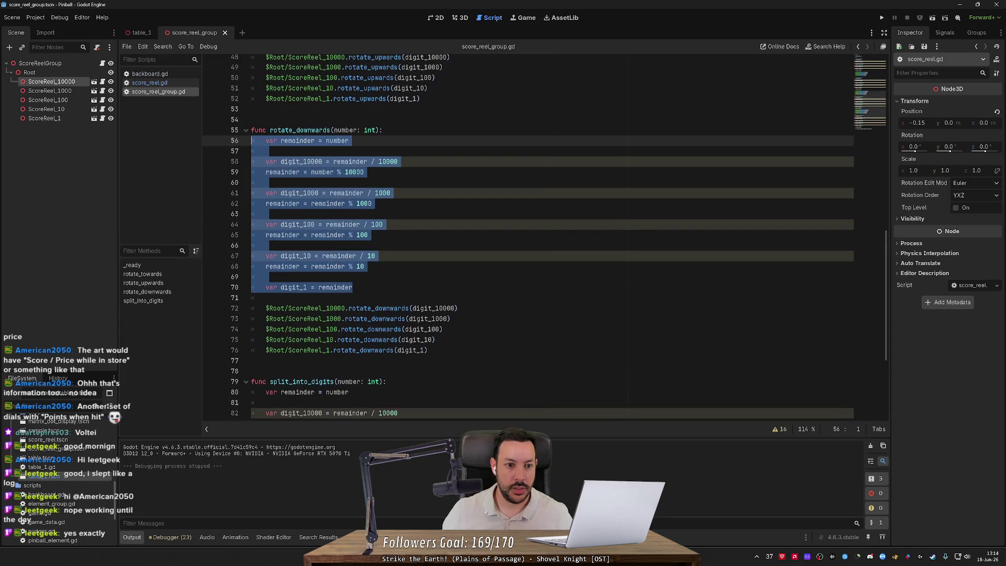
{"action": "key", "text": "Tab"}
{"action": "type", "text": "var"}
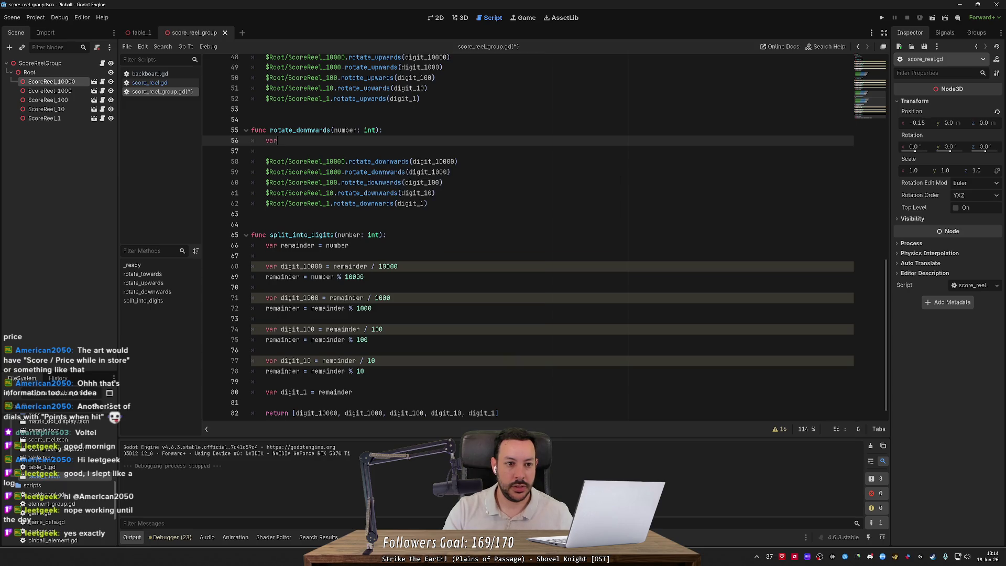
{"action": "type", "text": " di"}
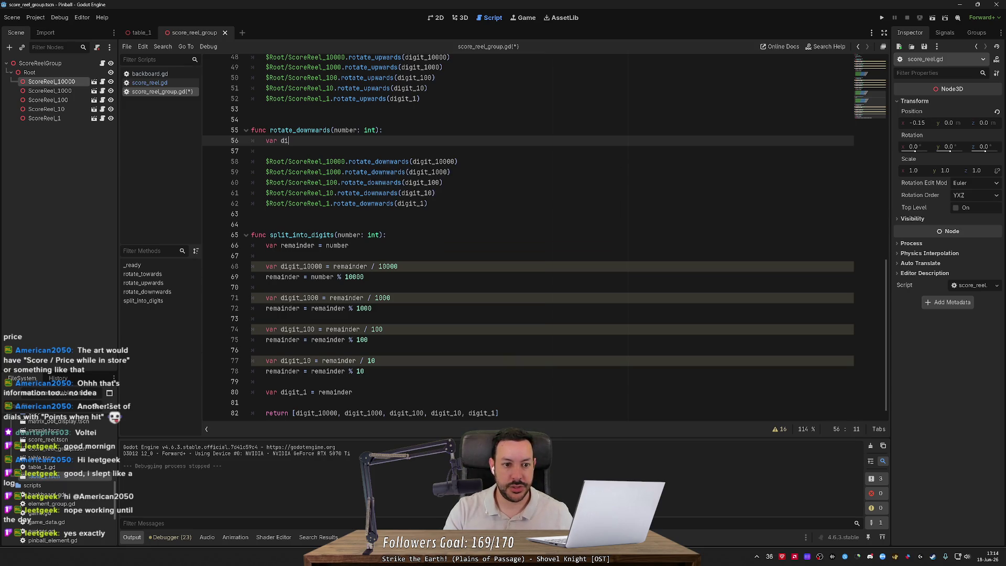
{"action": "type", "text": "gits = spl"}
{"action": "key", "text": "Return"}
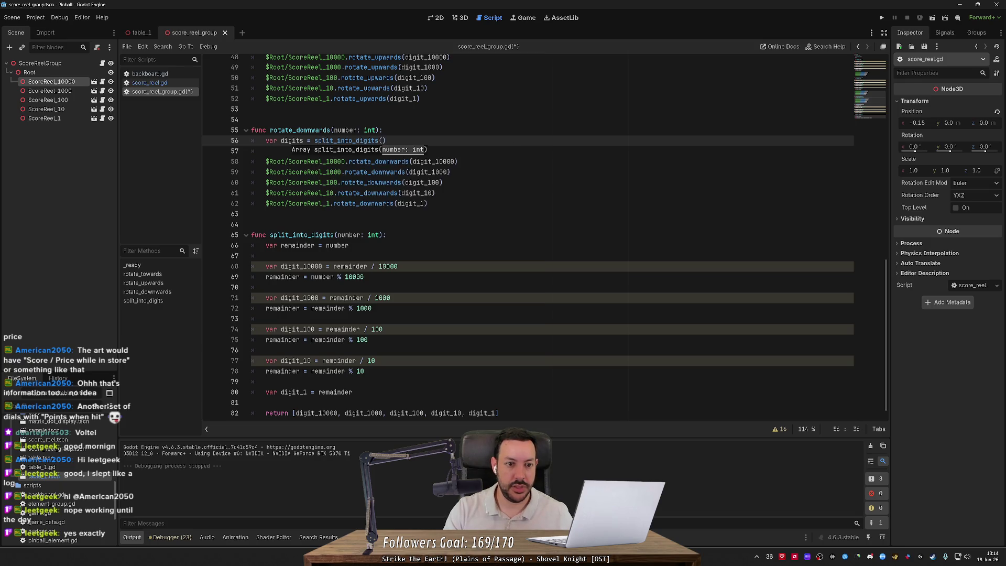
Complete the call as split_into_digits(number), then review where digit_10000 is still used.
{"action": "type", "text": "number)"}
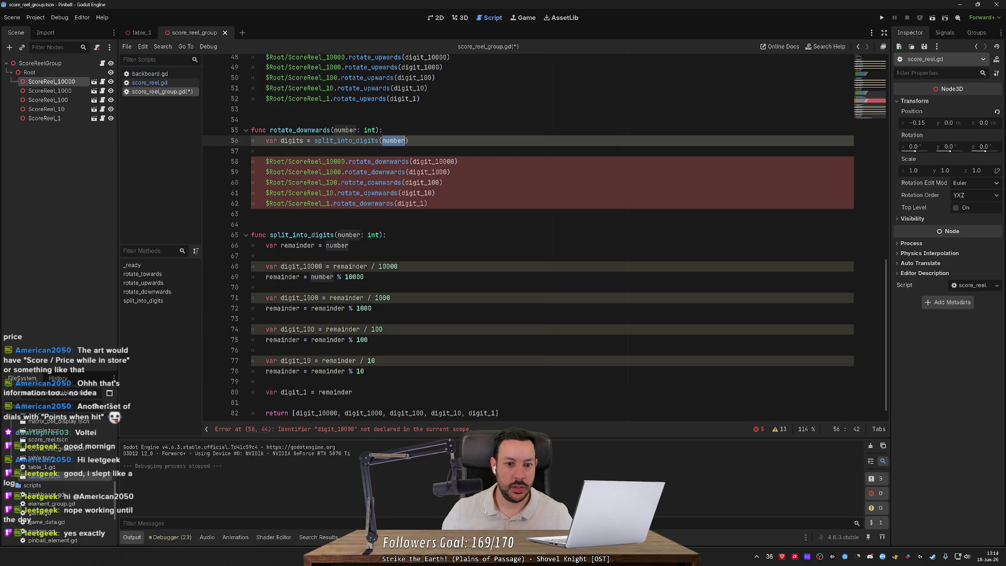
{"action": "double_click", "coordinate": [433, 162]}
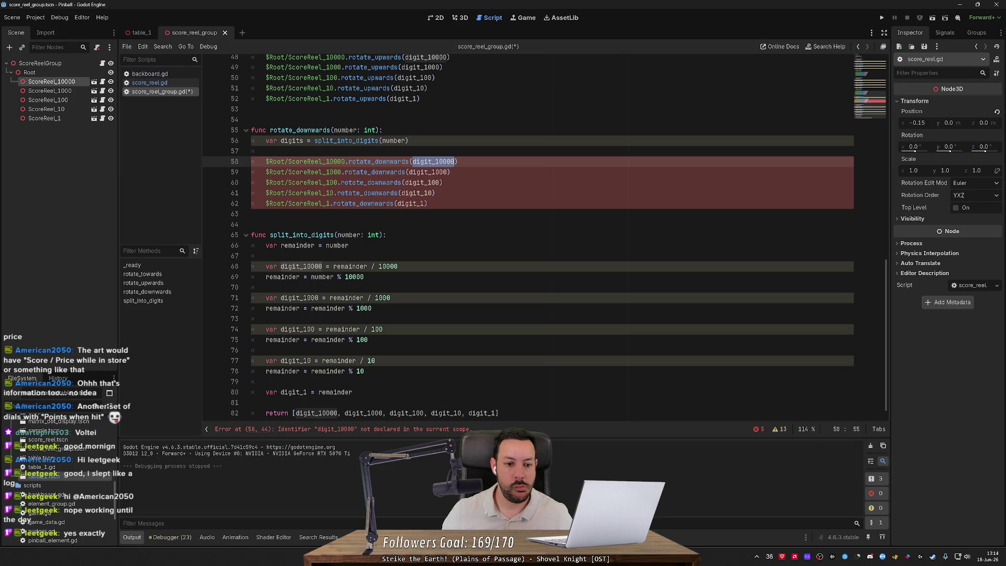
{"action": "scroll", "coordinate": [544, 236], "scroll_direction": "down", "scroll_amount": 1}
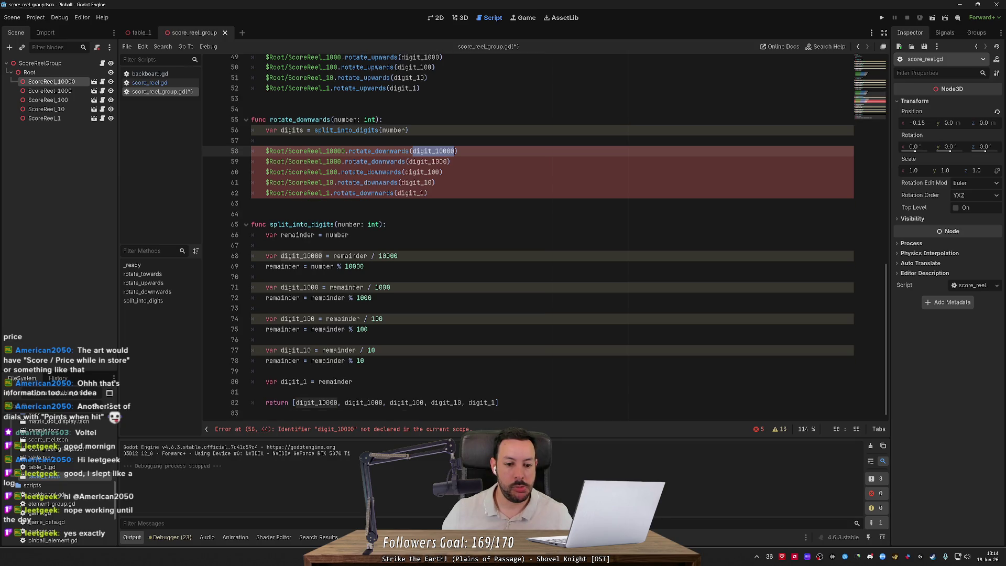
{"action": "left_click", "coordinate": [470, 402], "text": "shift"}
{"action": "left_click", "coordinate": [469, 402]}
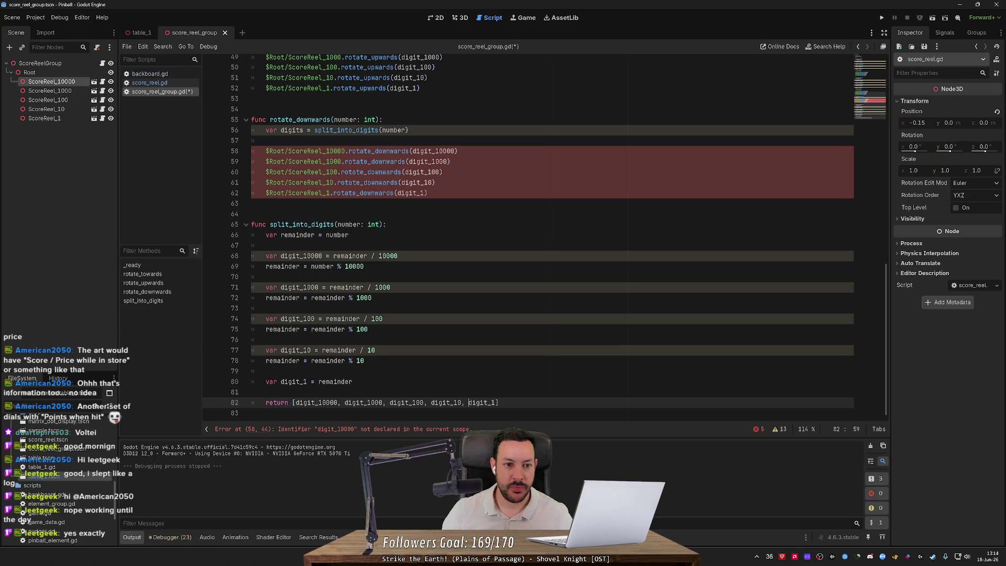
{"action": "scroll", "coordinate": [524, 235], "scroll_direction": "up", "scroll_amount": 7}
{"action": "scroll", "coordinate": [524, 236], "scroll_direction": "down", "scroll_amount": 3}
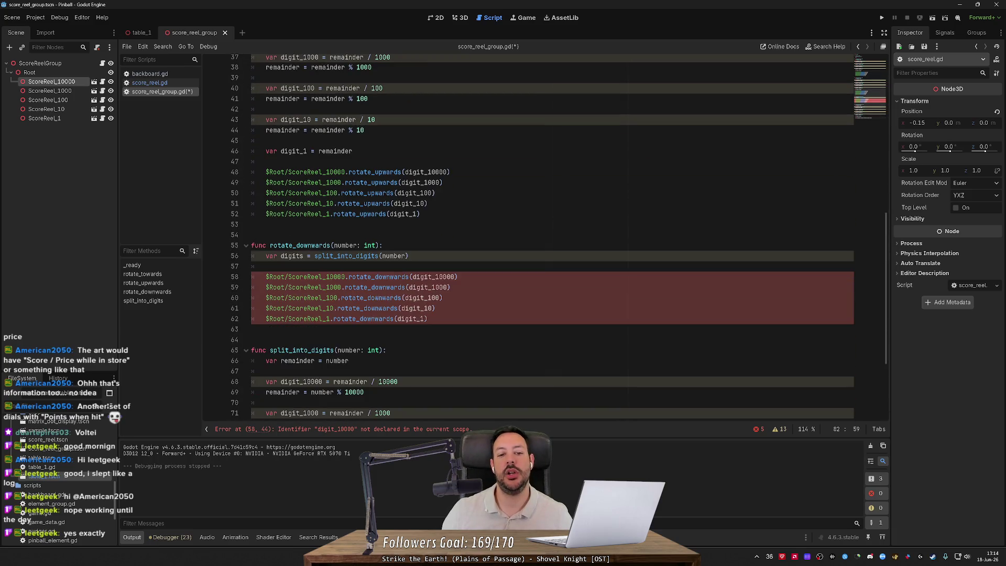
{"action": "scroll", "coordinate": [523, 236], "scroll_direction": "down", "scroll_amount": 2}
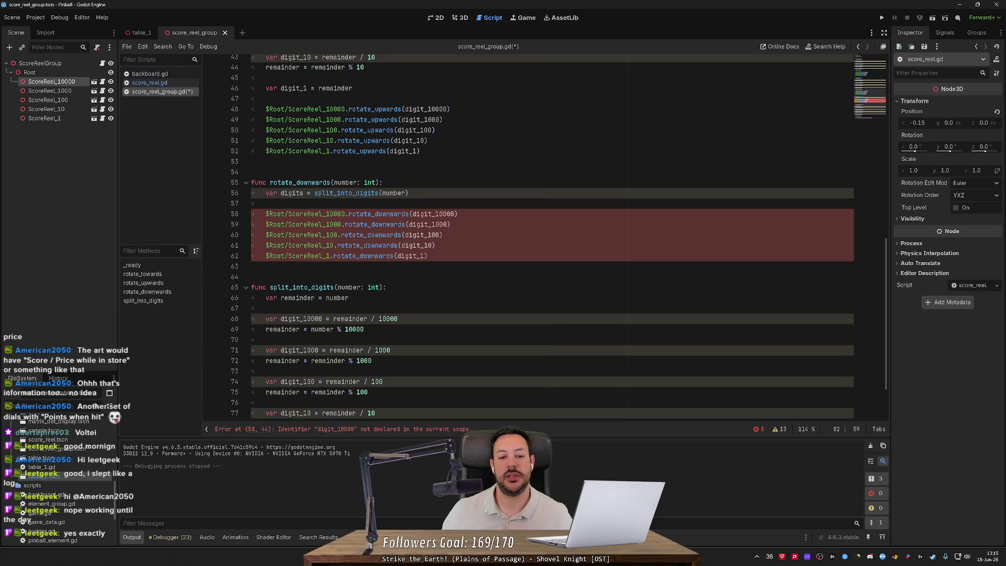
{"action": "scroll", "coordinate": [524, 236], "scroll_direction": "up", "scroll_amount": 3}
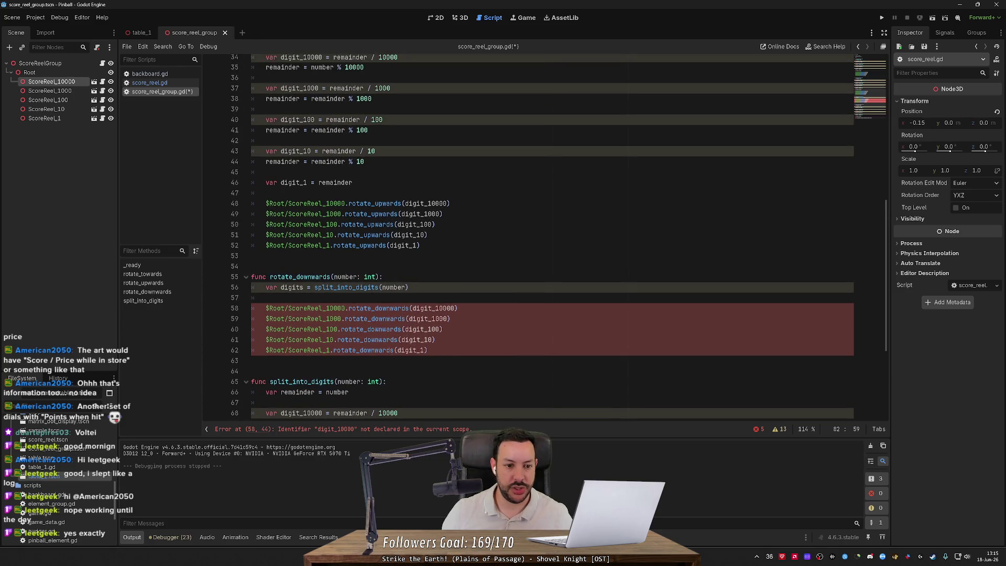
{"action": "scroll", "coordinate": [524, 236], "scroll_direction": "down", "scroll_amount": 5}
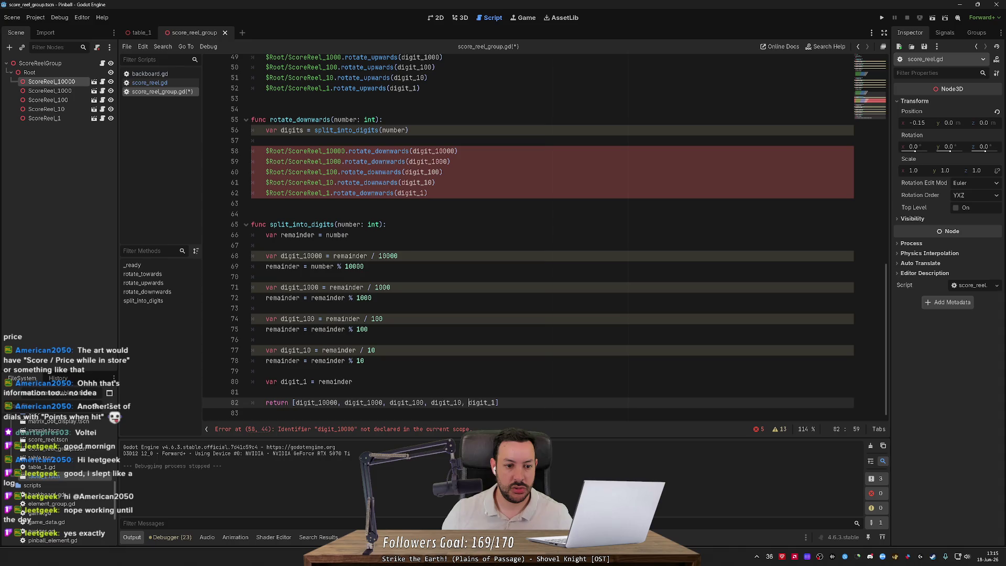
{"action": "scroll", "coordinate": [524, 236], "scroll_direction": "up", "scroll_amount": 6}
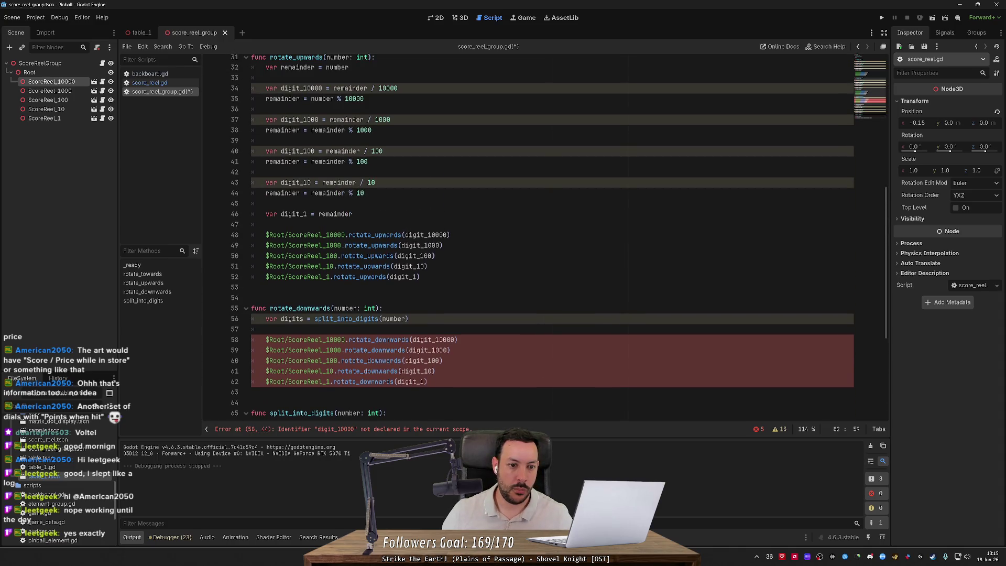
{"action": "scroll", "coordinate": [524, 236], "scroll_direction": "up", "scroll_amount": 2}
{"action": "scroll", "coordinate": [524, 236], "scroll_direction": "down", "scroll_amount": 3}
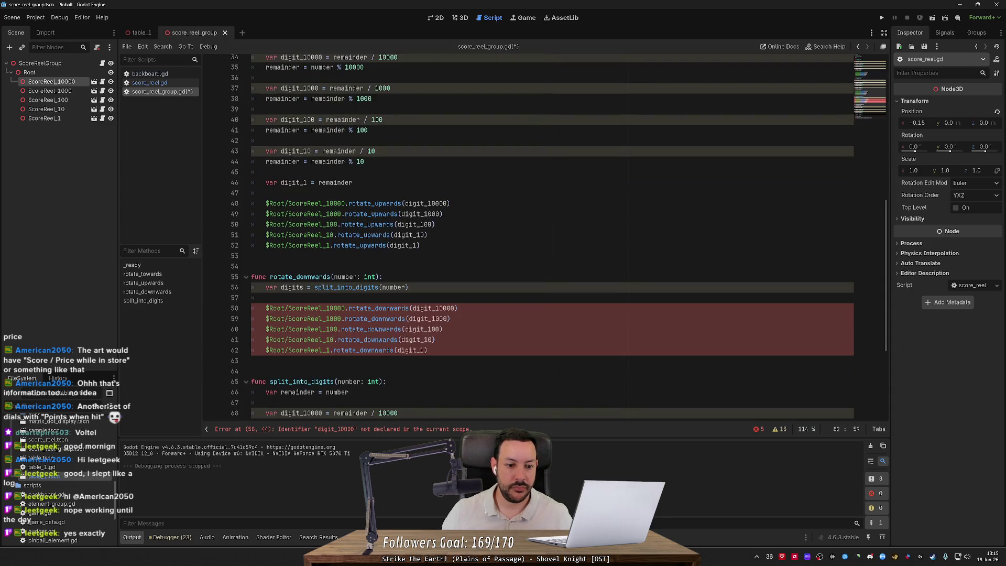
Replace the digit_N arguments in all five reel calls with digits[0].
{"action": "double_click", "coordinate": [291, 287]}
{"action": "key", "text": "ctrl+c"}
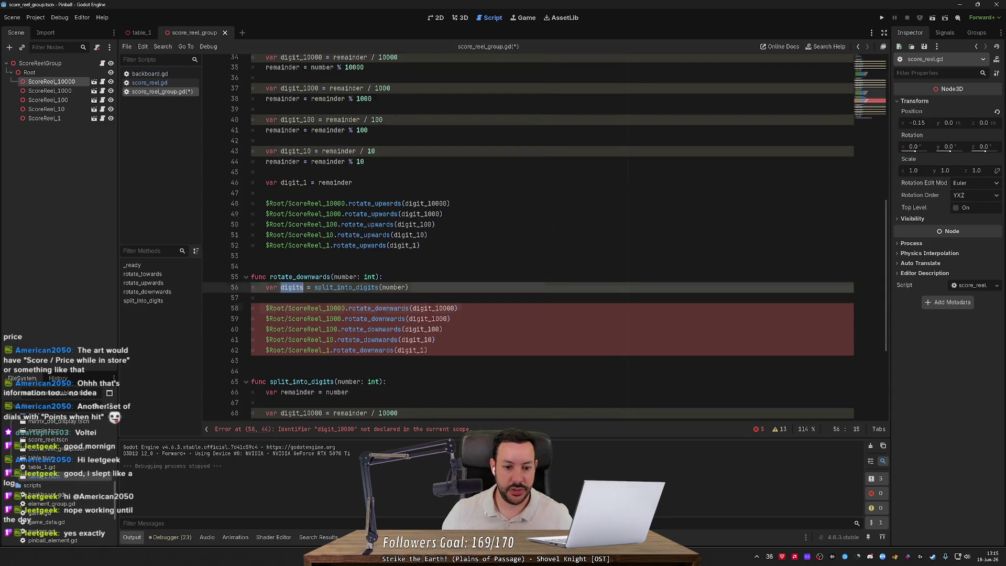
{"action": "double_click", "coordinate": [432, 308]}
{"action": "key", "text": "ctrl+v"}
{"action": "type", "text": "[0"}
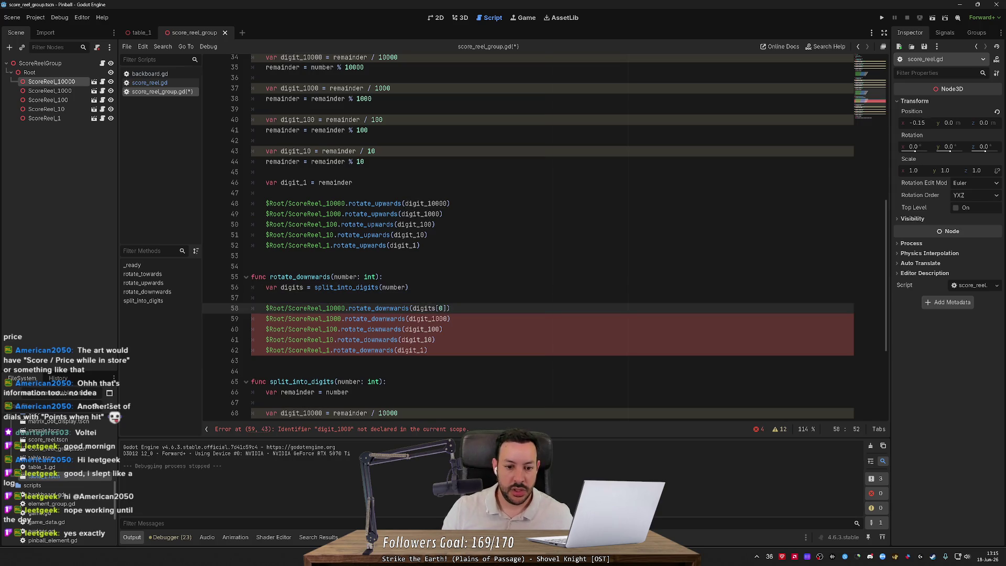
{"action": "double_click", "coordinate": [423, 308]}
{"action": "left_click", "coordinate": [431, 319]}
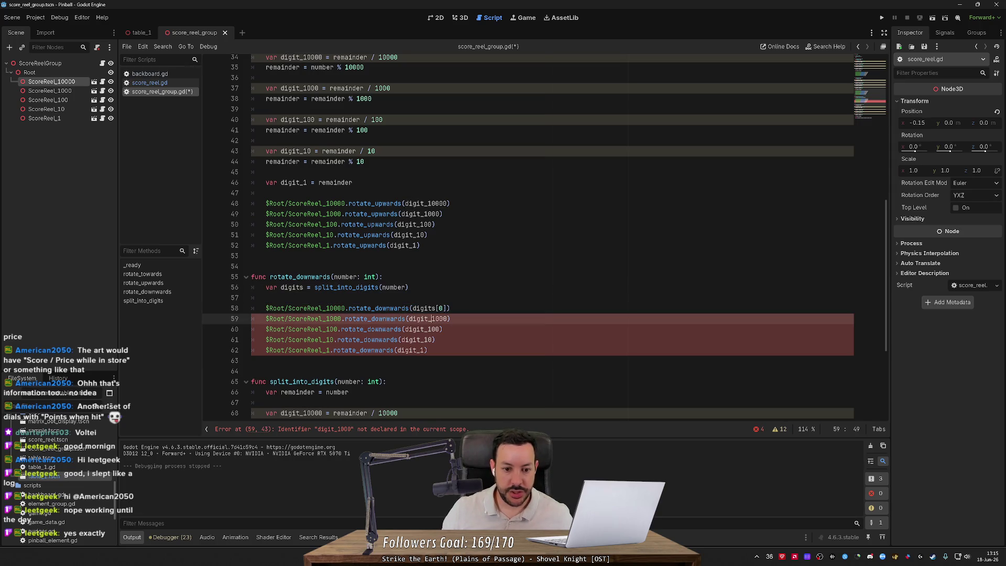
{"action": "key", "text": "ctrl+shift+Left"}
{"action": "key", "text": "ctrl+d"}
{"action": "key", "text": "ctrl+d"}
{"action": "key", "text": "ctrl+d"}
{"action": "key", "text": "ctrl+shift+Right"}
{"action": "key", "text": "BackSpace"}
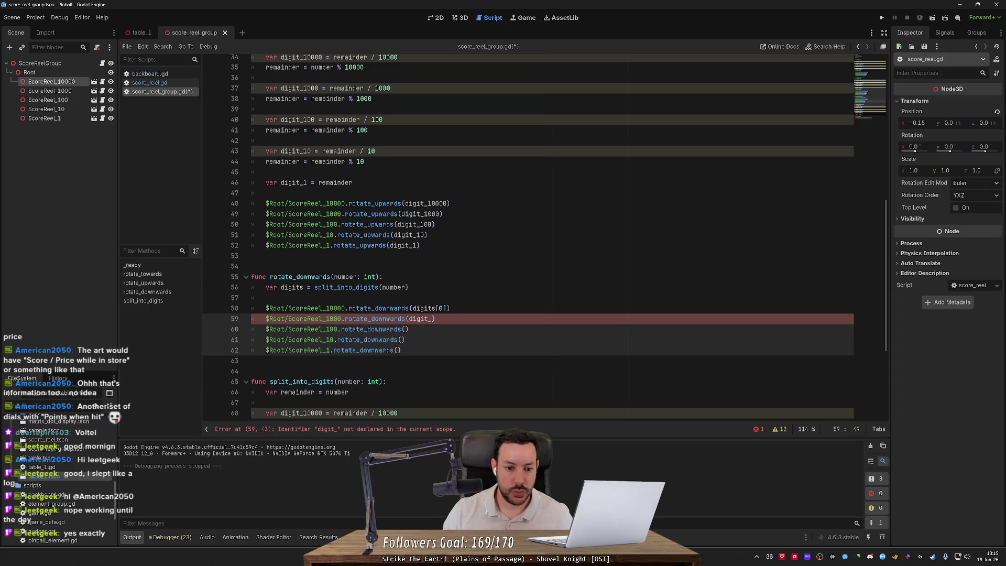
{"action": "type", "text": "digits[0]"}
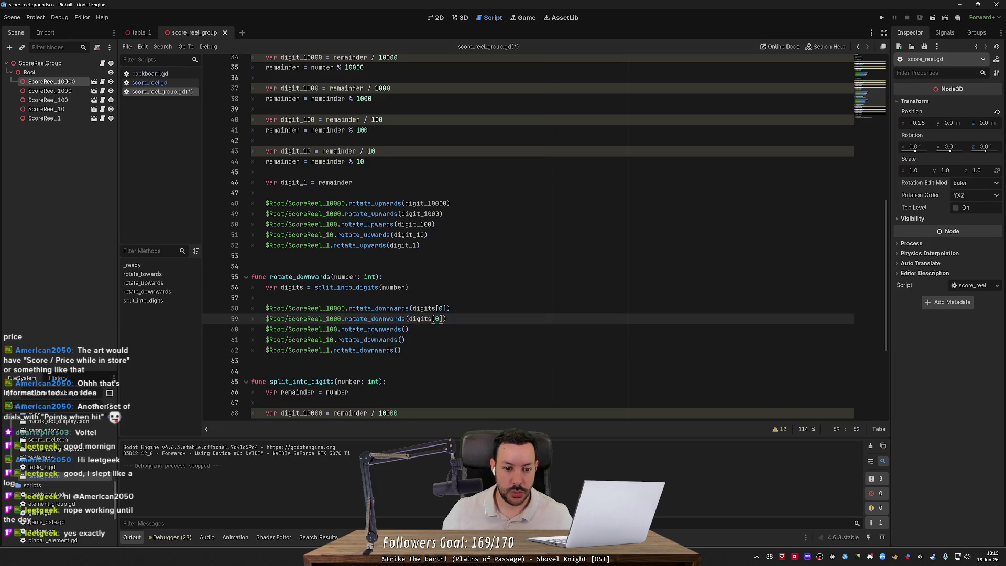
{"action": "key", "text": "Down"}
{"action": "key", "text": "Left"}
{"action": "type", "text": "digits[0]"}
{"action": "key", "text": "Down"}
{"action": "key", "text": "Left"}
{"action": "type", "text": "digits[0]"}
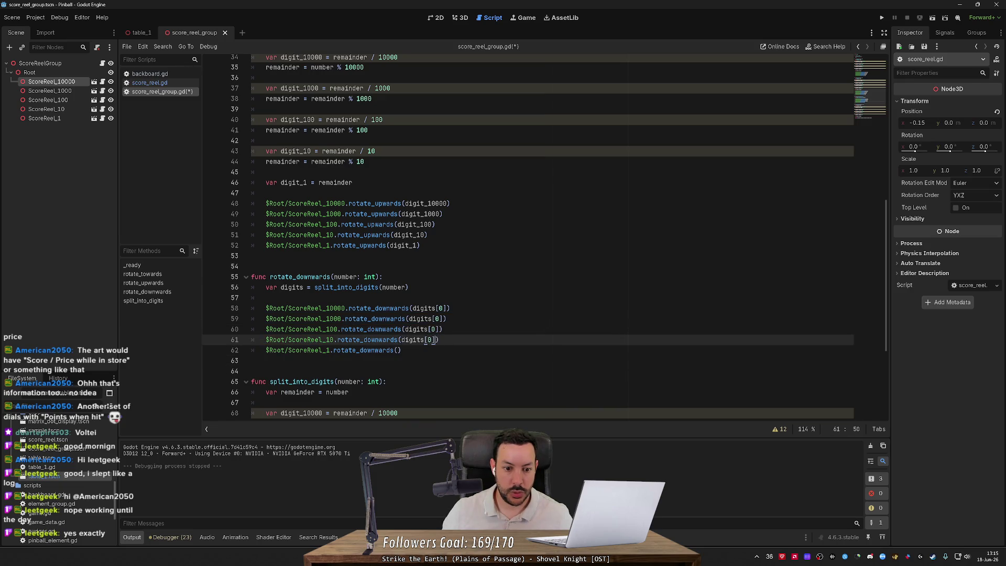
{"action": "key", "text": "Down"}
{"action": "key", "text": "Left"}
{"action": "type", "text": "digits[0]"}
Renumber the reel indices so the calls run from digits[4] down to digits[0].
{"action": "left_click", "coordinate": [427, 340]}
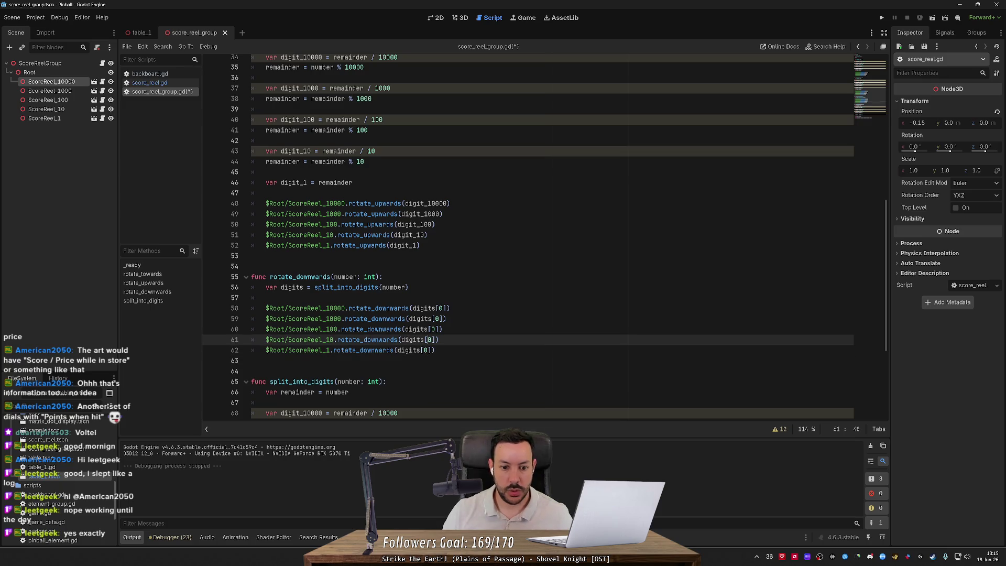
{"action": "key", "text": "shift+Right"}
{"action": "type", "text": "1"}
{"action": "key", "text": "Up"}
{"action": "key", "text": "shift+Right"}
{"action": "type", "text": "2"}
{"action": "key", "text": "Up"}
{"action": "key", "text": "shift+Right"}
{"action": "type", "text": "3"}
{"action": "key", "text": "Up"}
{"action": "key", "text": "shift+Right"}
{"action": "type", "text": "4"}
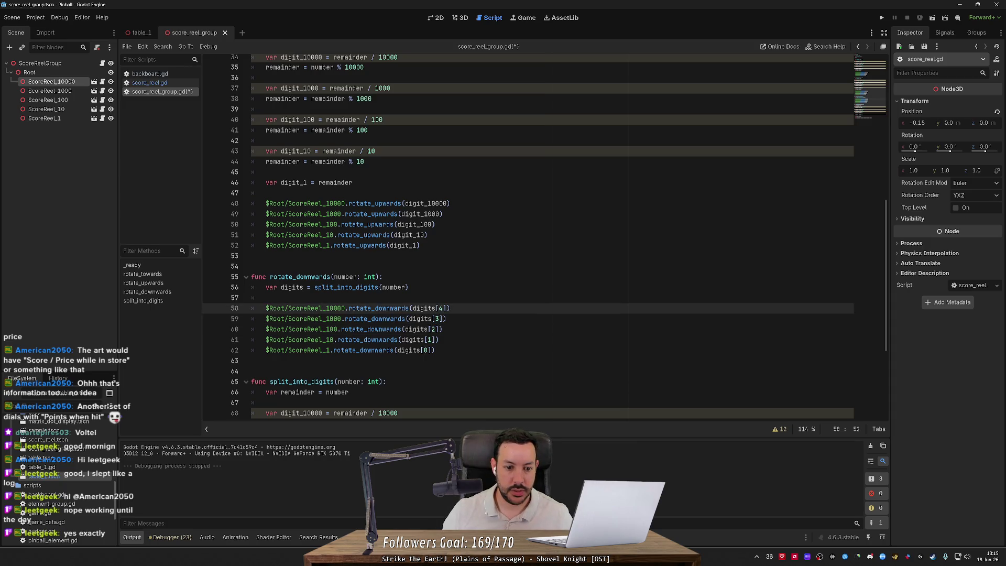
Copy the five digits-based reel calls over rotate_upwards' old reel calls.
{"action": "key", "text": "Down"}
{"action": "key", "text": "Down"}
{"action": "key", "text": "Down"}
{"action": "key", "text": "shift+Up"}
{"action": "key", "text": "shift+Up"}
{"action": "key", "text": "shift+Up"}
{"action": "key", "text": "shift+Home"}
{"action": "key", "text": "ctrl+c"}
{"action": "key", "text": "Up"}
{"action": "key", "text": "Up"}
{"action": "key", "text": "Up"}
{"action": "key", "text": "End"}
{"action": "key", "text": "shift+Up"}
{"action": "key", "text": "shift+Up"}
{"action": "key", "text": "shift+Up"}
{"action": "key", "text": "shift+Home"}
{"action": "key", "text": "ctrl+v"}
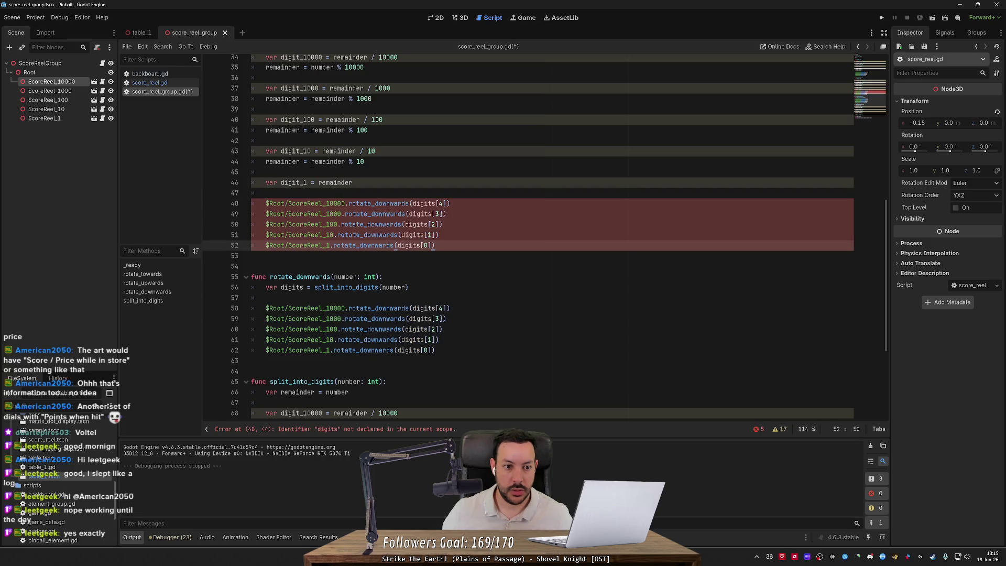
Rename the five pasted rotate_downwards calls in rotate_upwards to rotate_upwards.
{"action": "triple_click", "coordinate": [335, 287]}
{"action": "double_click", "coordinate": [379, 203]}
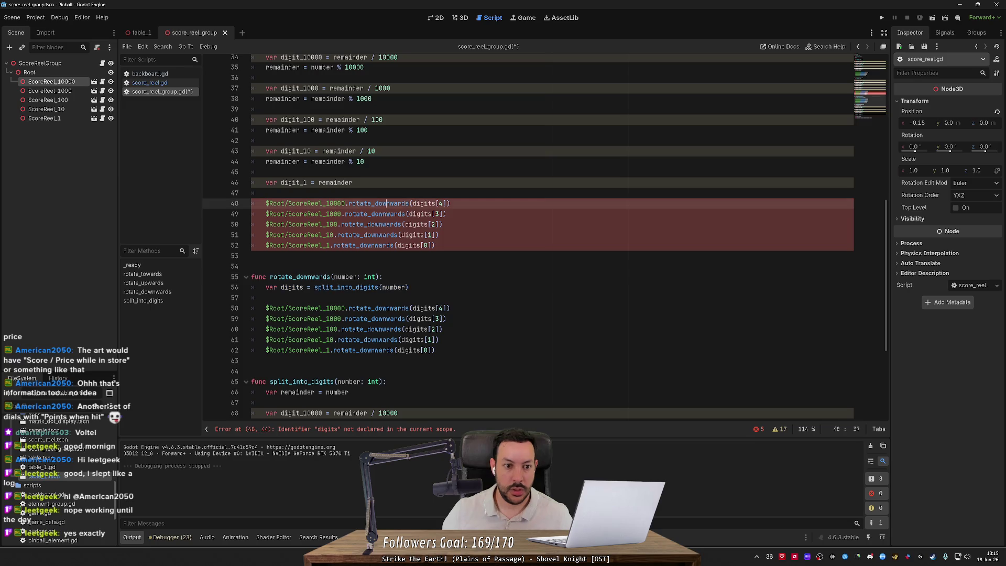
{"action": "scroll", "coordinate": [523, 236], "scroll_direction": "up", "scroll_amount": 3}
{"action": "key", "text": "ctrl+d"}
{"action": "key", "text": "ctrl+d"}
{"action": "key", "text": "ctrl+d"}
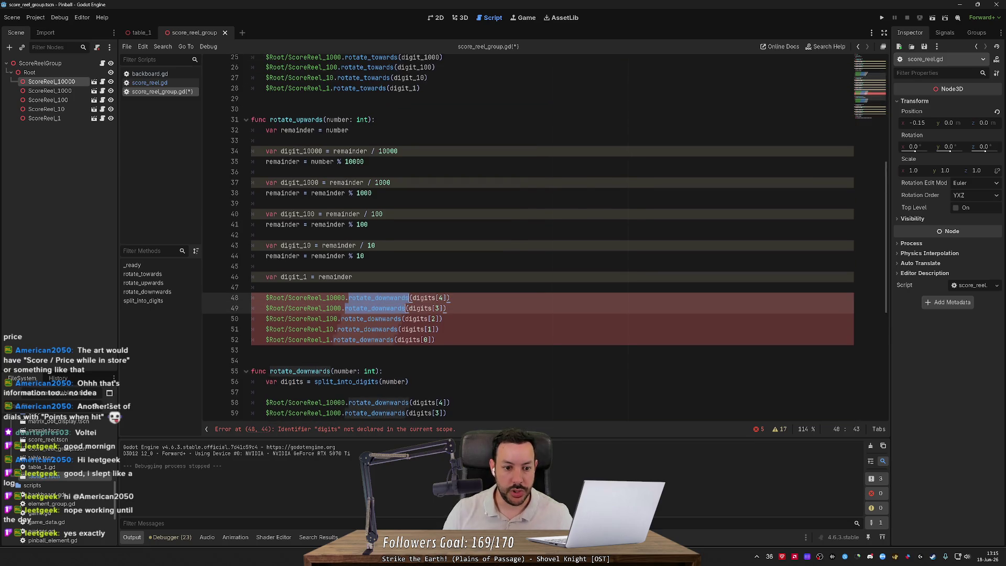
{"action": "key", "text": "Right"}
{"action": "key", "text": "Left"}
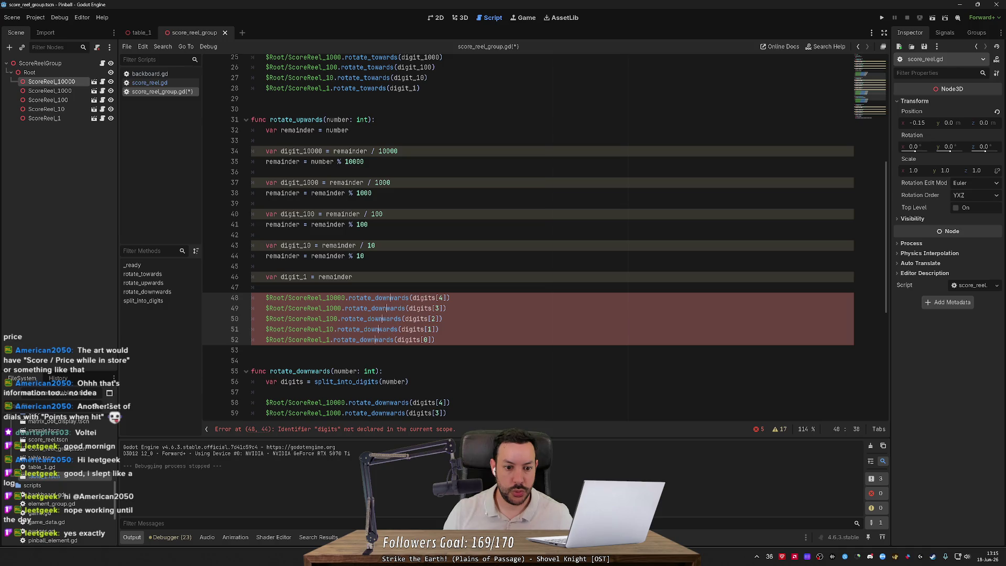
{"action": "key", "text": "BackSpace"}
{"action": "key", "text": "BackSpace"}
{"action": "key", "text": "BackSpace"}
{"action": "type", "text": "up"}
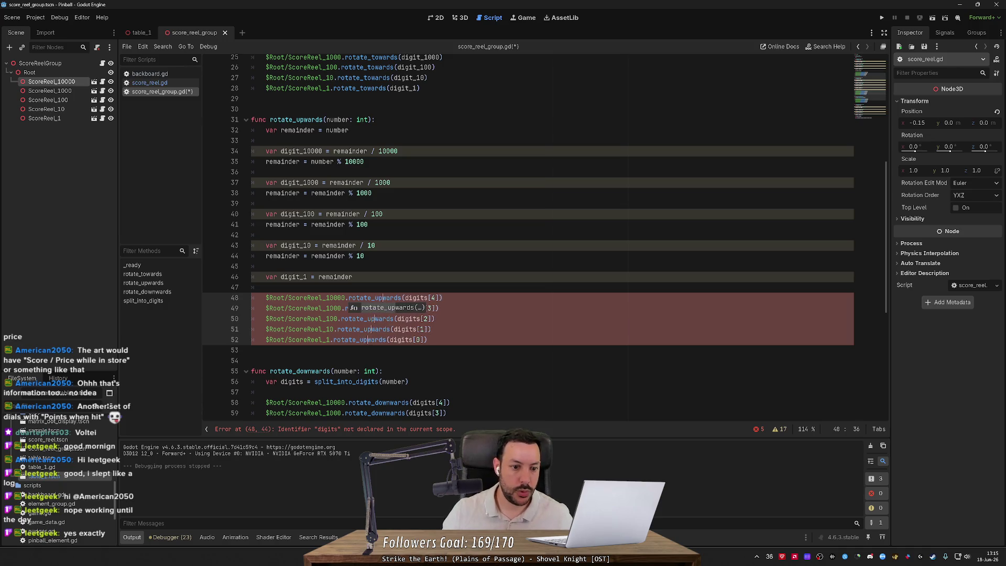
Replace rotate_upwards' old digit math with the 'var digits = split_into_digits(number)' line.
{"action": "left_click_drag", "start_coordinate": [352, 277], "coordinate": [366, 256]}
{"action": "left_click_drag", "start_coordinate": [408, 382], "coordinate": [384, 371]}
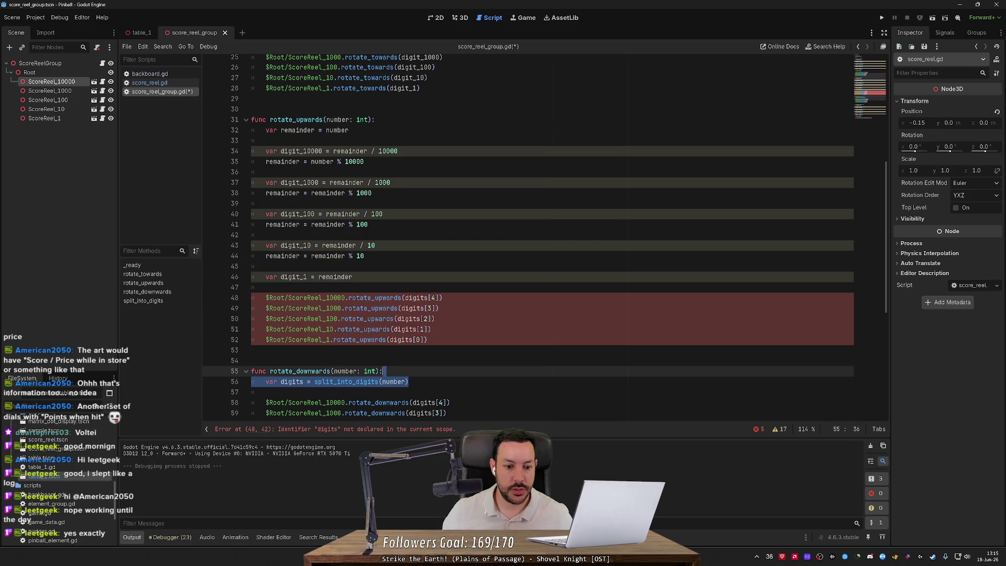
{"action": "key", "text": "ctrl+c"}
{"action": "left_click_drag", "start_coordinate": [353, 277], "coordinate": [375, 120]}
{"action": "key", "text": "ctrl+v"}
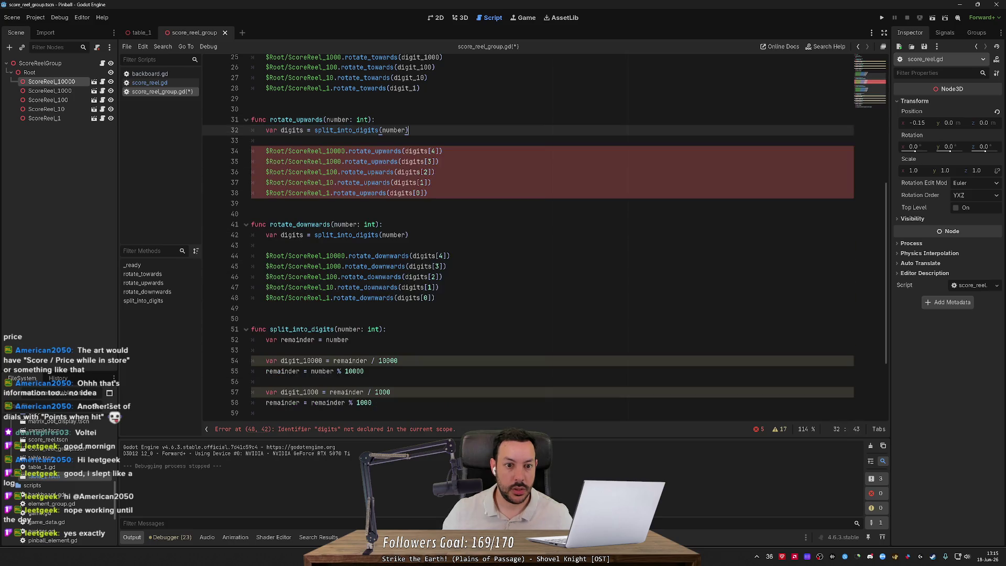
Paste the new digits-based body over rotate_towards' old digit math.
{"action": "left_click", "coordinate": [431, 182]}
{"action": "left_click_drag", "start_coordinate": [427, 192], "coordinate": [375, 119]}
{"action": "scroll", "coordinate": [419, 210], "scroll_direction": "up", "scroll_amount": 3}
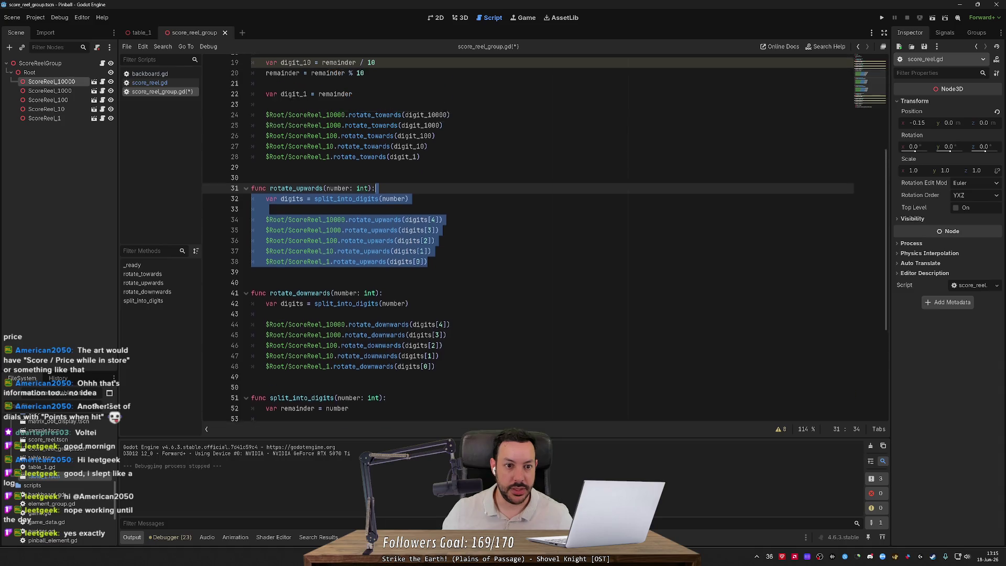
{"action": "left_click_drag", "start_coordinate": [419, 182], "coordinate": [375, 88]}
{"action": "key", "text": "shift+Up"}
{"action": "key", "text": "shift+Up"}
{"action": "key", "text": "shift+Up"}
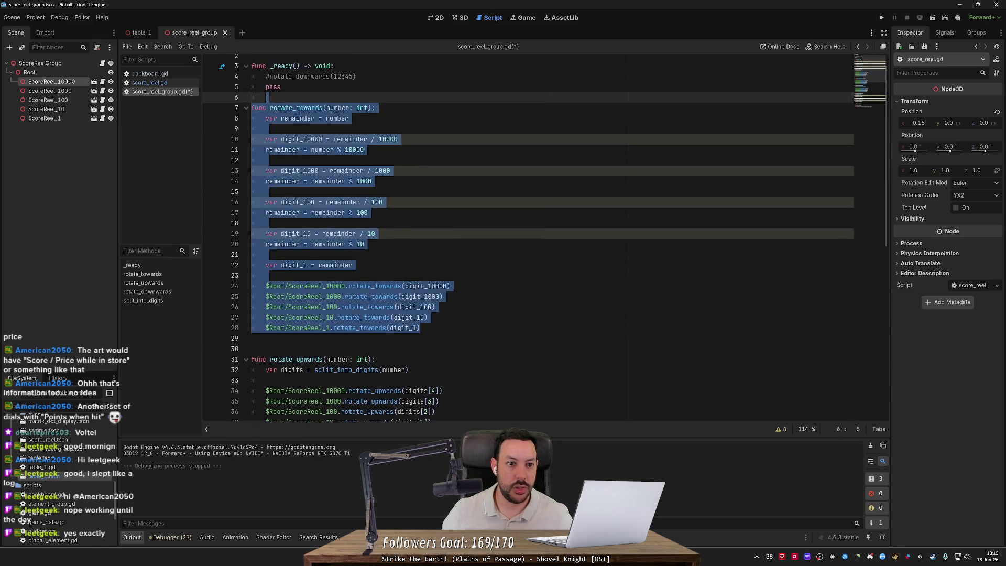
{"action": "key", "text": "ctrl+v"}
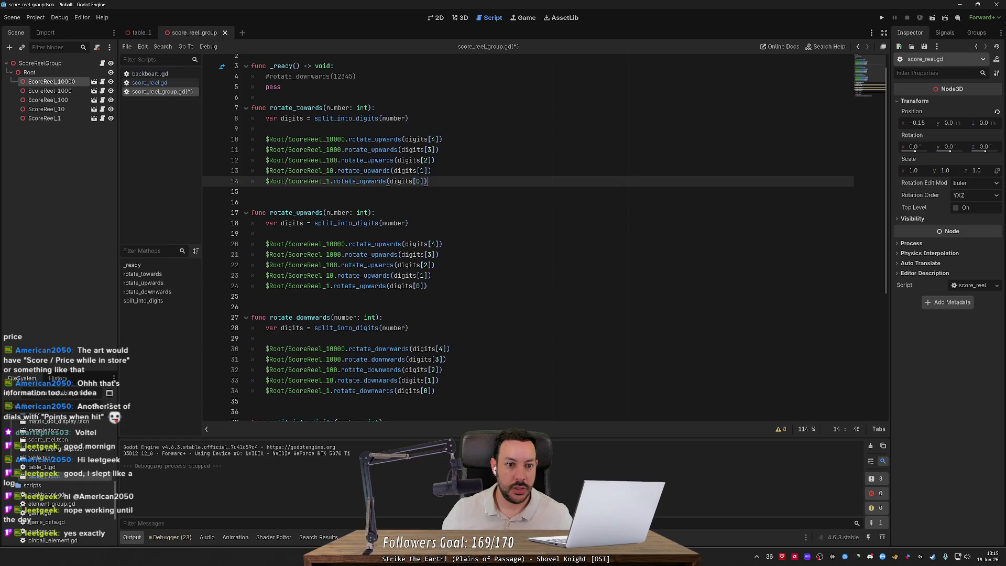
Rename rotate_towards' five reel calls from rotate_upwards to rotate_towards and save the script.
{"action": "left_click", "coordinate": [375, 139]}
{"action": "key", "text": "shift+Right"}
{"action": "key", "text": "shift+Right"}
{"action": "key", "text": "ctrl+d"}
{"action": "key", "text": "ctrl+d"}
{"action": "key", "text": "ctrl+d"}
{"action": "type", "text": "tow"}
{"action": "key", "text": "Delete"}
{"action": "left_click", "coordinate": [428, 181]}
{"action": "key", "text": "ctrl+s"}
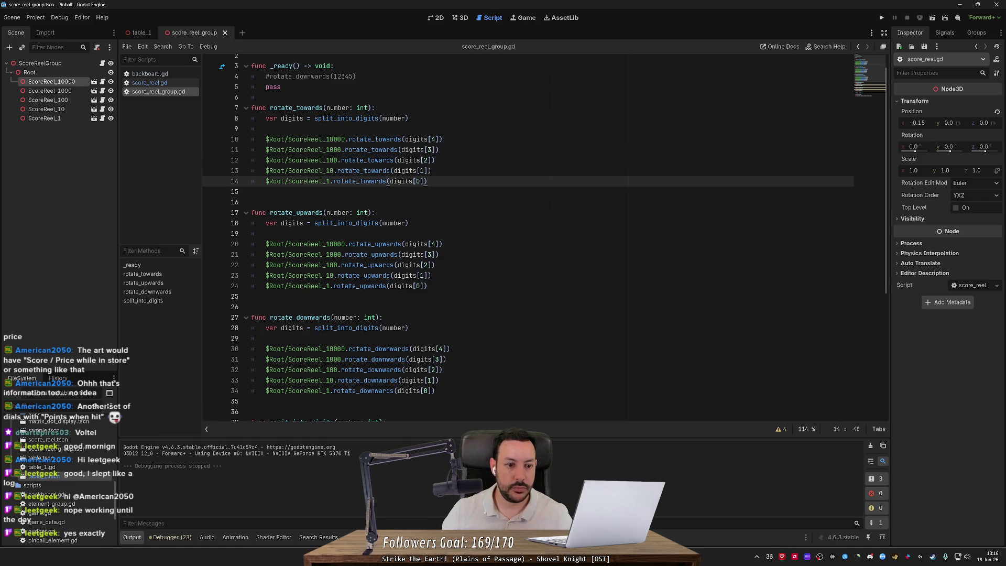
Delete the blank lines in rotate_towards, rotate_upwards and rotate_downwards.
{"action": "left_click", "coordinate": [257, 129]}
{"action": "key", "text": "ctrl+shift+k"}
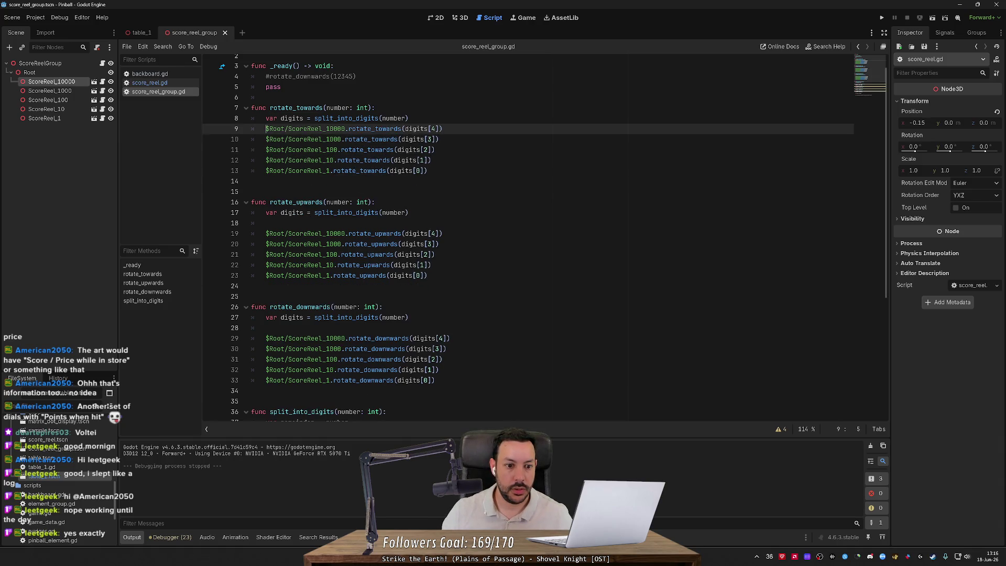
{"action": "left_click", "coordinate": [256, 223]}
{"action": "key", "text": "ctrl+shift+k"}
{"action": "left_click", "coordinate": [257, 317]}
{"action": "key", "text": "ctrl+shift+k"}
{"action": "scroll", "coordinate": [524, 235], "scroll_direction": "down", "scroll_amount": 5}
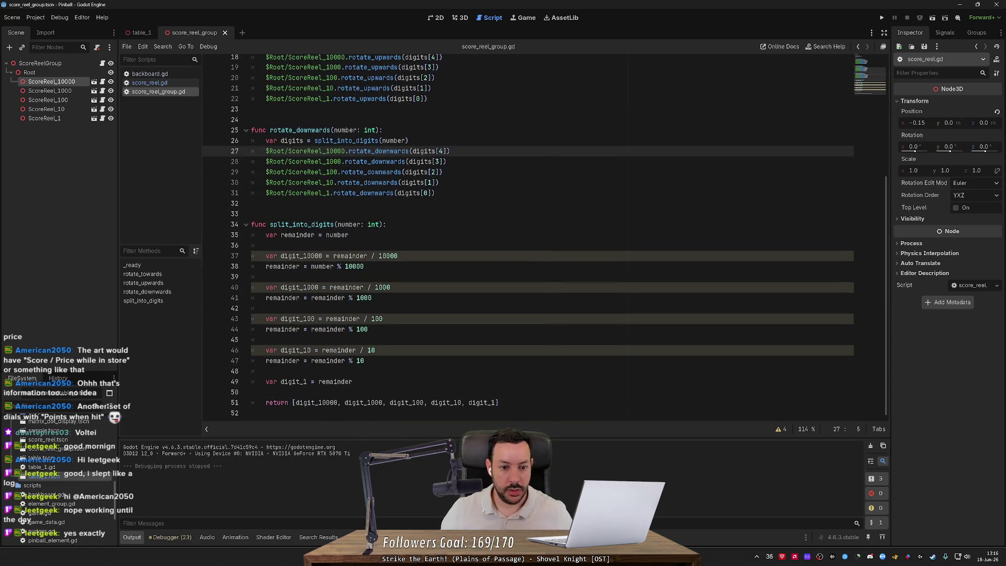
Move the returned digit array into a new 'var digits =' line above the return in split_into_digits.
{"action": "double_click", "coordinate": [481, 402]}
{"action": "left_click", "coordinate": [498, 402]}
{"action": "type", "text": ".re"}
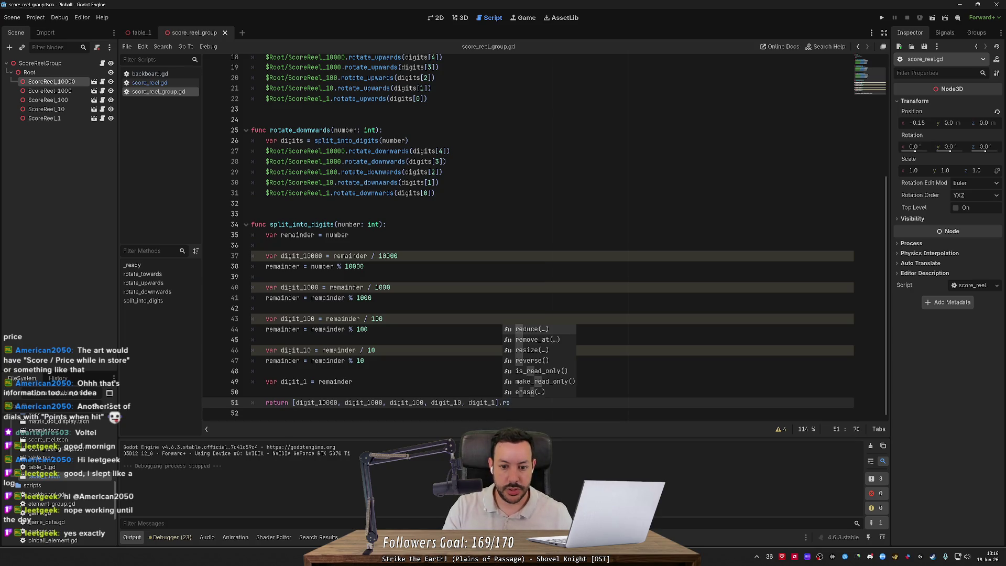
{"action": "key", "text": "Down"}
{"action": "key", "text": "Down"}
{"action": "key", "text": "Down"}
{"action": "key", "text": "Return"}
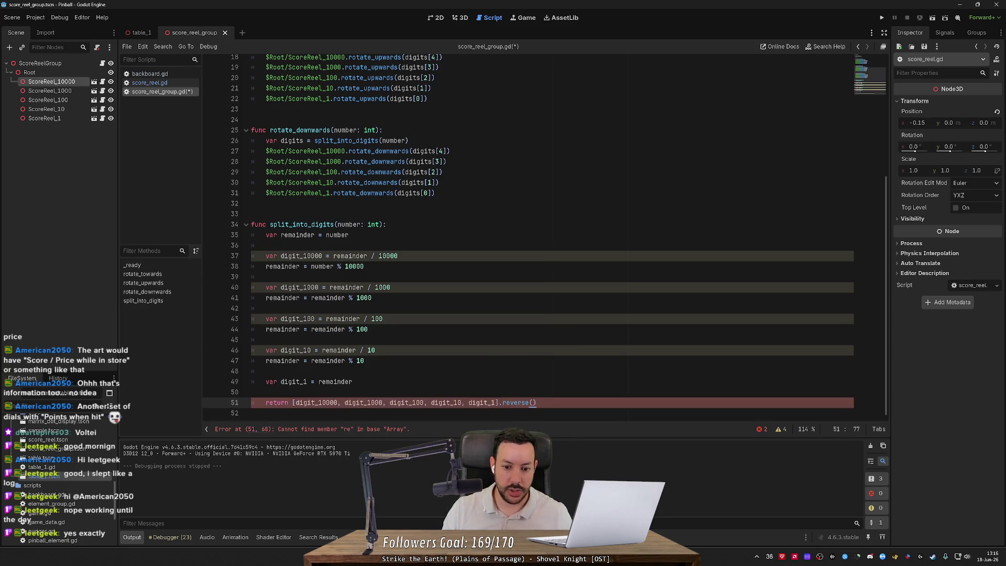
{"action": "left_click", "coordinate": [354, 382]}
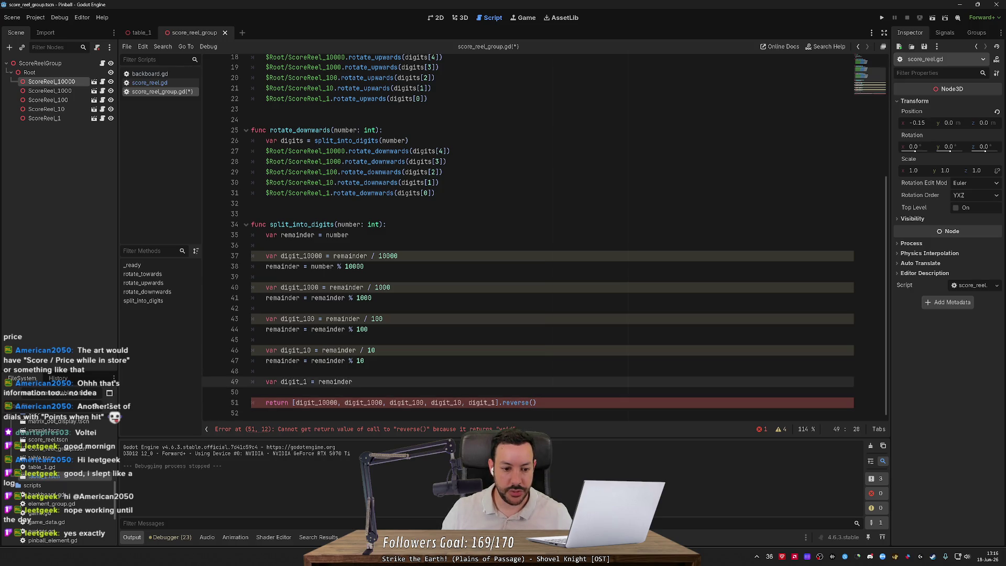
{"action": "key", "text": "Down"}
{"action": "key", "text": "Down"}
{"action": "key", "text": "shift+End"}
{"action": "key", "text": "BackSpace"}
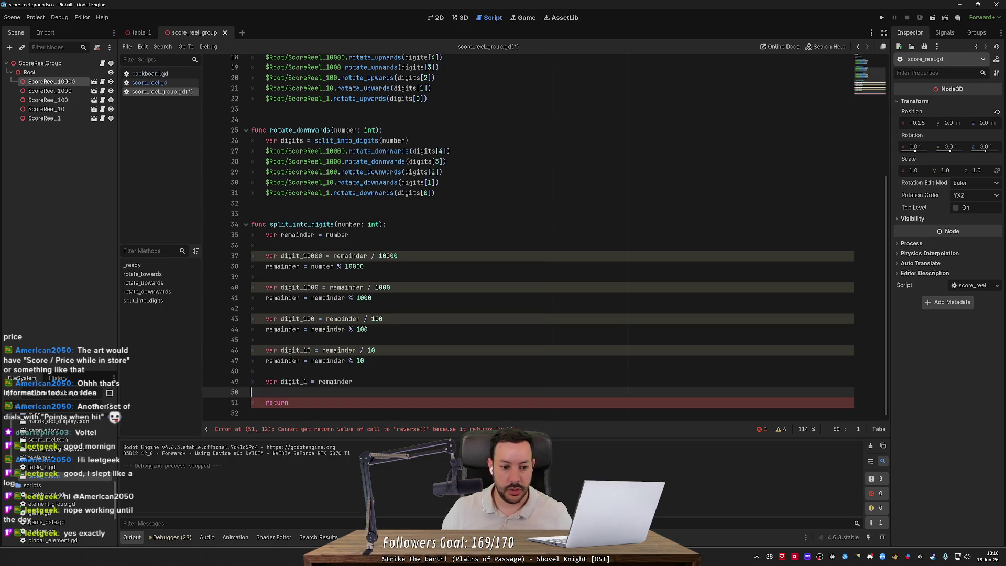
{"action": "key", "text": "Up"}
{"action": "key", "text": "Return"}
{"action": "type", "text": "var digits ="}
{"action": "key", "text": "ctrl+v"}
Add a digits.reverse() line, make the function return digits, and save the script.
{"action": "key", "text": "BackSpace"}
{"action": "key", "text": "BackSpace"}
{"action": "key", "text": "BackSpace"}
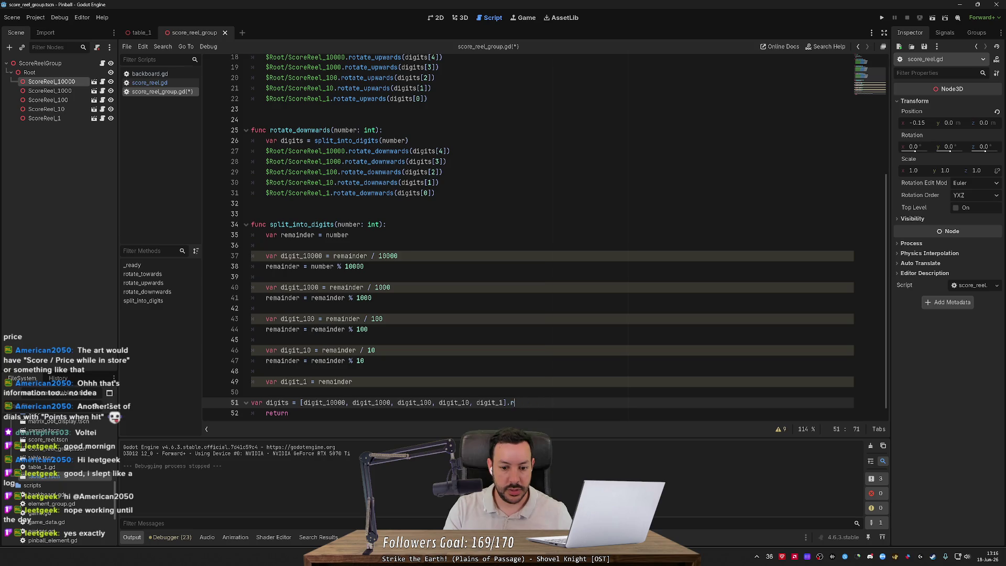
{"action": "key", "text": "Return"}
{"action": "type", "text": "digis"}
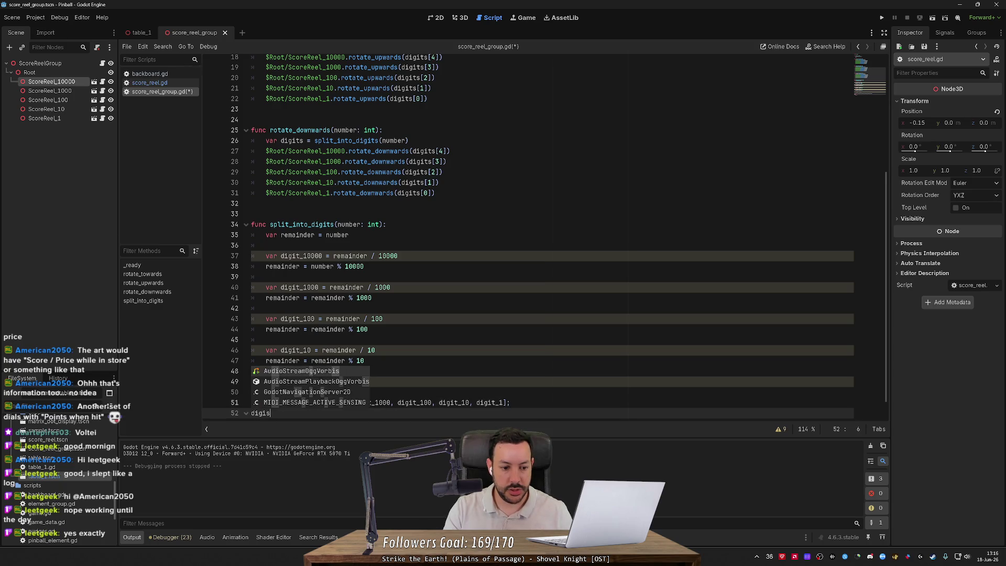
{"action": "key", "text": "BackSpace"}
{"action": "type", "text": "ts.reverse()"}
{"action": "key", "text": "Return"}
{"action": "key", "text": "Down"}
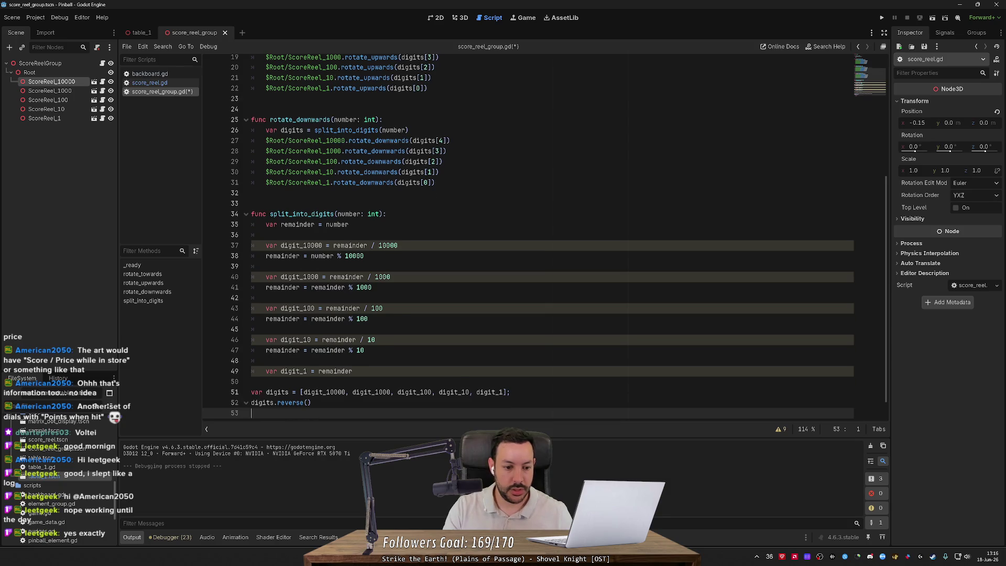
{"action": "key", "text": "End"}
{"action": "type", "text": "digits"}
{"action": "key", "text": "ctrl+s"}
Indent the new digits lines into split_into_digits with Tab, then run the game.
{"action": "key", "text": "Up"}
{"action": "key", "text": "Up"}
{"action": "key", "text": "Up"}
{"action": "key", "text": "Home"}
{"action": "key", "text": "shift+Down"}
{"action": "key", "text": "shift+Down"}
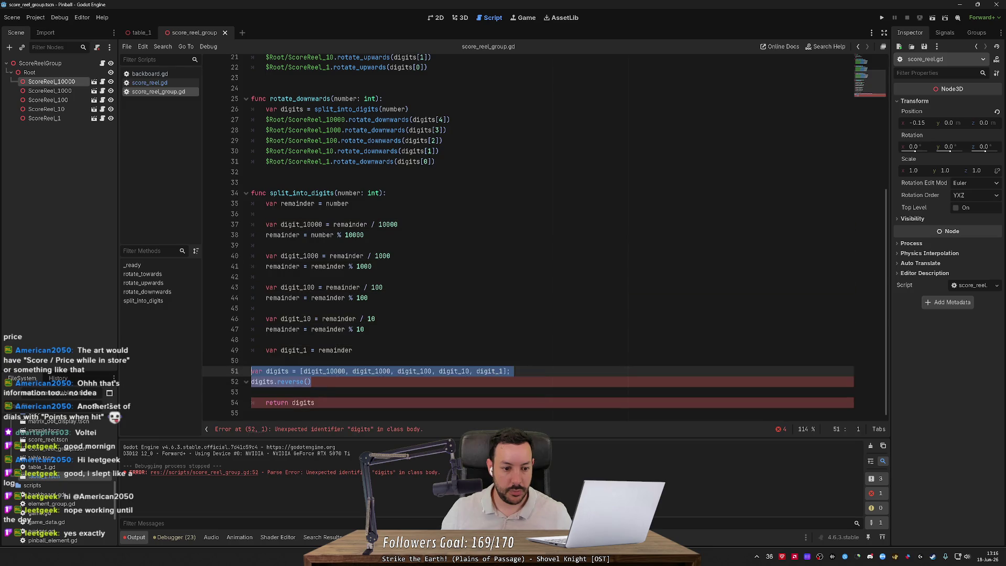
{"action": "key", "text": "Tab"}
{"action": "left_click", "coordinate": [252, 361]}
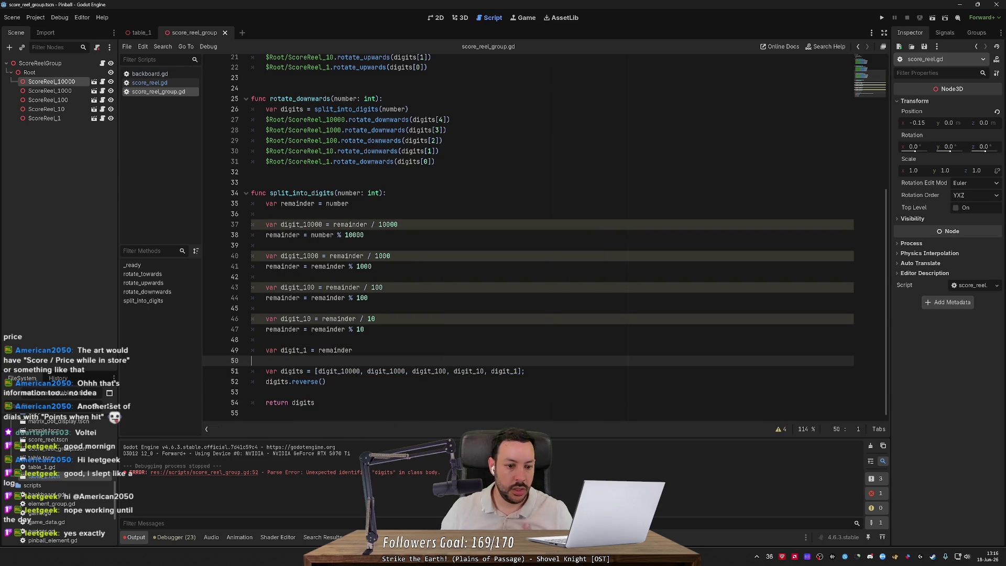
{"action": "left_click", "coordinate": [375, 318]}
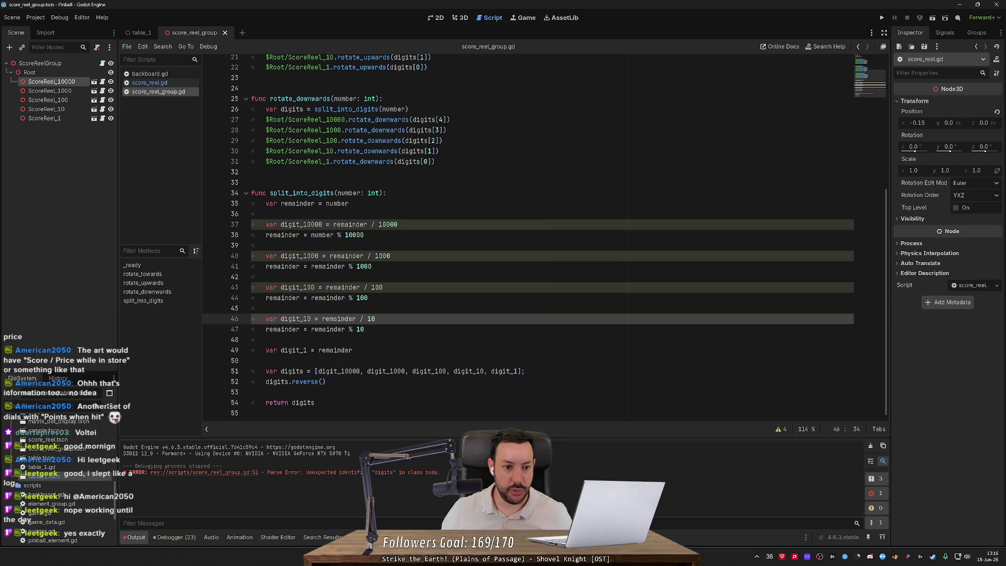
{"action": "left_click_drag", "start_coordinate": [251, 224], "coordinate": [266, 245]}
{"action": "scroll", "coordinate": [266, 245], "scroll_direction": "up", "scroll_amount": 6}
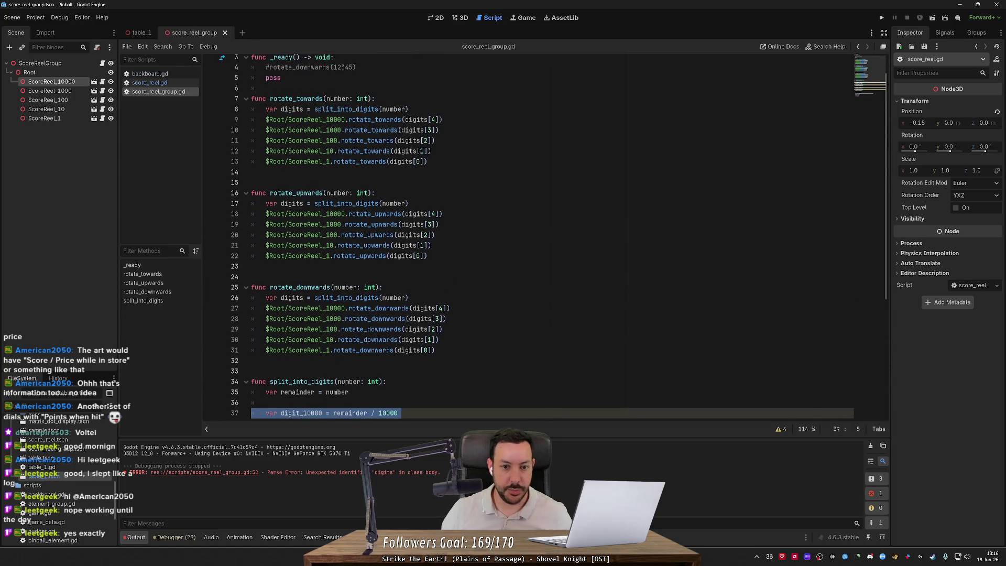
{"action": "scroll", "coordinate": [553, 238], "scroll_direction": "up", "scroll_amount": 1}
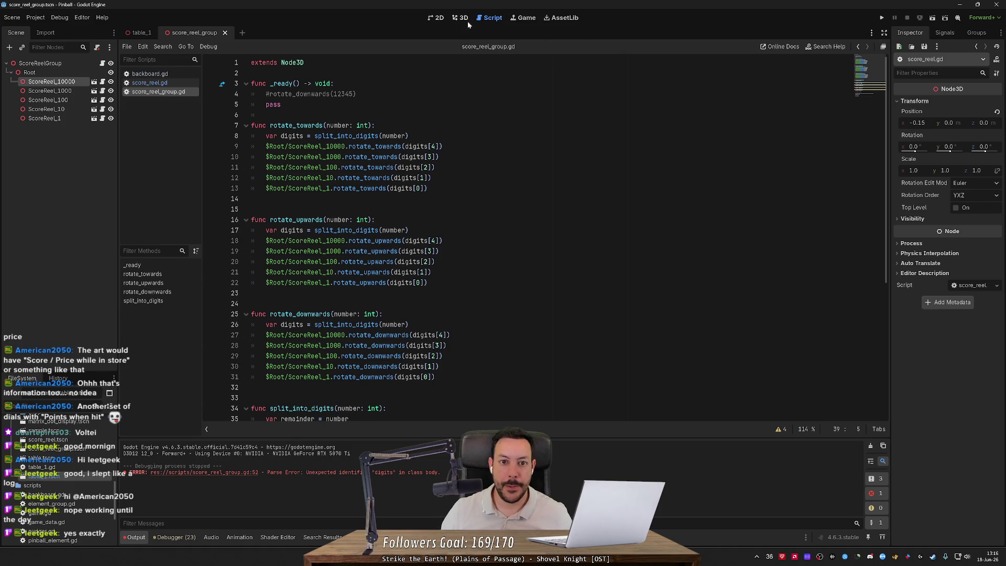
{"action": "left_click", "coordinate": [887, 20]}
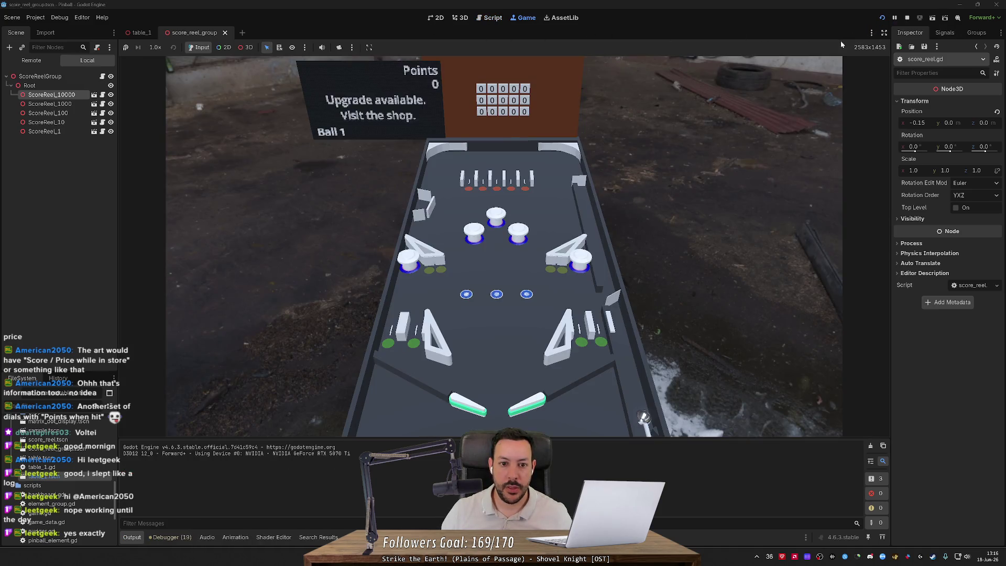
Open the backboard shop and step through the items to spinner_1.
{"action": "left_click", "coordinate": [422, 208]}
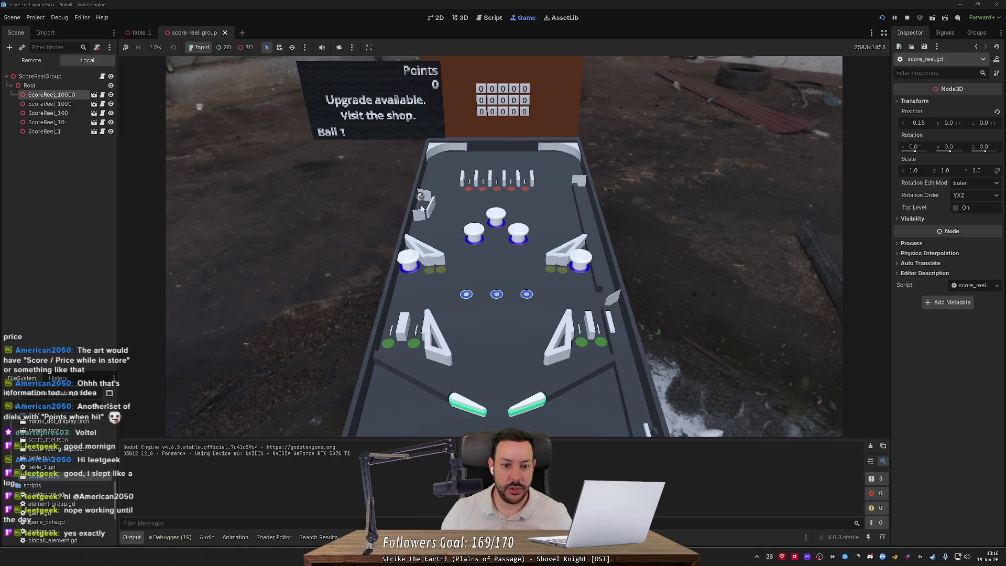
{"action": "key", "text": "Right"}
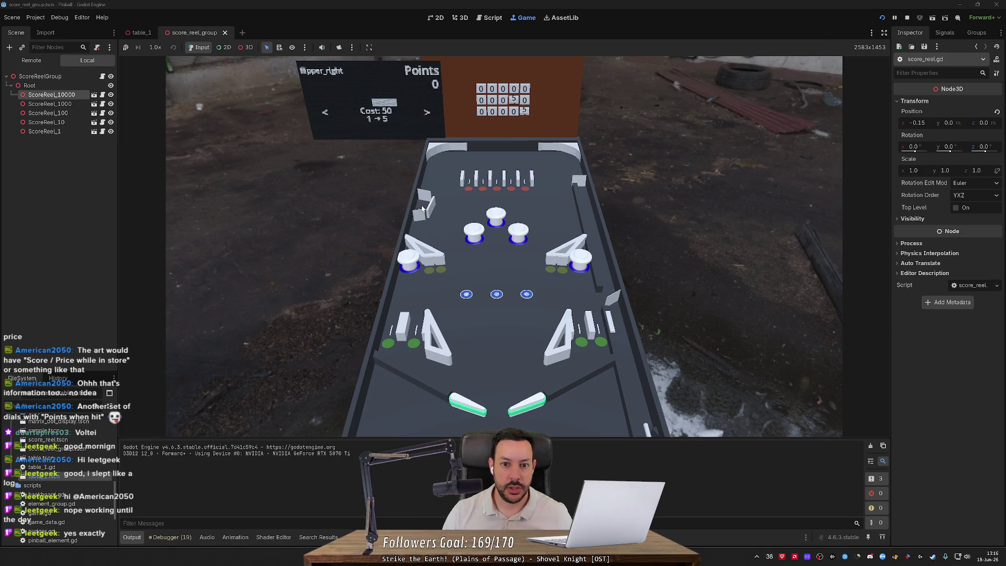
{"action": "key", "text": "Right"}
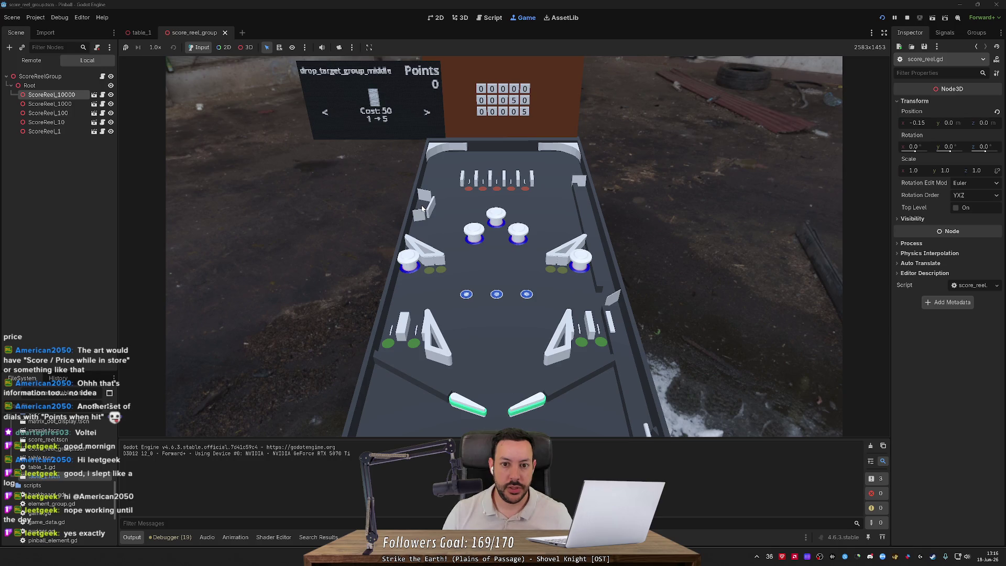
{"action": "key", "text": "Right"}
{"action": "key", "text": "Right"}
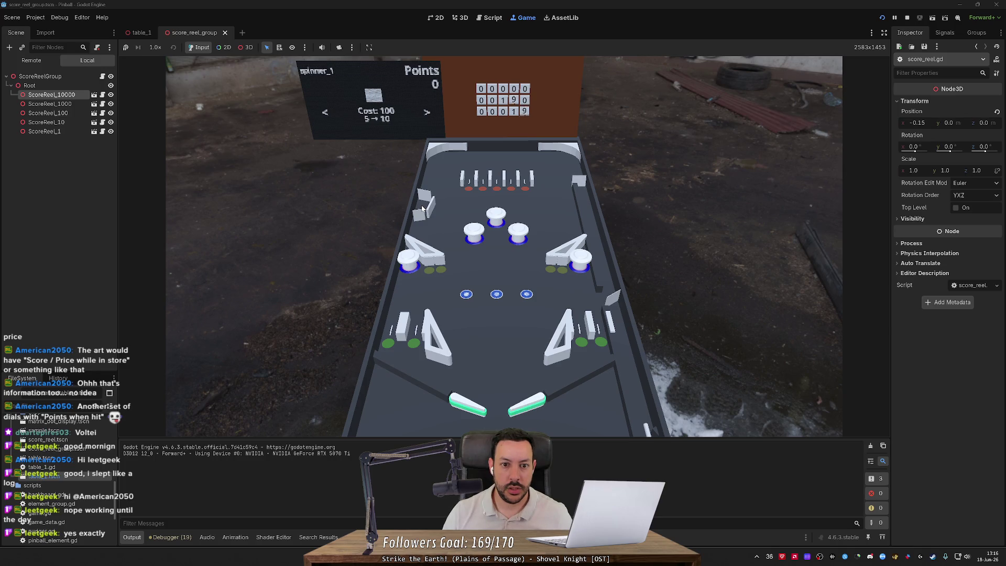
{"action": "key", "text": "Right"}
{"action": "key", "text": "Right"}
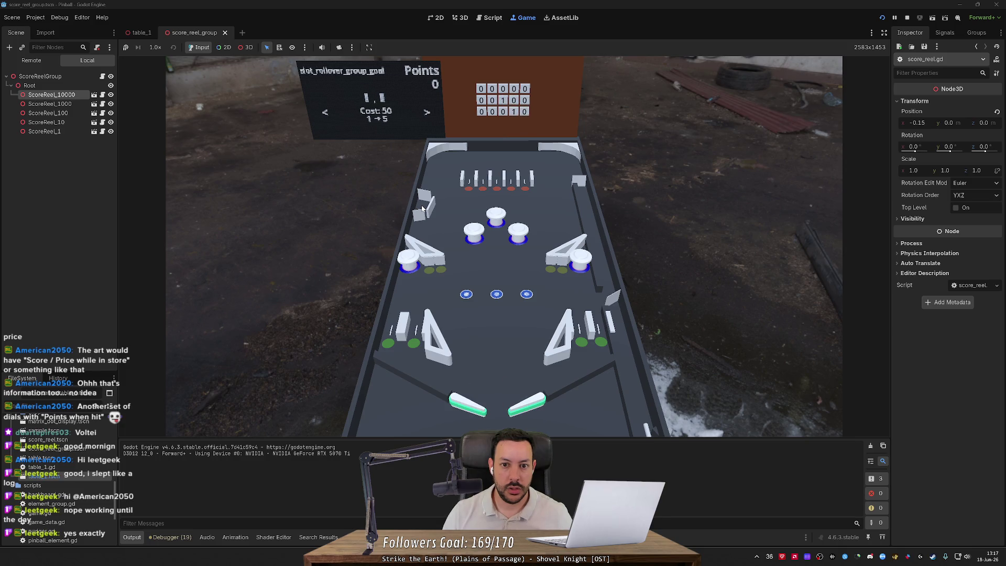
Toggle between spinner_1 and dot_rollover_group_goal, watching the reels roll to each cost.
{"action": "key", "text": "Left"}
{"action": "key", "text": "Right"}
{"action": "key", "text": "Left"}
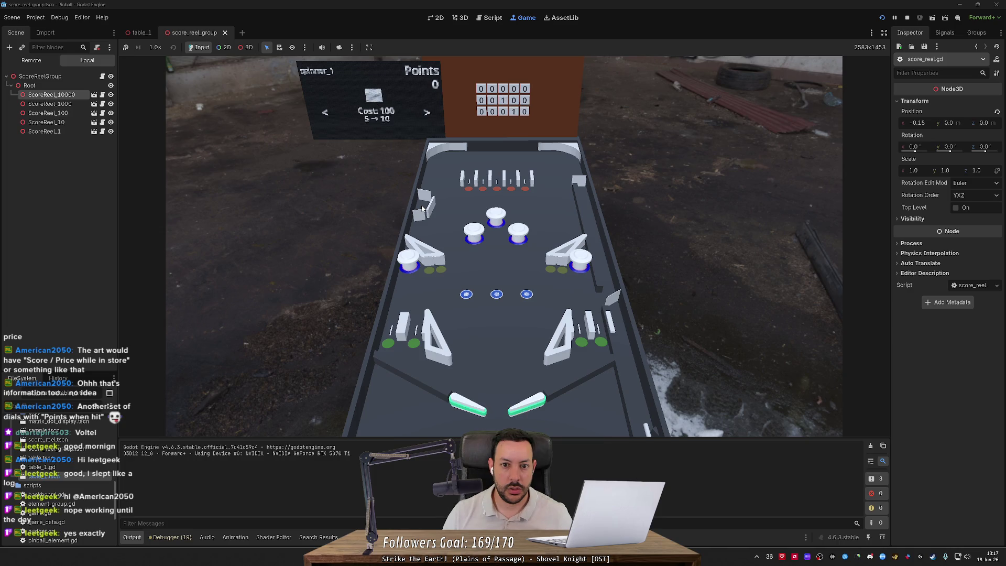
{"action": "key", "text": "Right"}
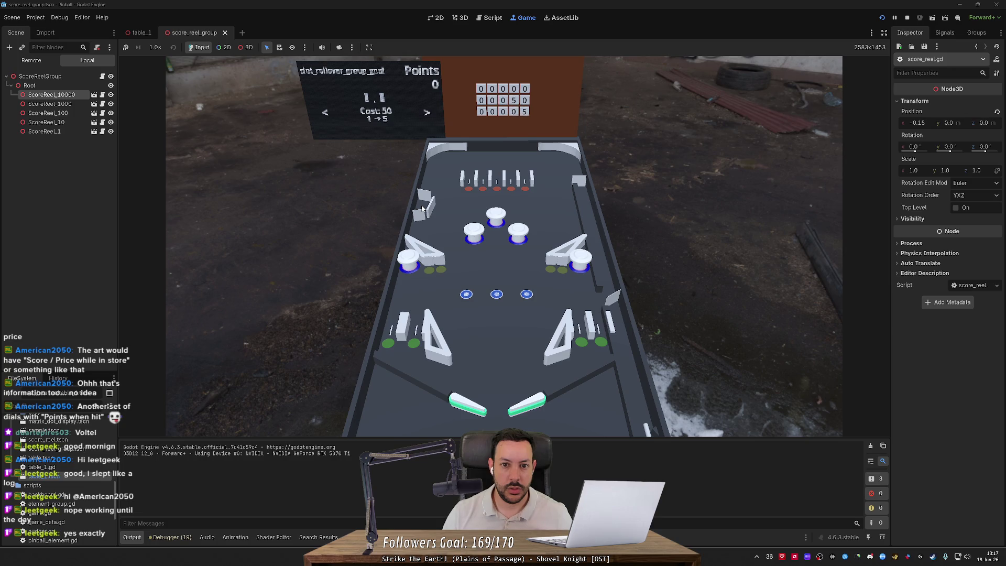
{"action": "key", "text": "Left"}
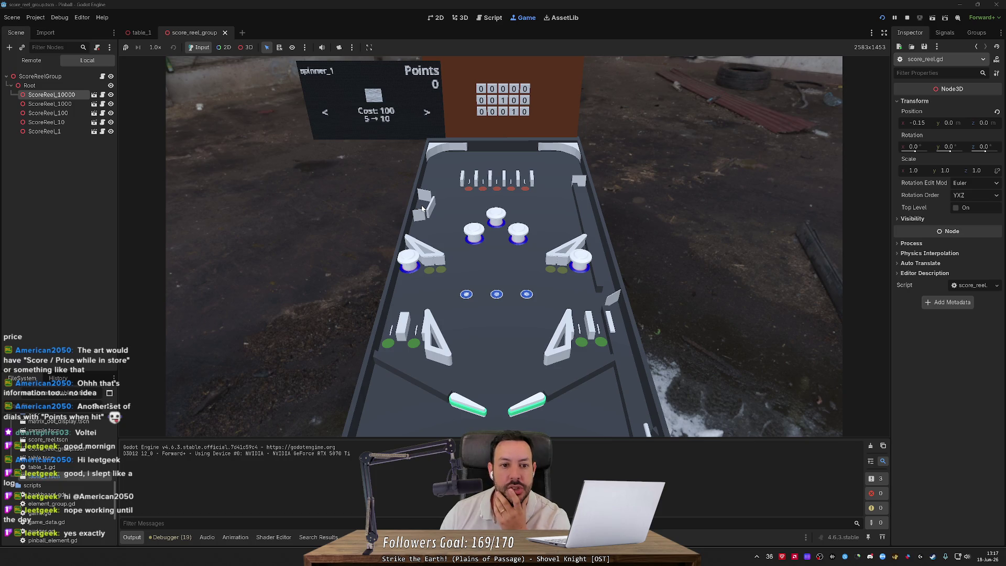
{"action": "key", "text": "Right"}
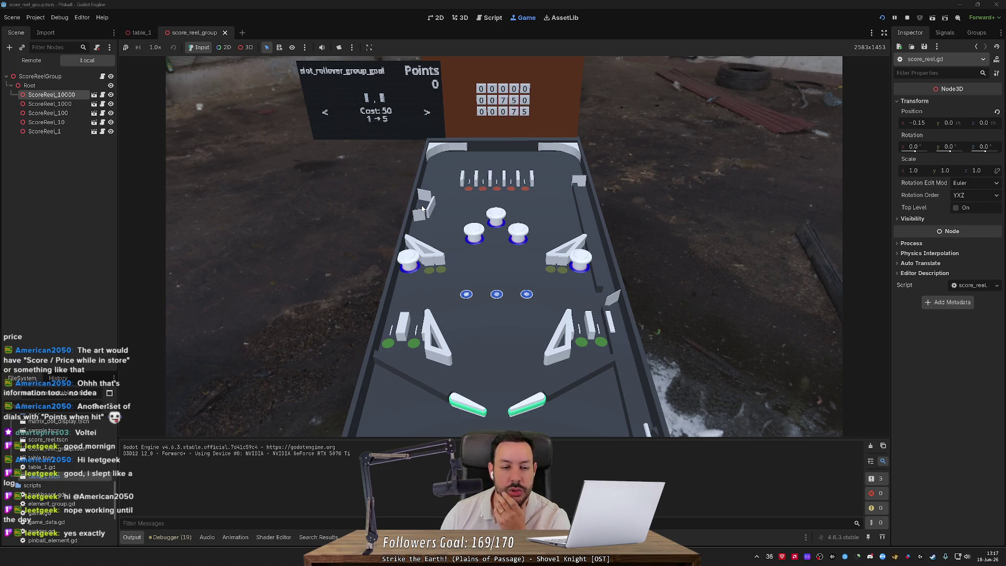
{"action": "key", "text": "Left"}
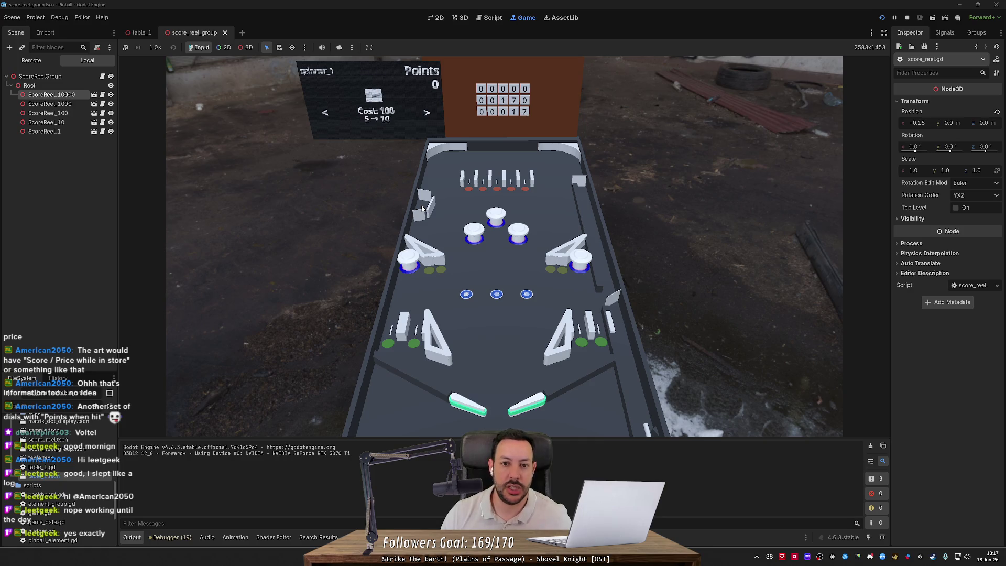
{"action": "key", "text": "Right"}
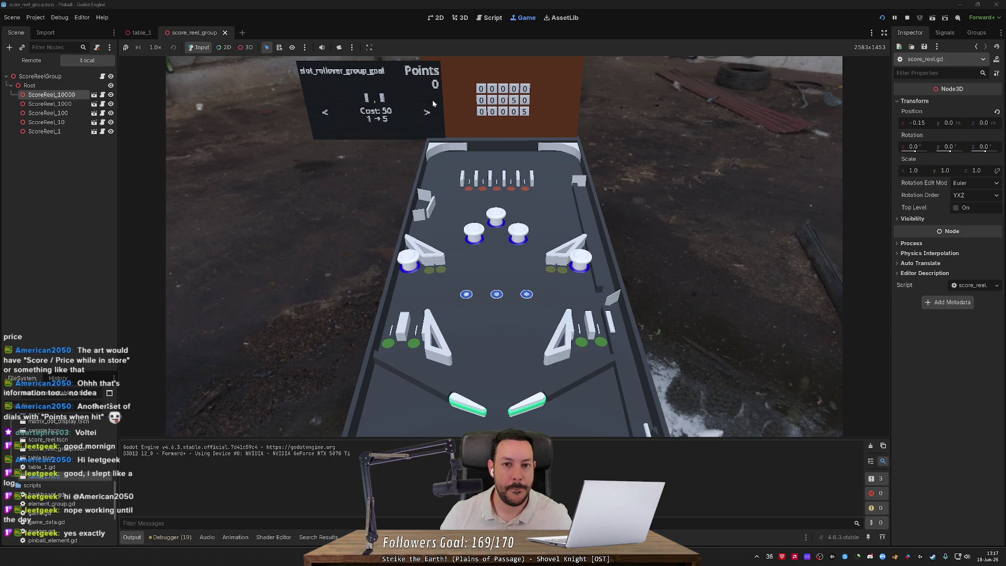
{"action": "left_click", "coordinate": [489, 17]}
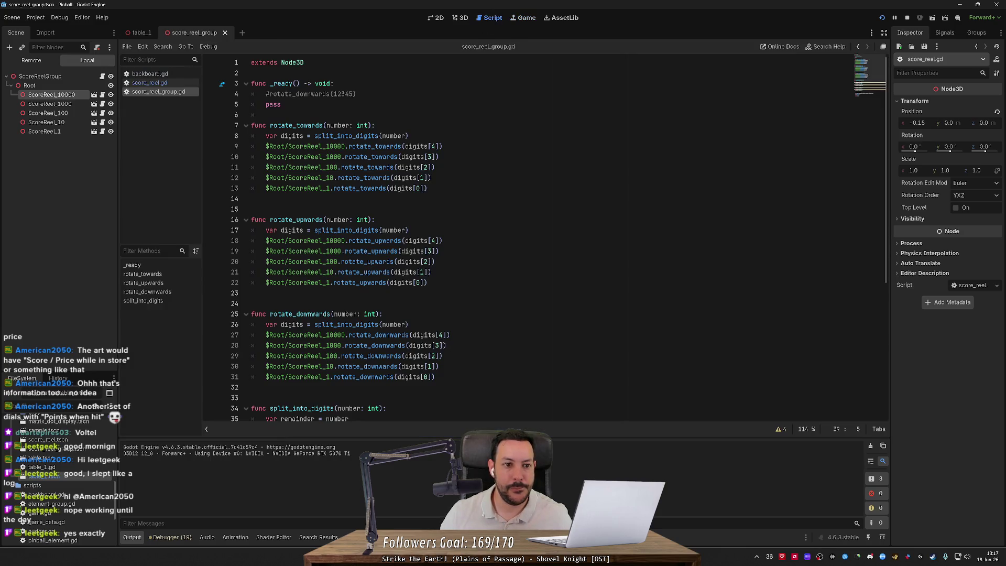
Set breakpoints at line 7 of score_reel.gd and line 8 of score_reel_group.gd.
{"action": "left_click", "coordinate": [149, 82]}
{"action": "left_click", "coordinate": [211, 126]}
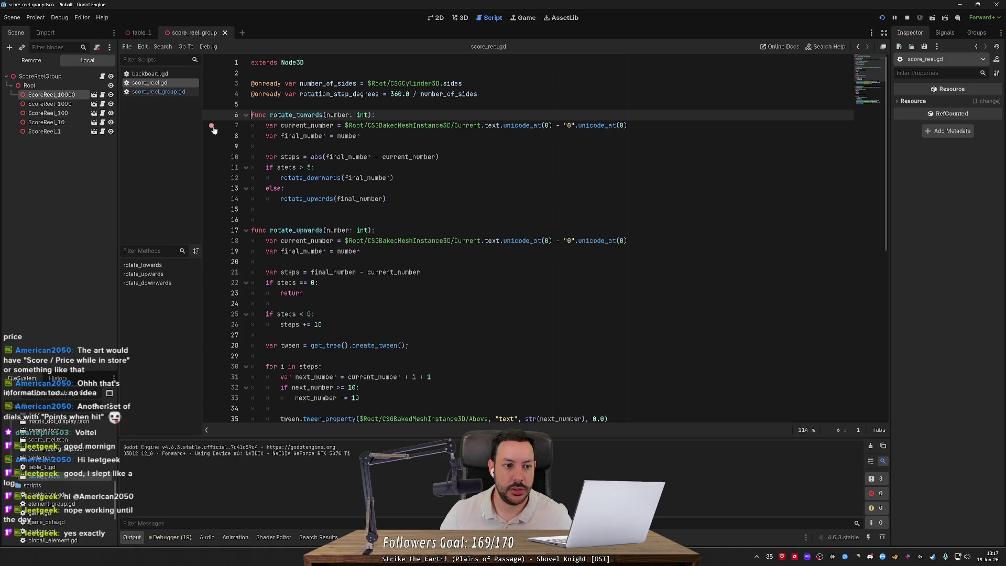
{"action": "left_click", "coordinate": [460, 19]}
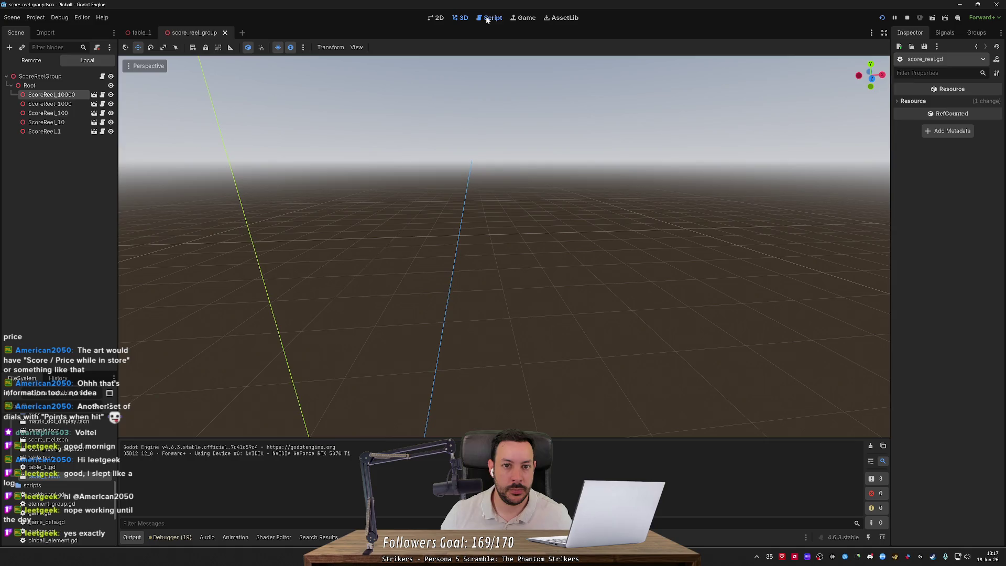
{"action": "left_click", "coordinate": [489, 18]}
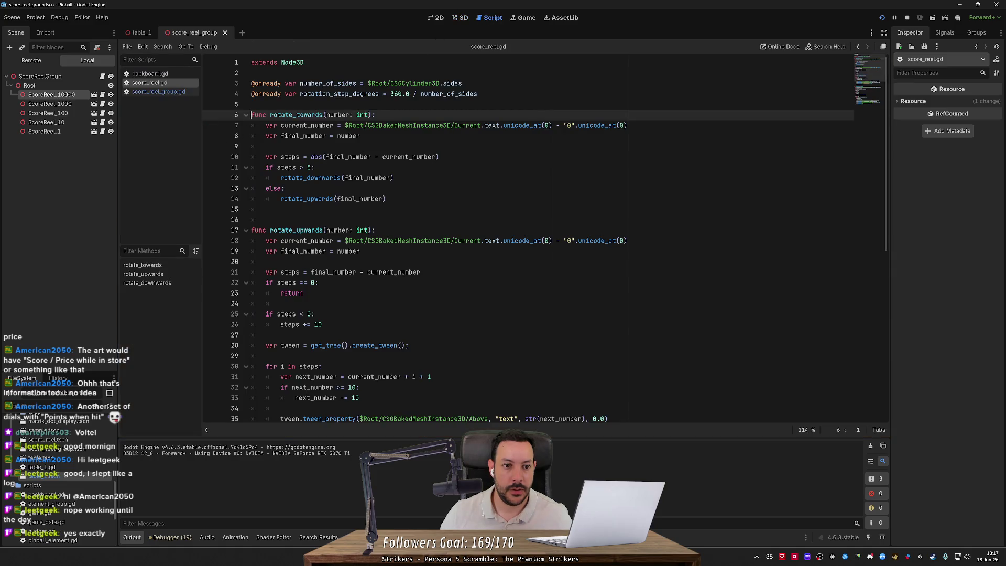
{"action": "left_click", "coordinate": [159, 92]}
{"action": "left_click", "coordinate": [212, 136]}
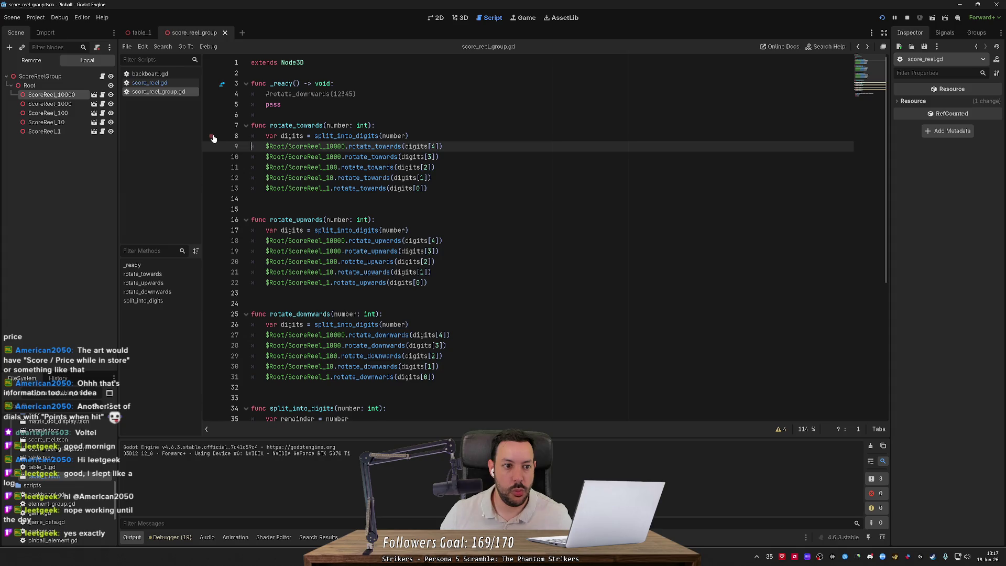
Run the table_1 scene and step over to the line that computes digits.
{"action": "left_click", "coordinate": [147, 34]}
{"action": "left_click", "coordinate": [522, 17]}
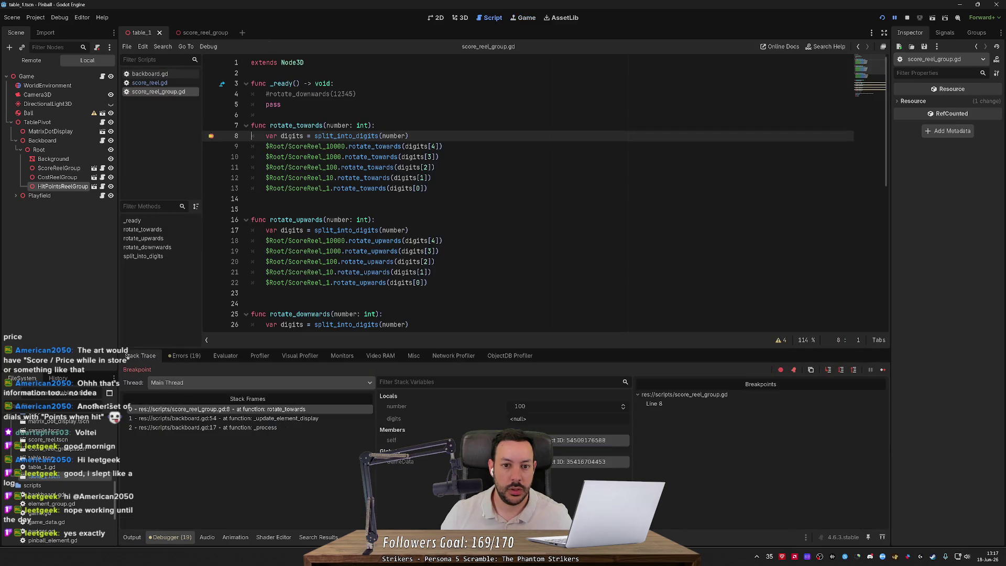
{"action": "mouse_move", "coordinate": [341, 126]}
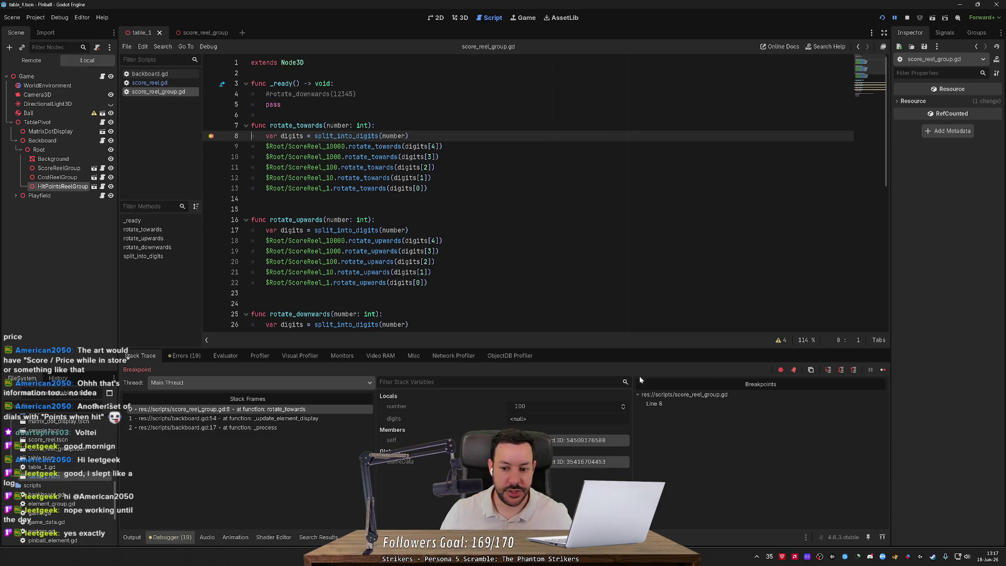
{"action": "left_click", "coordinate": [840, 369]}
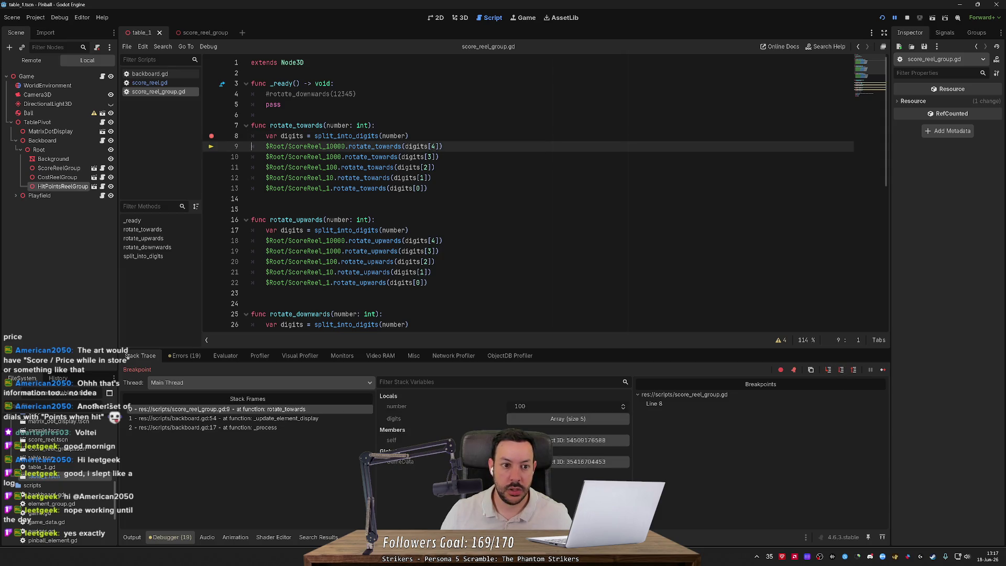
{"action": "mouse_move", "coordinate": [287, 136]}
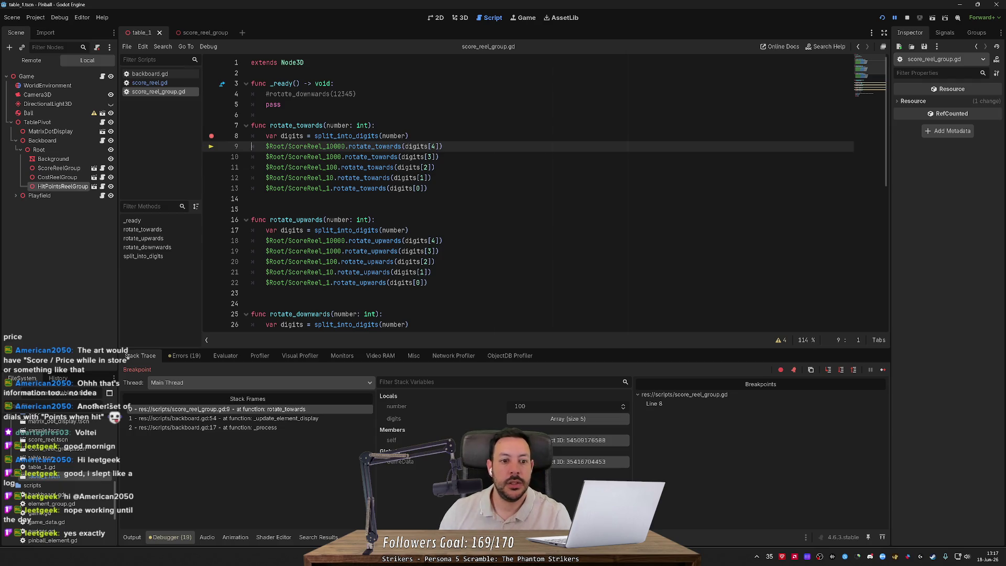
Re-set the line 7 breakpoint in score_reel.gd's rotate_towards and continue execution several times.
{"action": "left_click", "coordinate": [377, 168], "text": "ctrl"}
{"action": "left_click", "coordinate": [212, 125]}
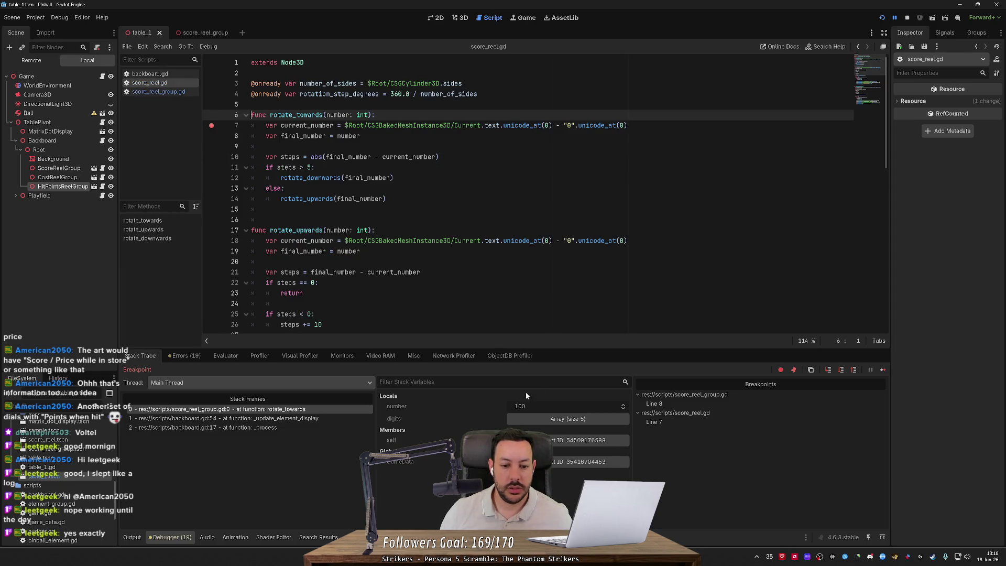
{"action": "left_click", "coordinate": [885, 369]}
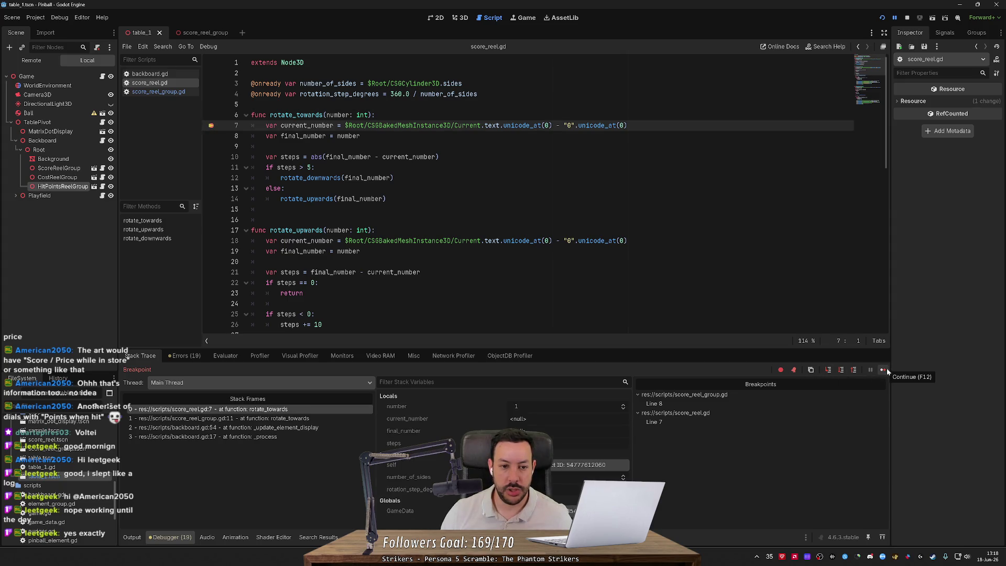
{"action": "left_click", "coordinate": [886, 369]}
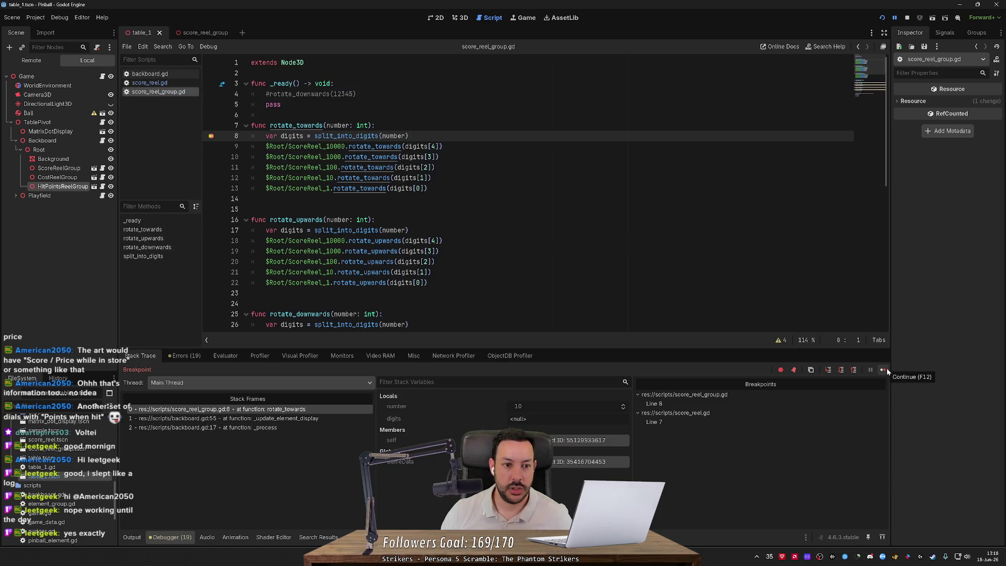
{"action": "left_click", "coordinate": [885, 369]}
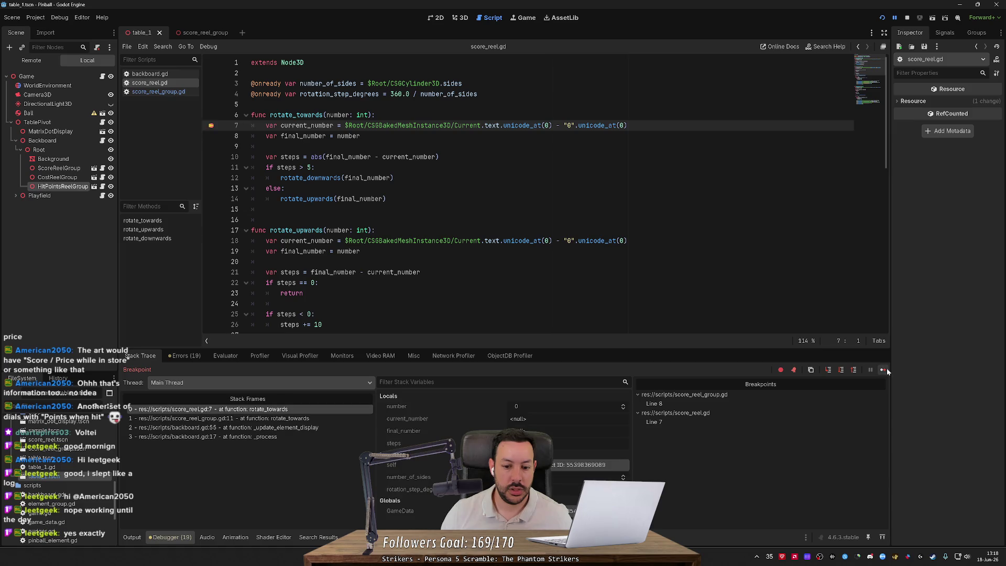
{"action": "left_click", "coordinate": [883, 370]}
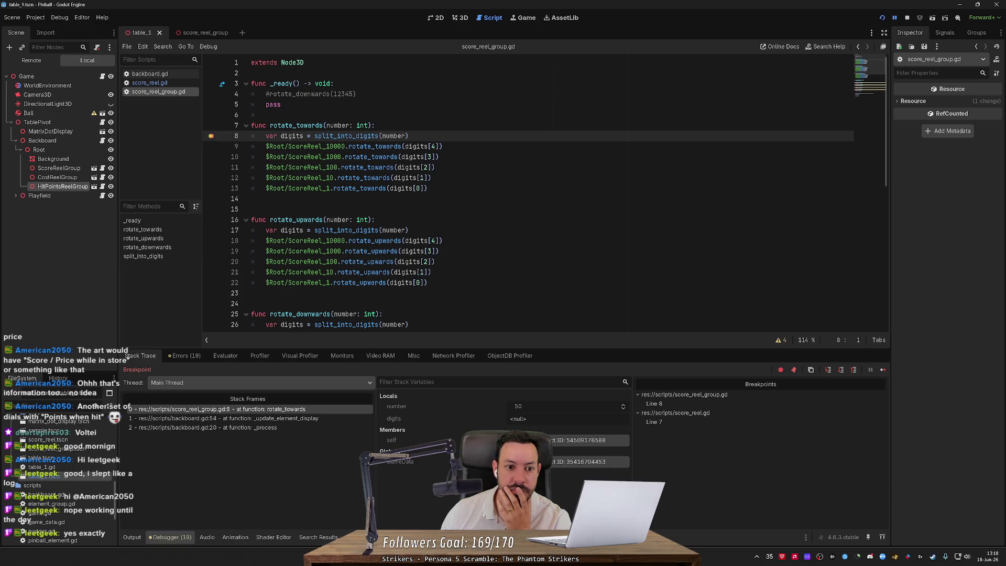
Move the score_reel_group.gd breakpoint from line 8 to line 11 and continue into the reel's rotate_towards.
{"action": "left_click", "coordinate": [211, 167]}
{"action": "left_click", "coordinate": [211, 136]}
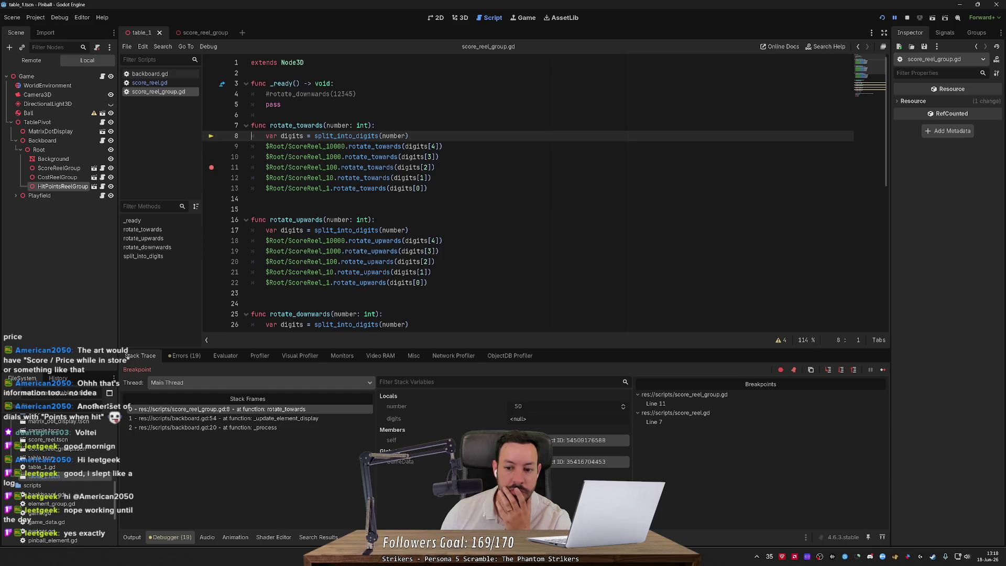
{"action": "left_click", "coordinate": [882, 371]}
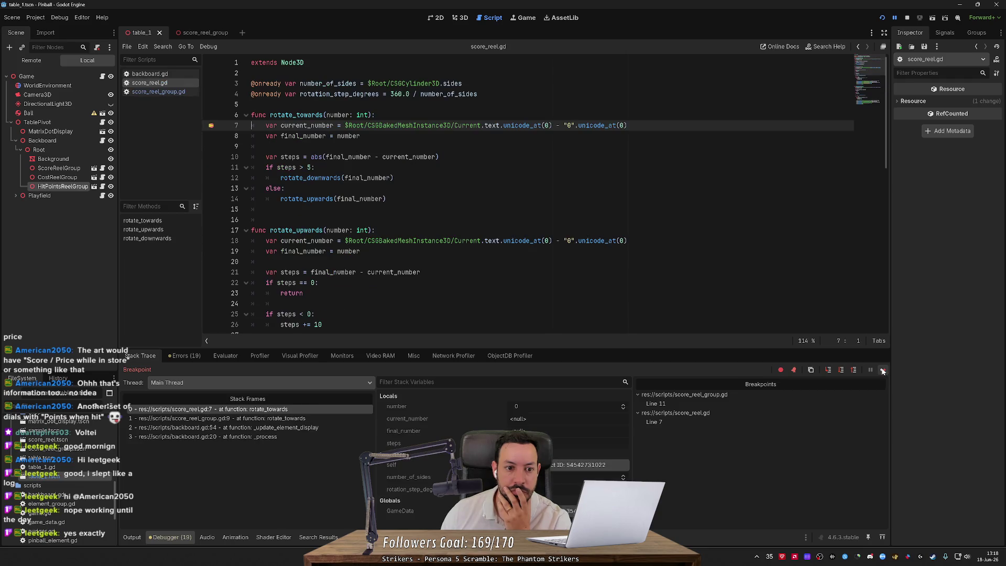
{"action": "left_click", "coordinate": [882, 371]}
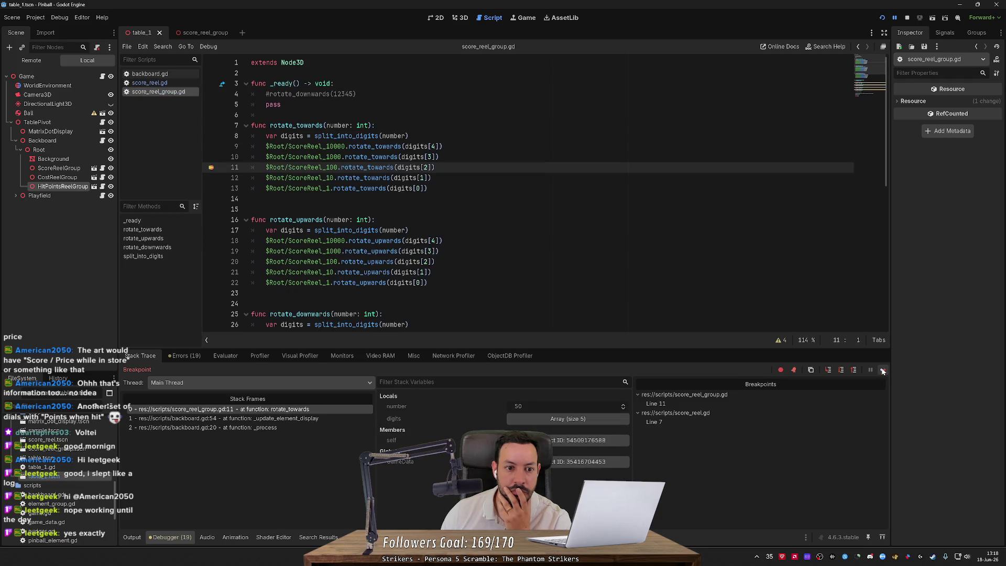
{"action": "mouse_move", "coordinate": [419, 168]}
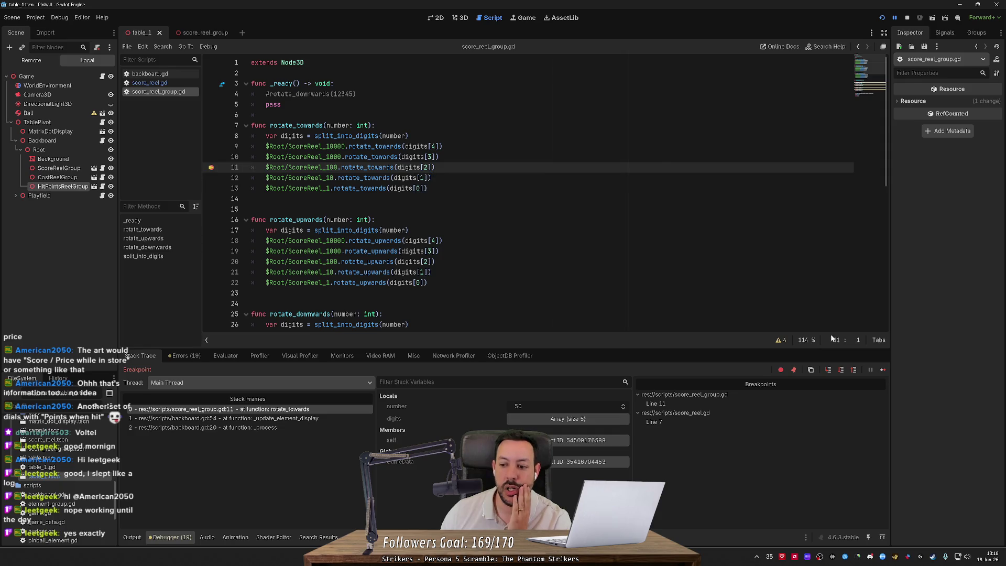
{"action": "left_click", "coordinate": [883, 370]}
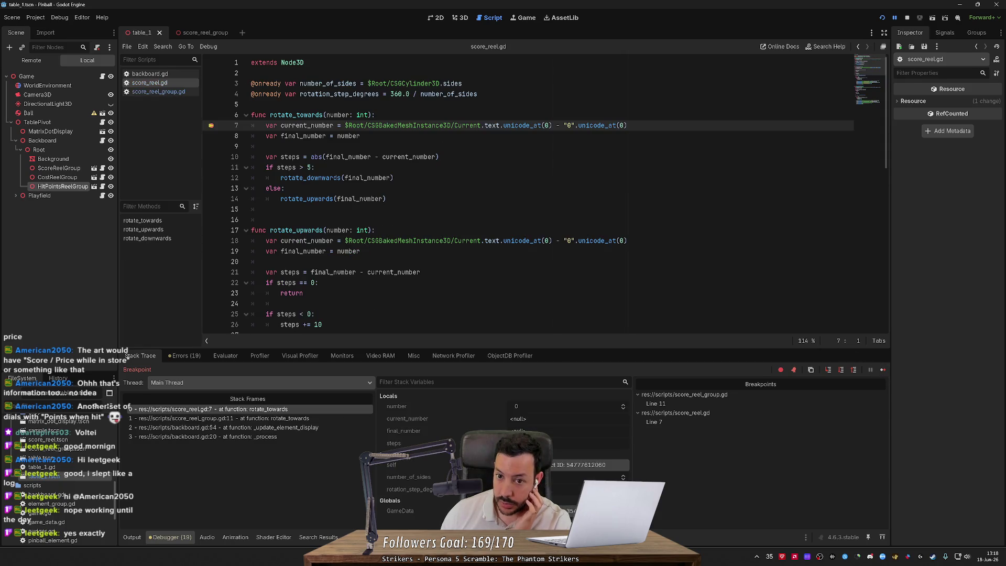
Step over three lines to reach the steps comparison at line 11.
{"action": "left_click", "coordinate": [841, 371]}
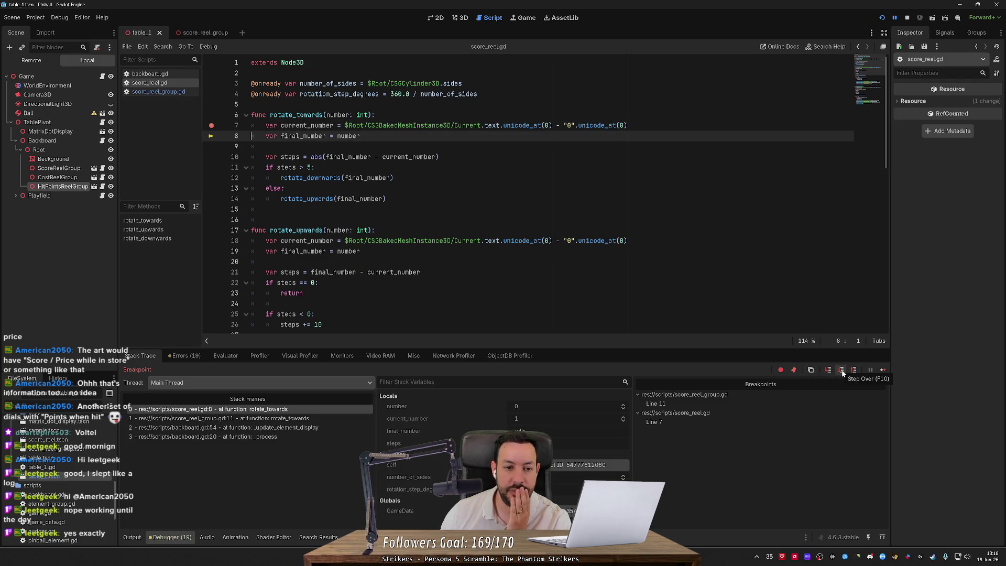
{"action": "left_click", "coordinate": [842, 371]}
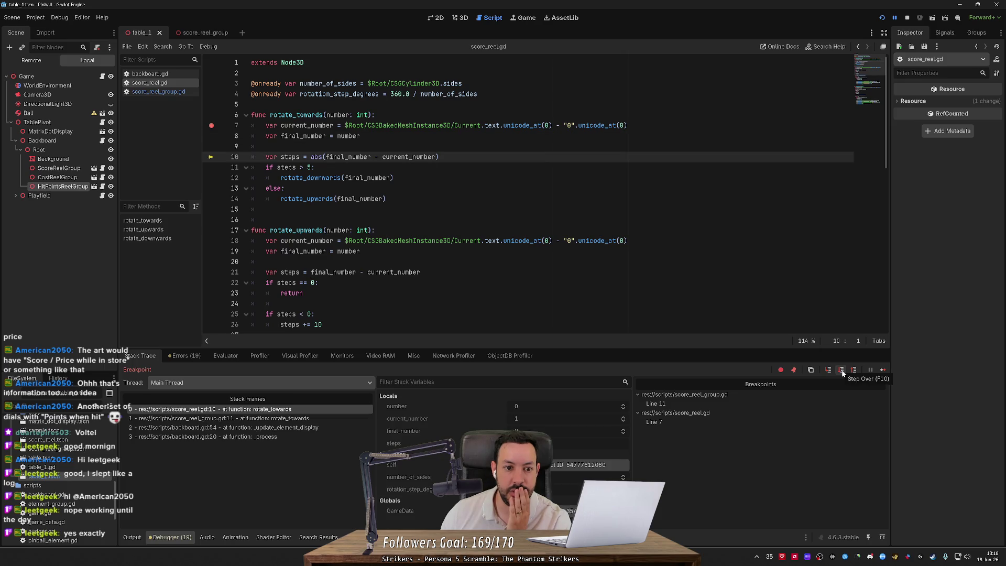
{"action": "left_click", "coordinate": [841, 371]}
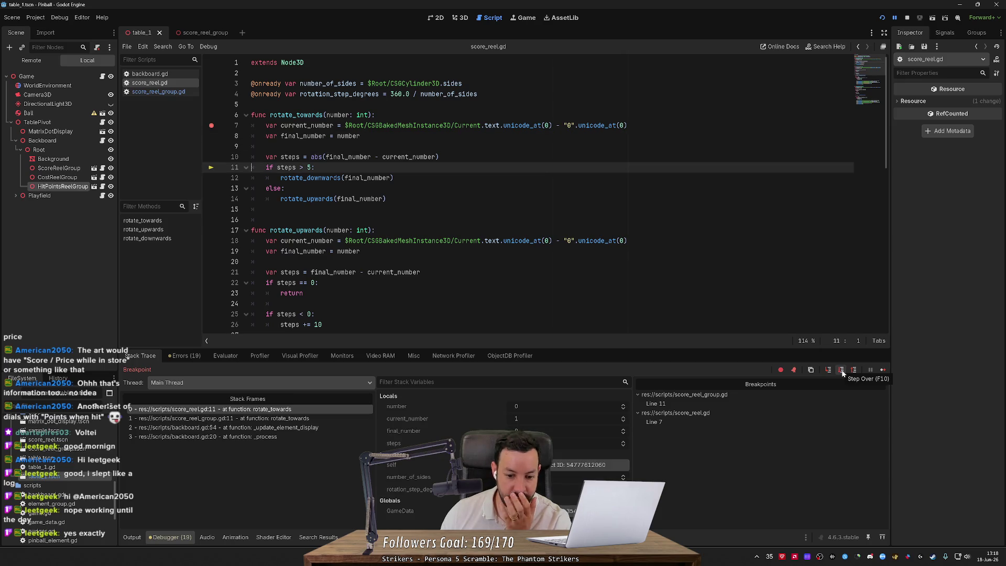
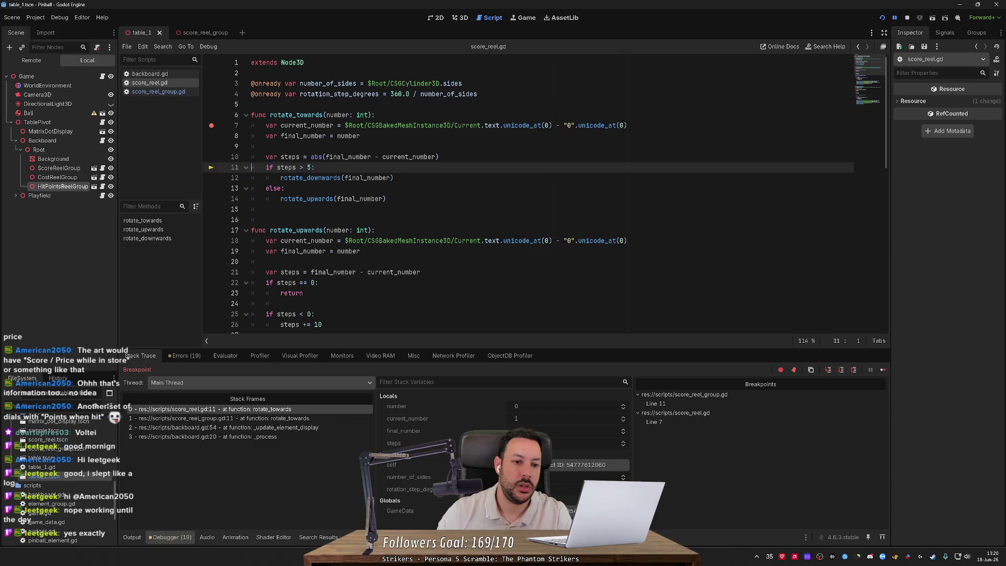
In rotate_towards, add 'if final_number < current_number: rotate_downwards(final_number) else: rotate_upwards'.
{"action": "left_click", "coordinate": [285, 188]}
{"action": "key", "text": "Return"}
{"action": "type", "text": "if final_number"}
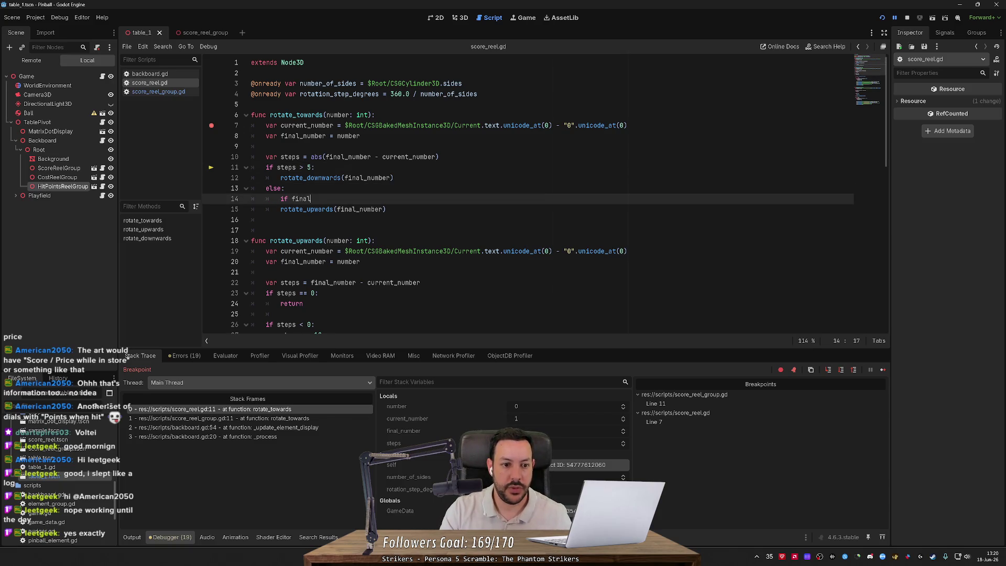
{"action": "type", "text": " < current_number:"}
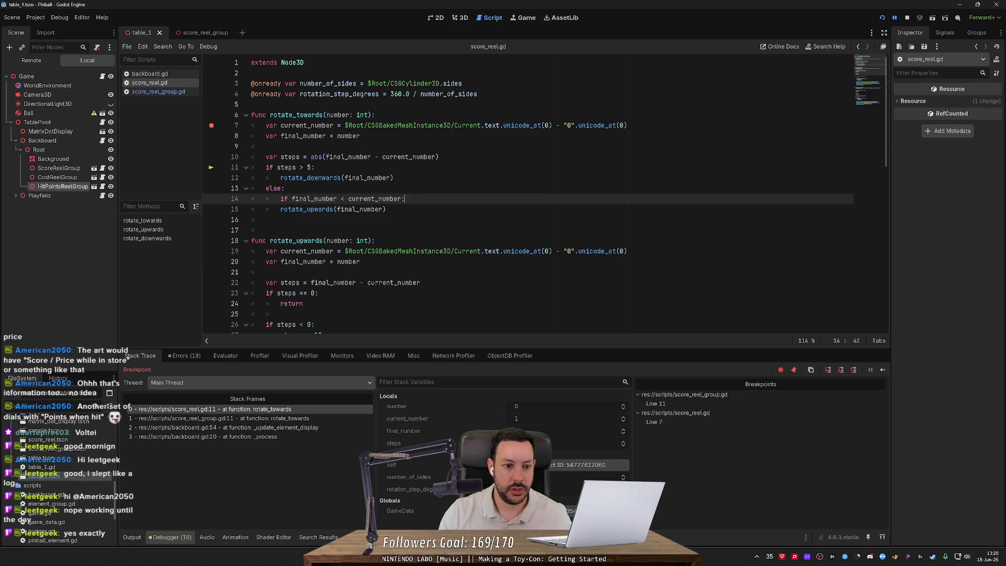
{"action": "left_click", "coordinate": [252, 209]}
{"action": "key", "text": "Up"}
{"action": "key", "text": "End"}
{"action": "key", "text": "Return"}
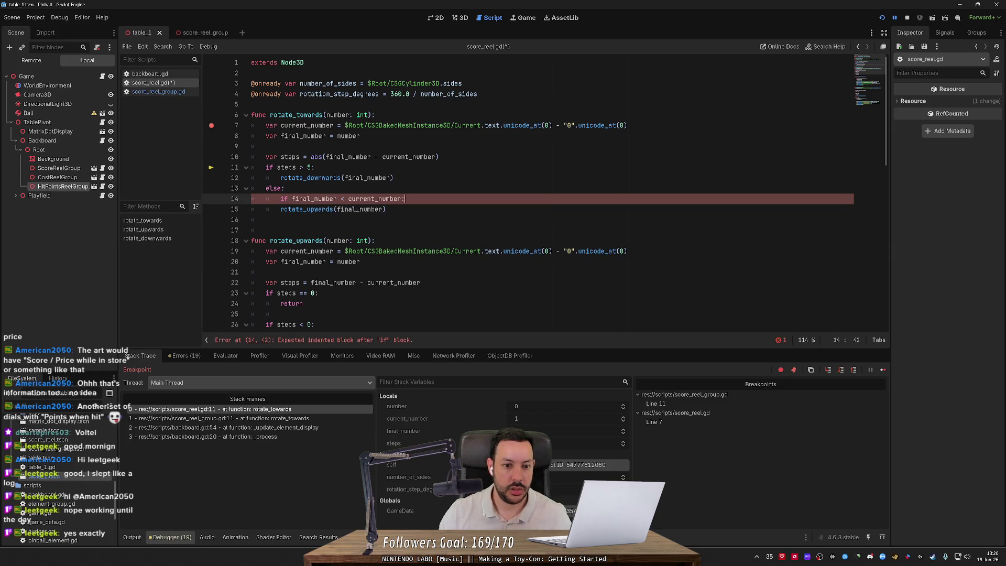
{"action": "type", "text": "else:"}
{"action": "key", "text": "shift+Tab"}
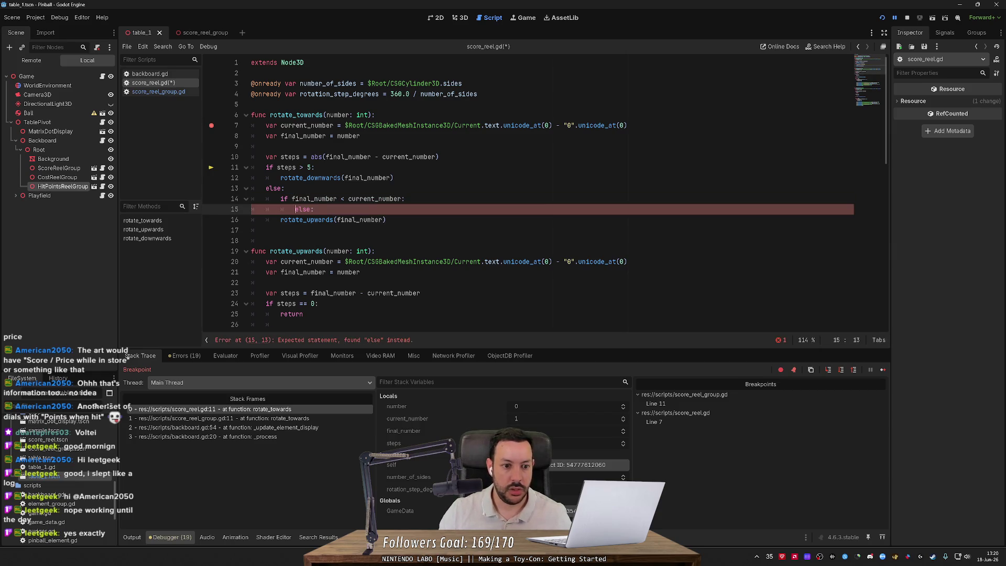
{"action": "key", "text": "ctrl+shift+Return"}
{"action": "type", "text": "otate_d"}
{"action": "key", "text": "Return"}
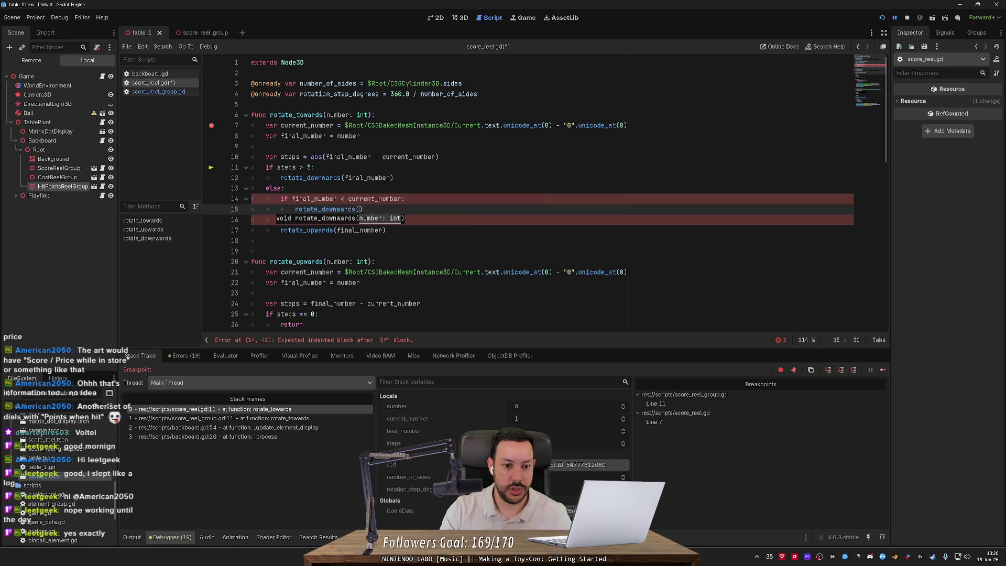
{"action": "type", "text": "final_number)"}
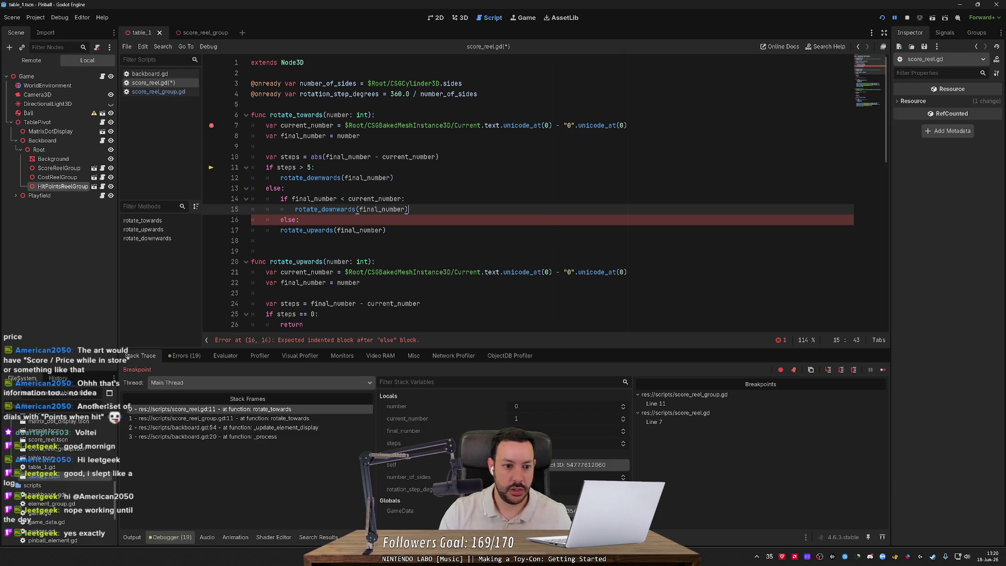
{"action": "key", "text": "Down"}
{"action": "key", "text": "Down"}
{"action": "key", "text": "Home"}
{"action": "key", "text": "Tab"}
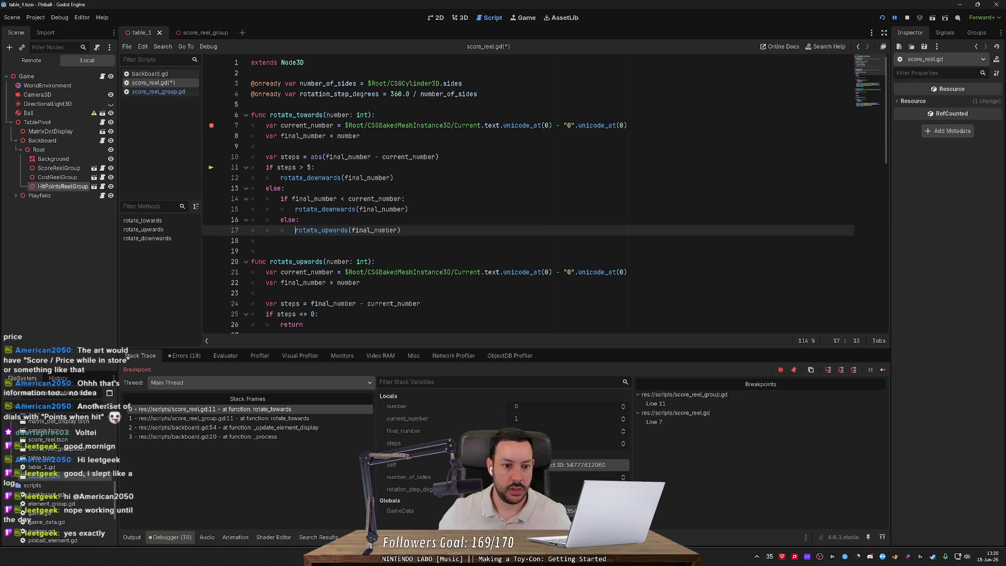
Paste the if/else into the steps > 5 branch and swap its rotate_downwards and rotate_upwards calls.
{"action": "key", "text": "shift+Up"}
{"action": "key", "text": "shift+Up"}
{"action": "key", "text": "shift+Up"}
{"action": "key", "text": "ctrl+c"}
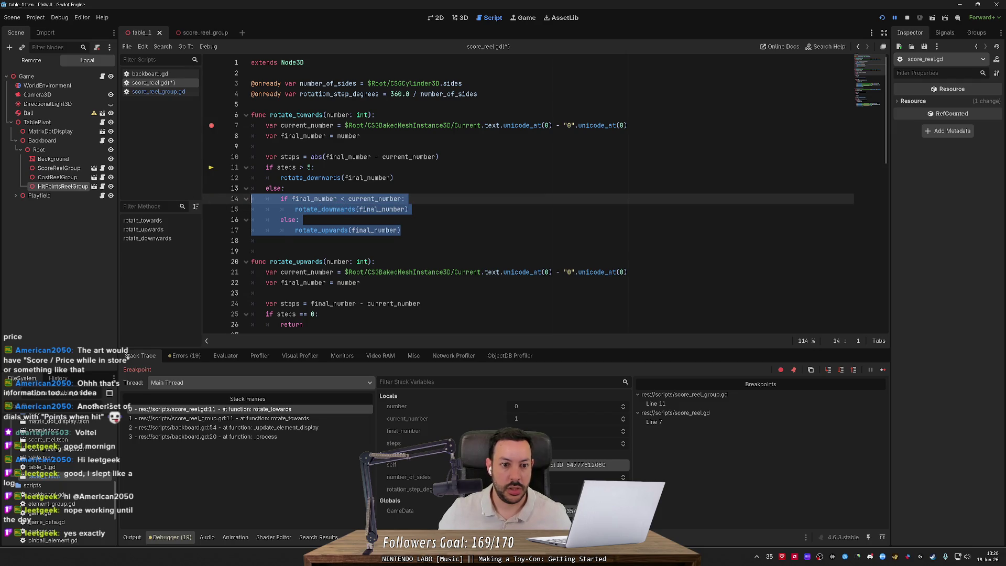
{"action": "left_click_drag", "start_coordinate": [393, 177], "coordinate": [252, 178]}
{"action": "key", "text": "ctrl+v"}
{"action": "left_click", "coordinate": [408, 188]}
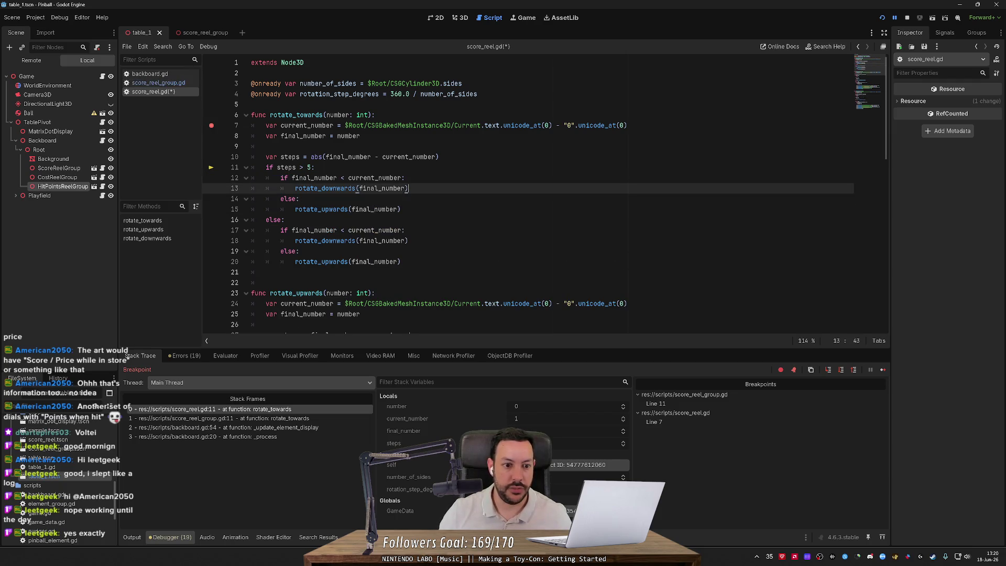
{"action": "key", "text": "alt+Down"}
{"action": "key", "text": "Down"}
{"action": "key", "text": "alt+Up"}
{"action": "key", "text": "alt+Up"}
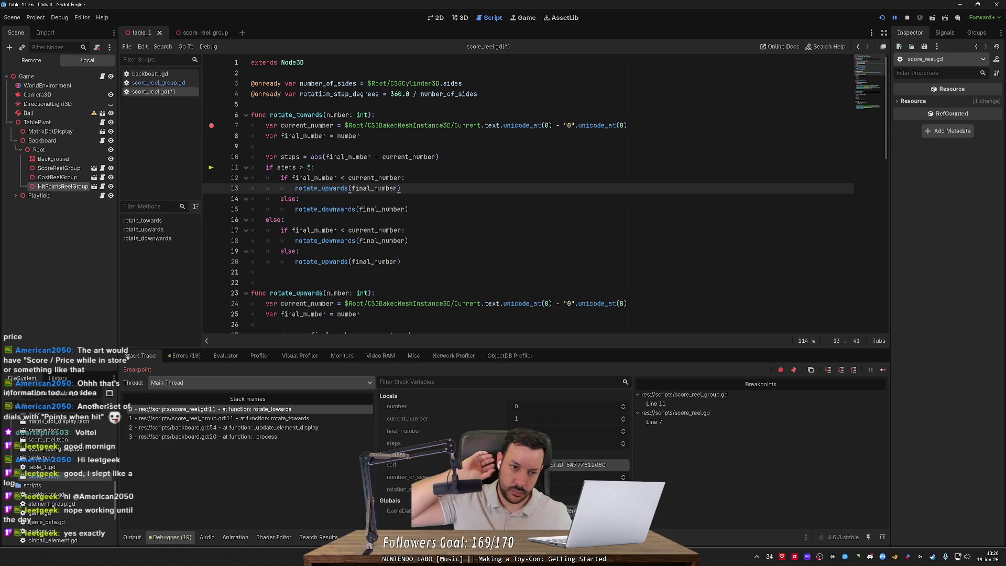
Clear the line 7 score_reel.gd and line 11 score_reel_group.gd breakpoints, then resume the game.
{"action": "left_click", "coordinate": [211, 125]}
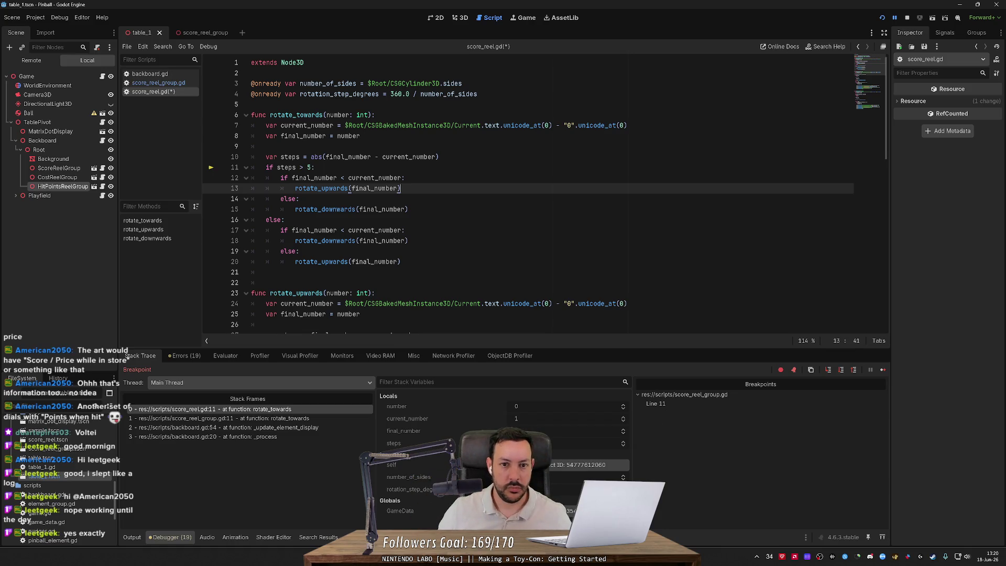
{"action": "left_click", "coordinate": [907, 18]}
{"action": "left_click", "coordinate": [882, 18]}
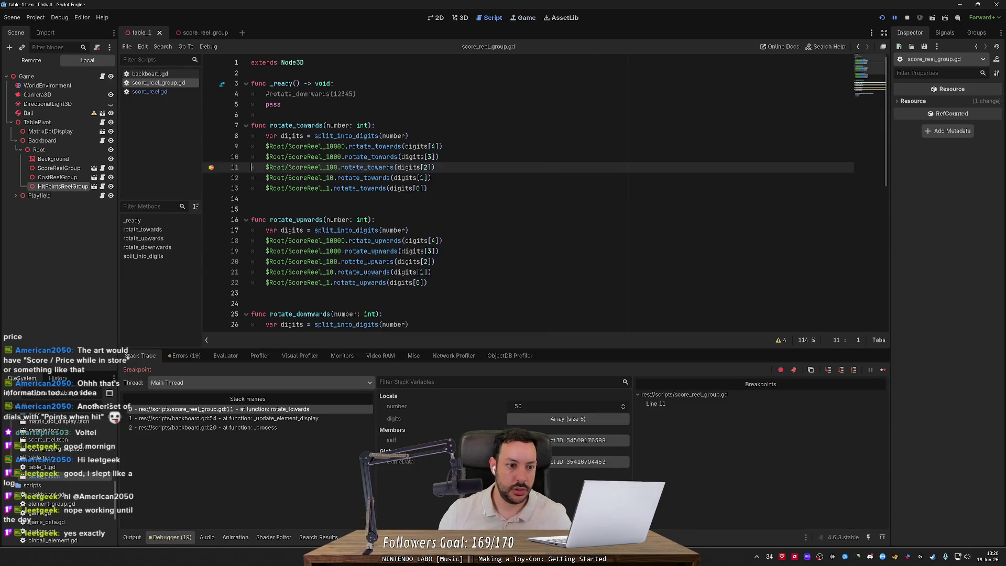
{"action": "left_click", "coordinate": [210, 167]}
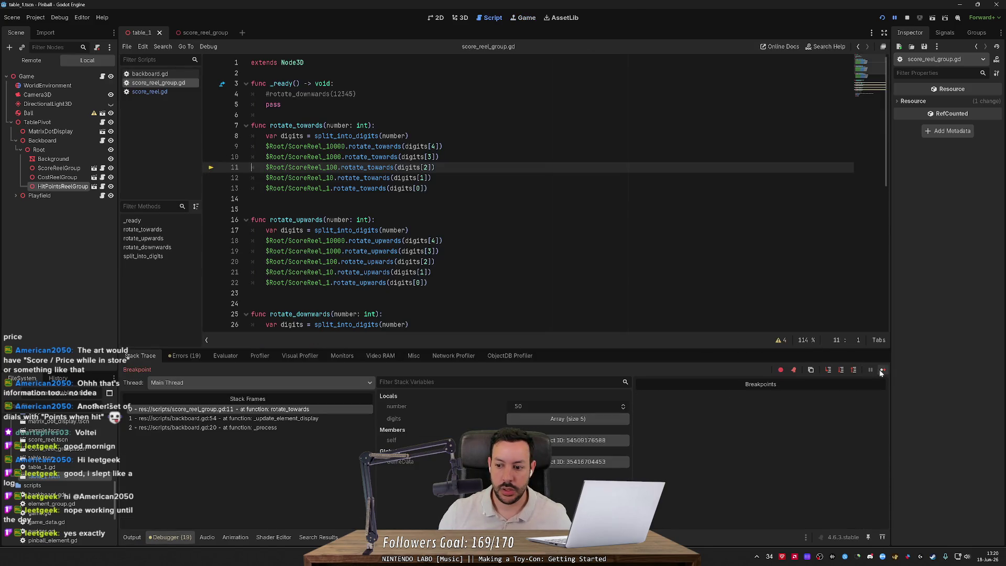
{"action": "left_click", "coordinate": [882, 371]}
{"action": "key", "text": "Right"}
{"action": "key", "text": "Right"}
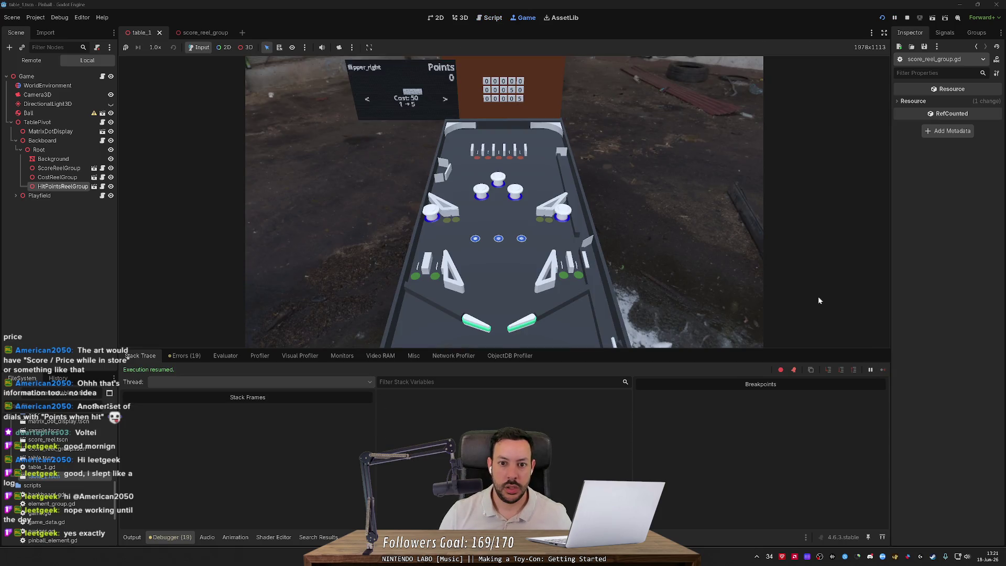
Toggle the store between pop_bumper_group_top and pop_bumper_group_bottom, watching the cost reels roll.
{"action": "key", "text": "Right"}
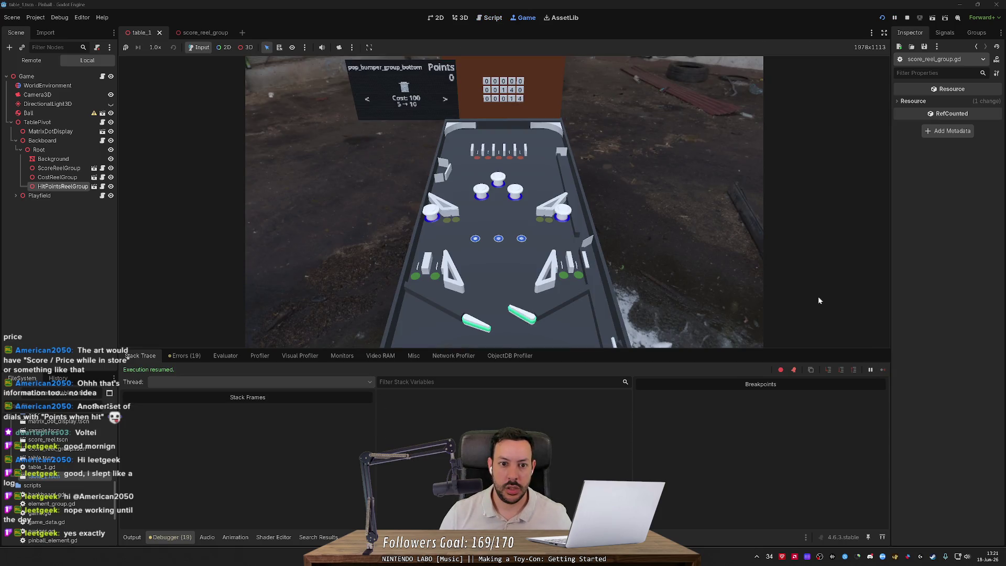
{"action": "key", "text": "Left"}
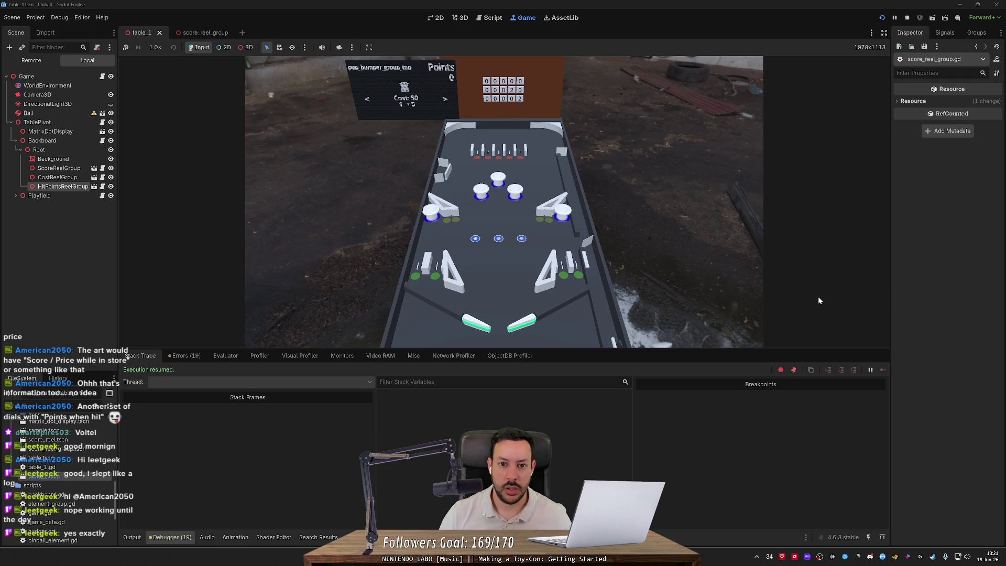
{"action": "key", "text": "Left"}
{"action": "key", "text": "Right"}
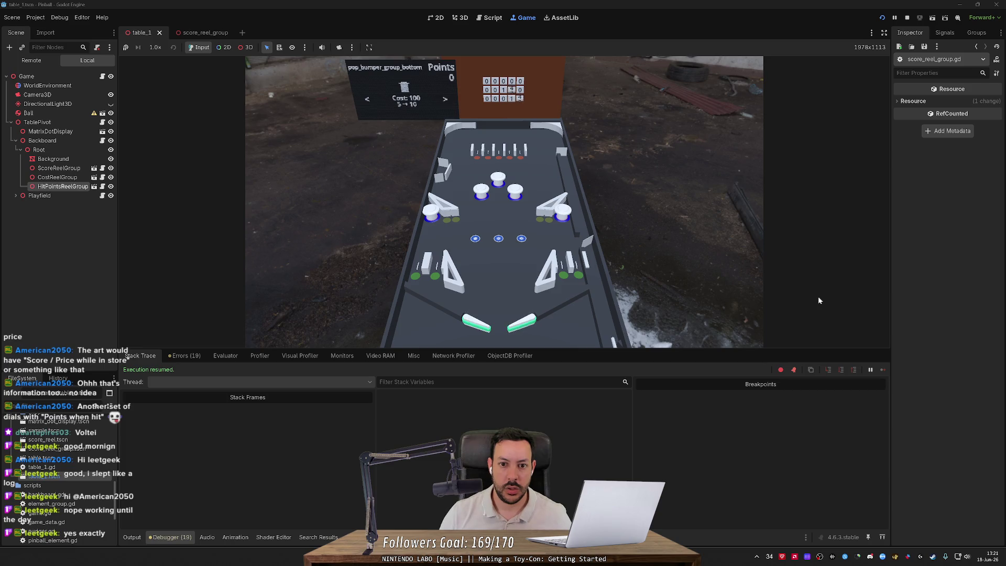
{"action": "key", "text": "Left"}
{"action": "key", "text": "Right"}
{"action": "key", "text": "Left"}
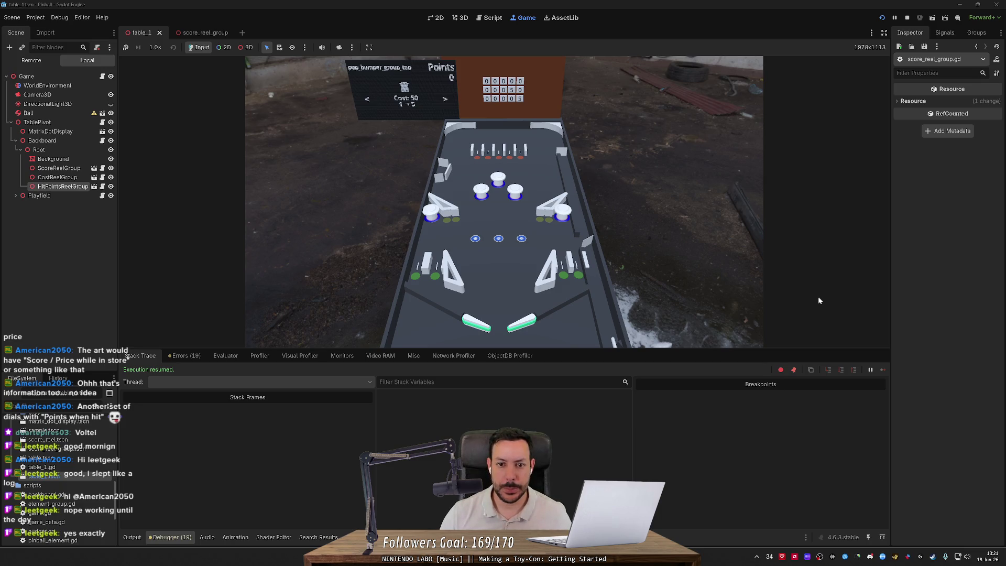
{"action": "key", "text": "Right"}
{"action": "key", "text": "Left"}
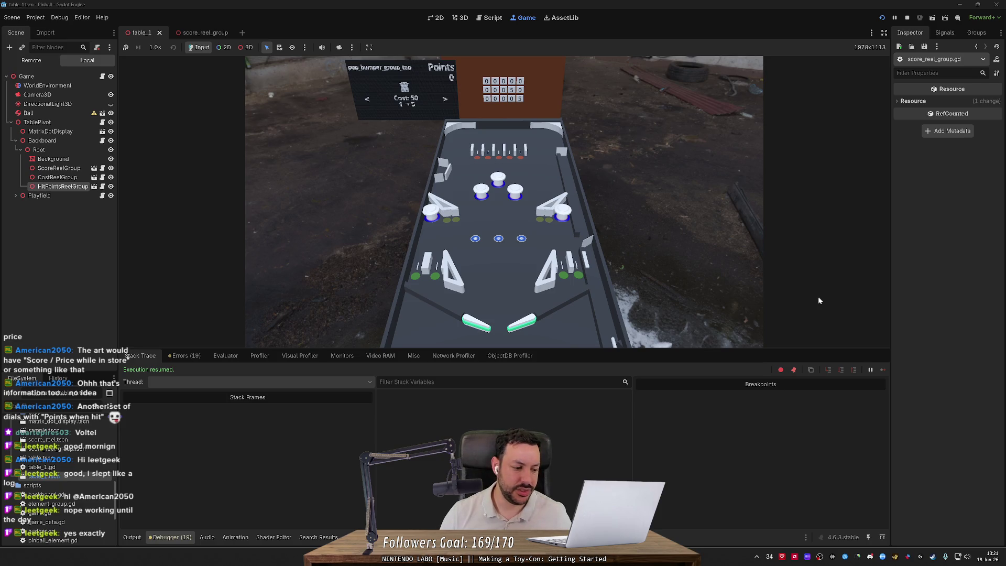
{"action": "key", "text": "Right"}
{"action": "key", "text": "Left"}
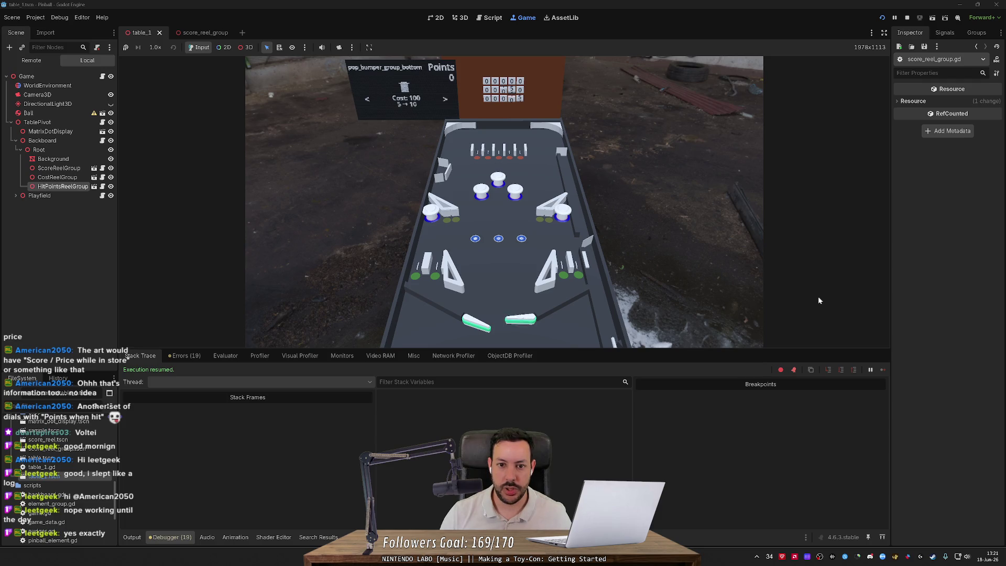
{"action": "key", "text": "Left"}
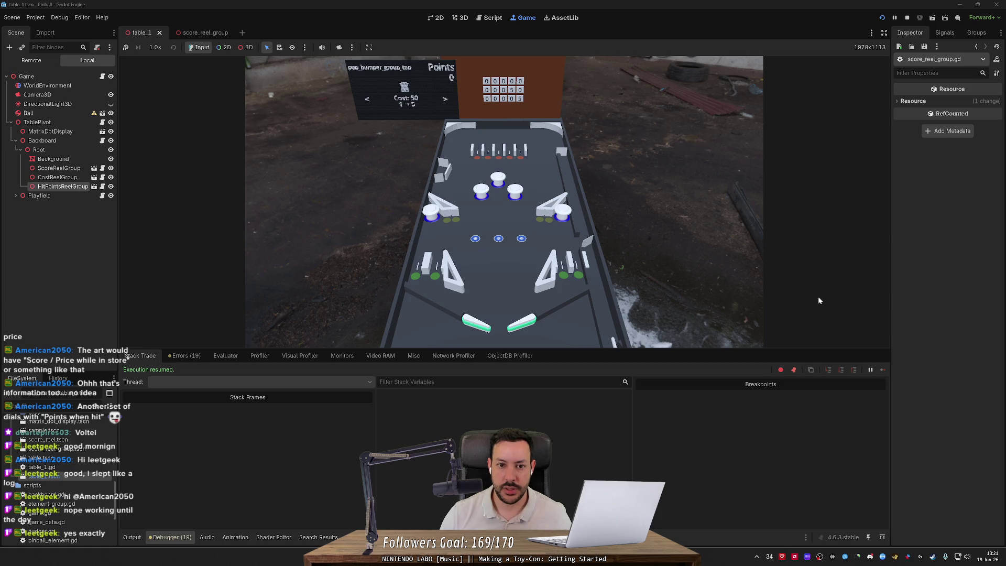
Keep alternating between the two pop bumper offers to repeat the reel animation.
{"action": "key", "text": "Right"}
{"action": "key", "text": "Left"}
{"action": "key", "text": "Right"}
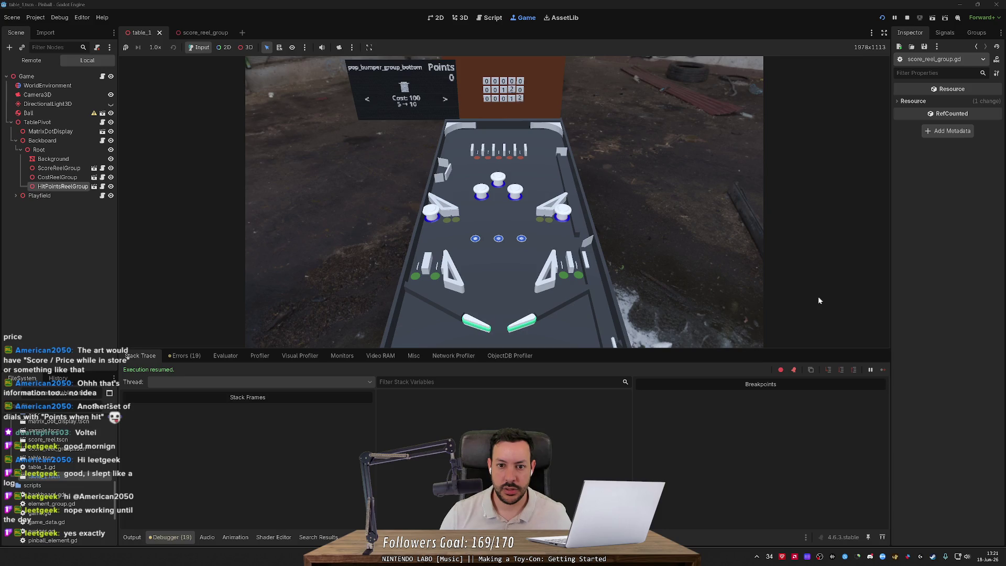
{"action": "key", "text": "Left"}
{"action": "key", "text": "Right"}
{"action": "key", "text": "Left"}
{"action": "key", "text": "Right"}
{"action": "key", "text": "Left"}
{"action": "key", "text": "Right"}
{"action": "key", "text": "Left"}
{"action": "key", "text": "Left"}
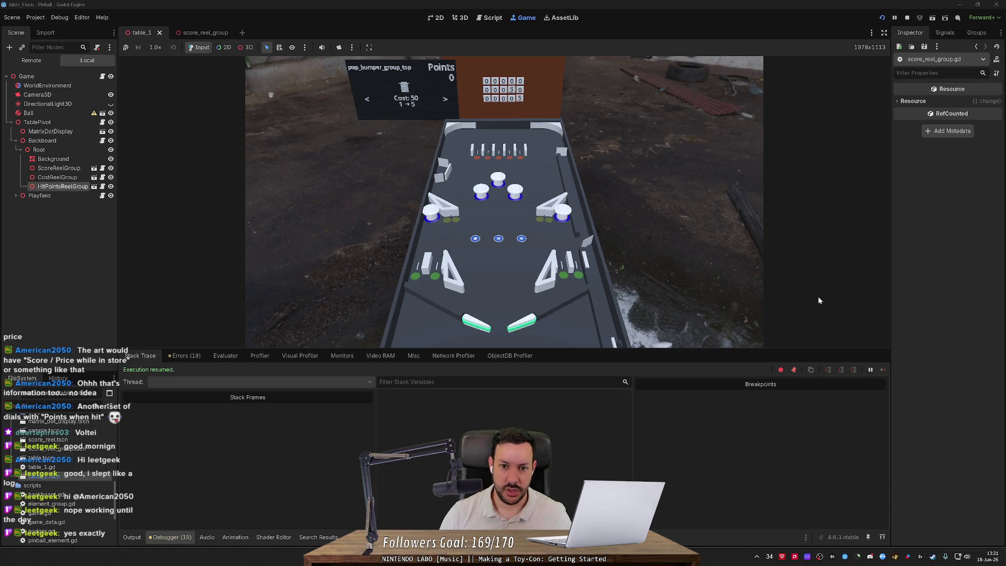
{"action": "key", "text": "Right"}
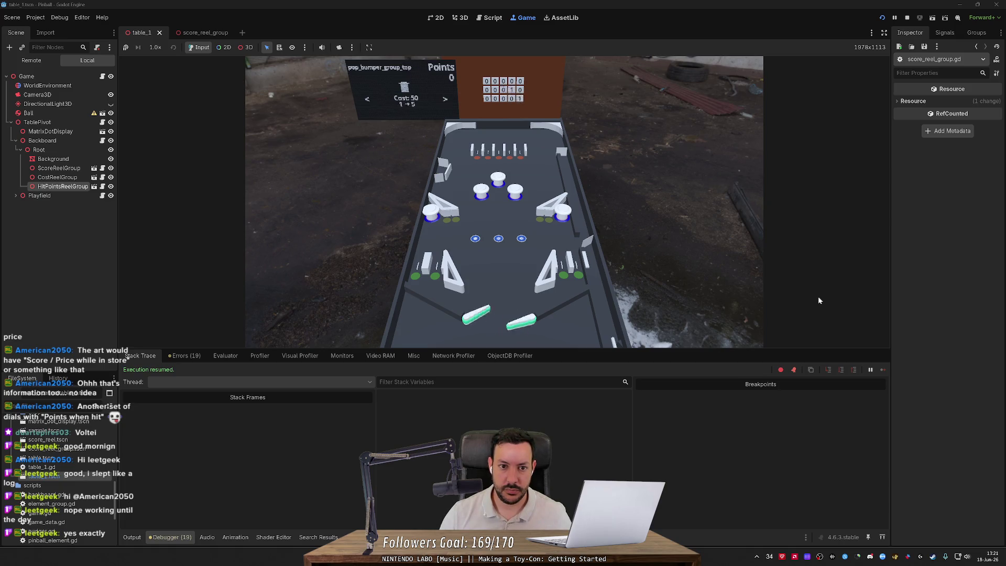
{"action": "key", "text": "Left"}
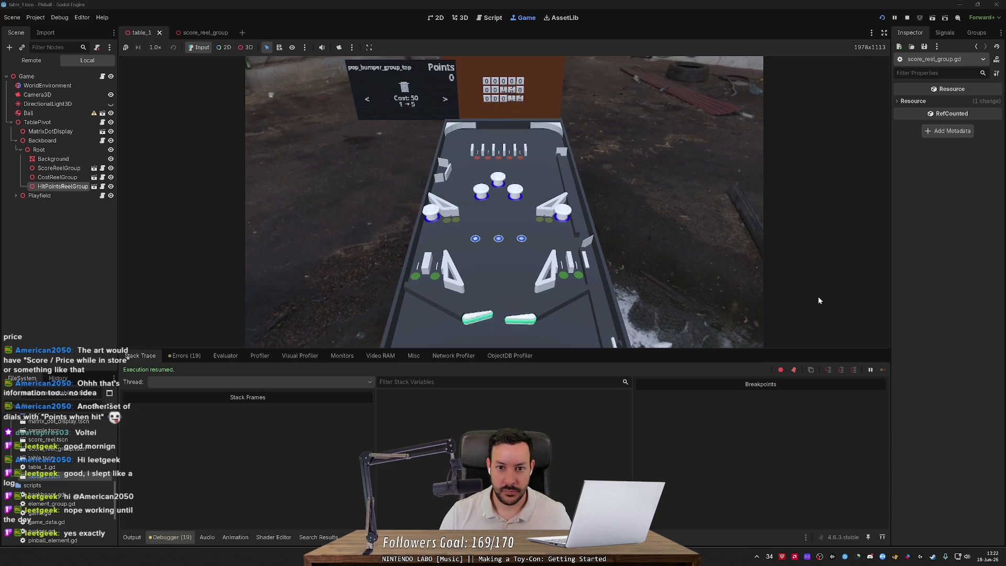
{"action": "key", "text": "Right"}
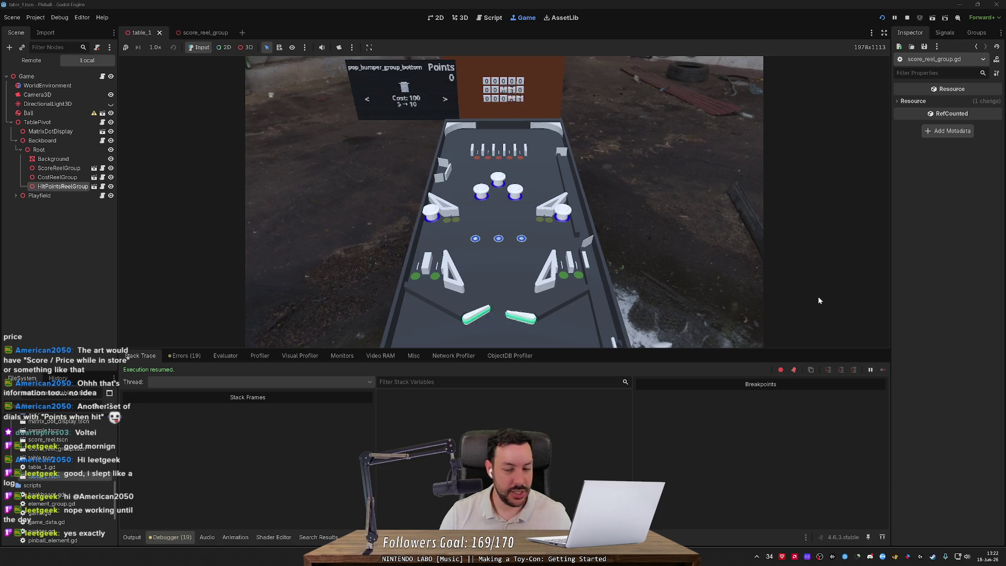
{"action": "key", "text": "Right"}
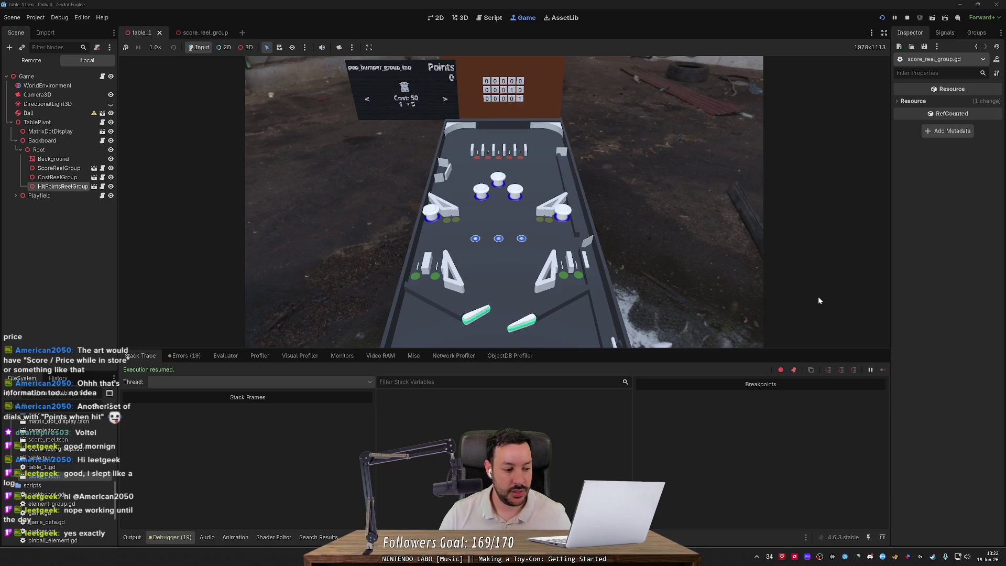
{"action": "key", "text": "Left"}
{"action": "key", "text": "Right"}
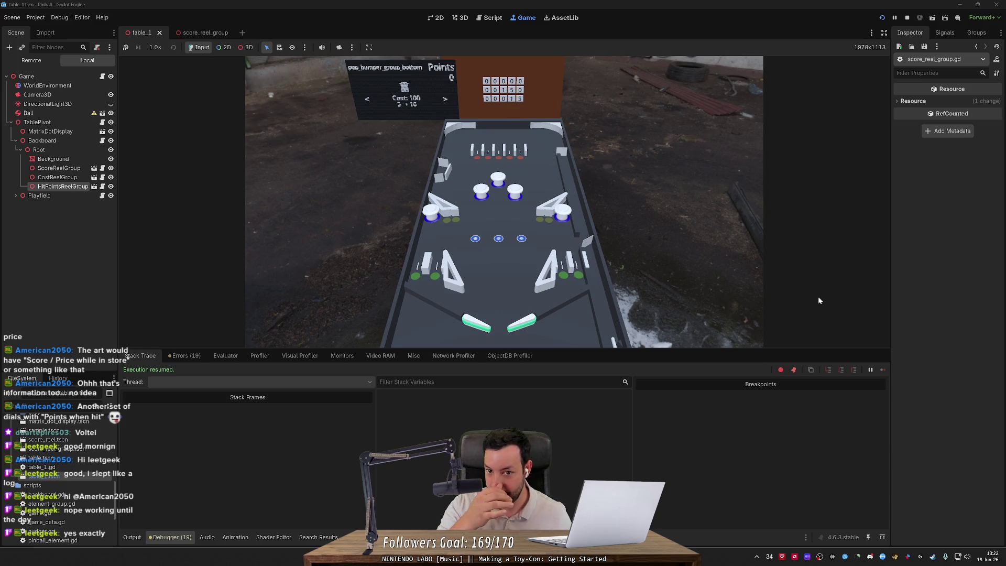
{"action": "key", "text": "Left"}
{"action": "key", "text": "Right"}
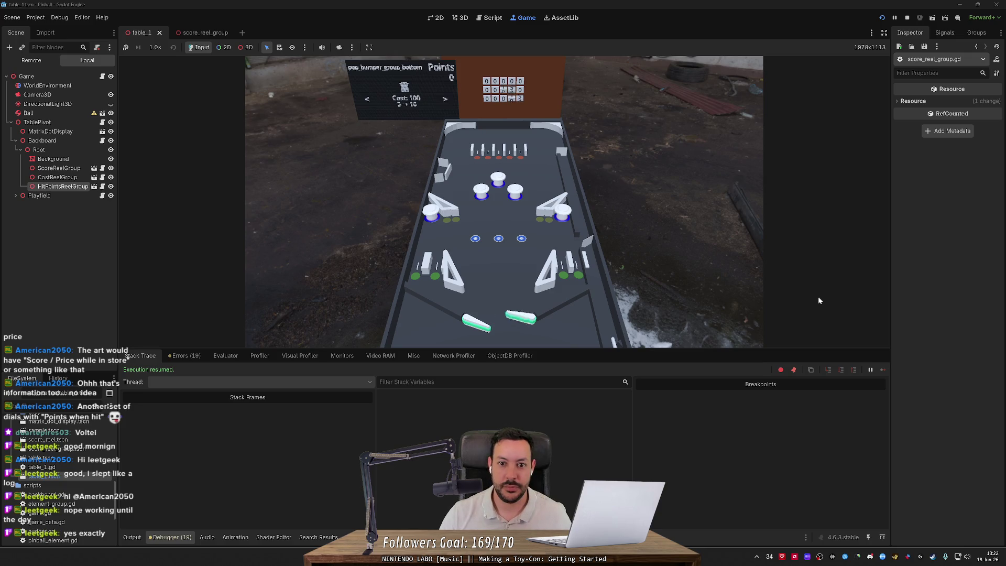
{"action": "key", "text": "Left"}
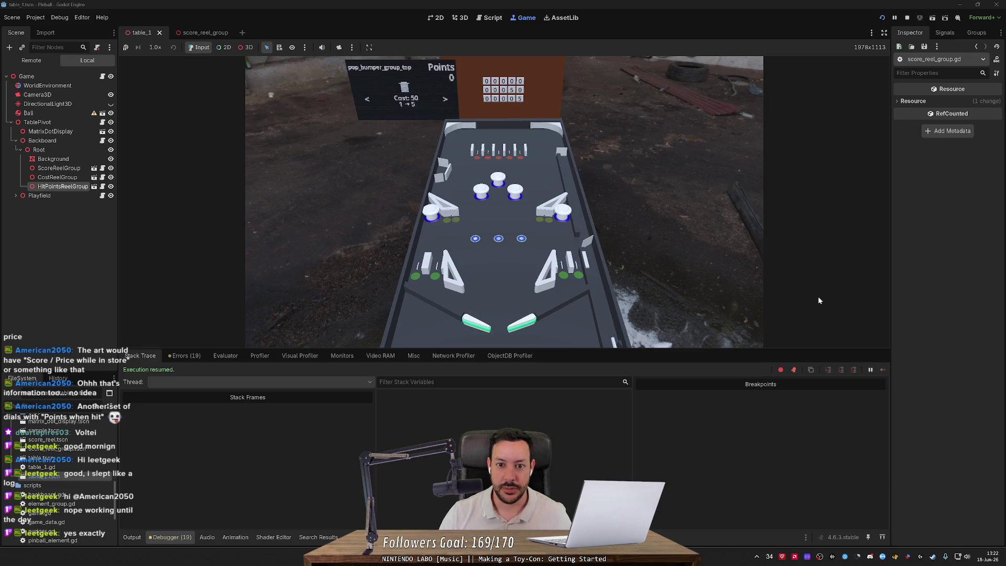
Step through dot_rollover_group_goal, star_rollover_group_middle, EXIT and drop_target_group_middle in the store.
{"action": "key", "text": "Left"}
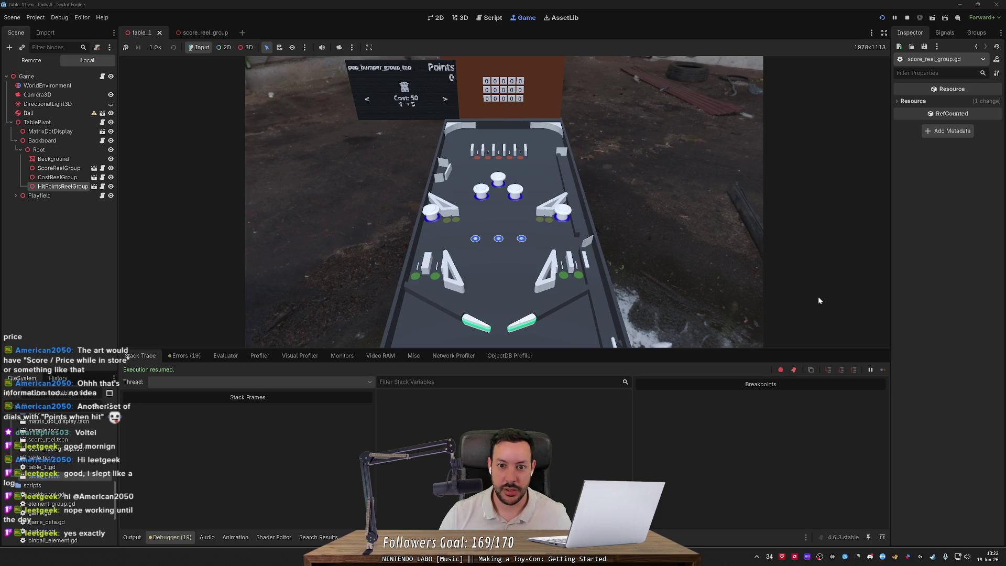
{"action": "key", "text": "Left"}
{"action": "key", "text": "Left"}
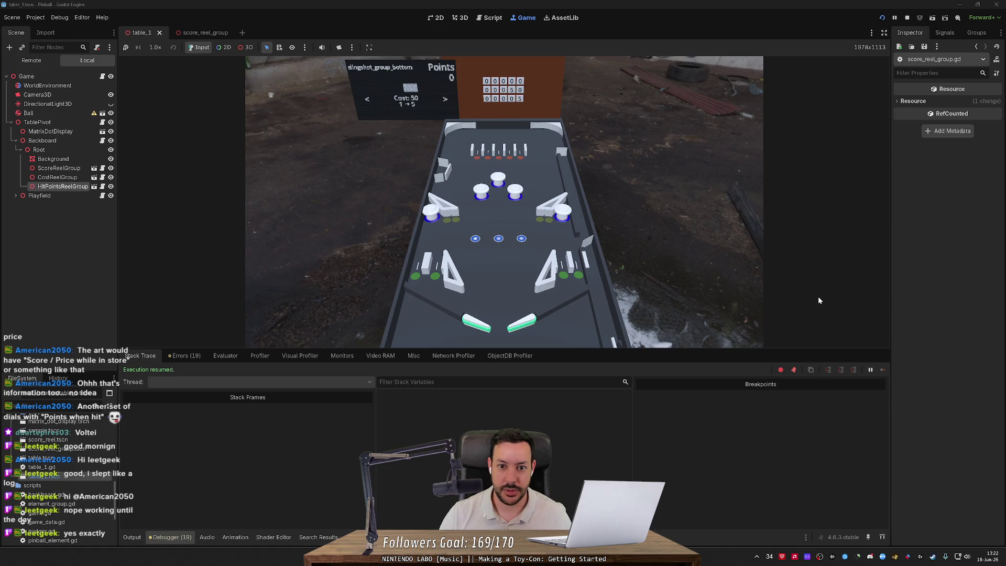
{"action": "key", "text": "Right"}
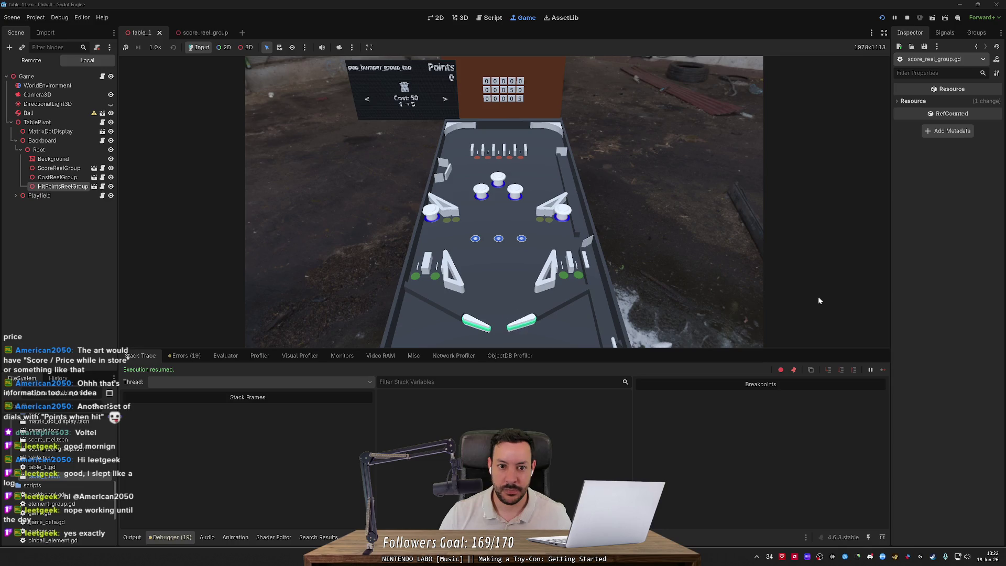
{"action": "key", "text": "Right"}
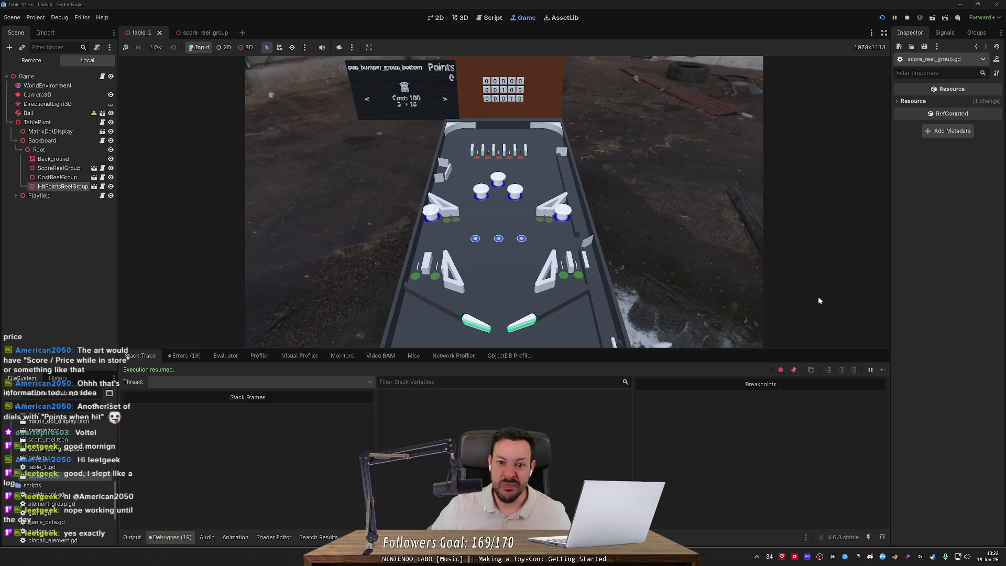
{"action": "key", "text": "Left"}
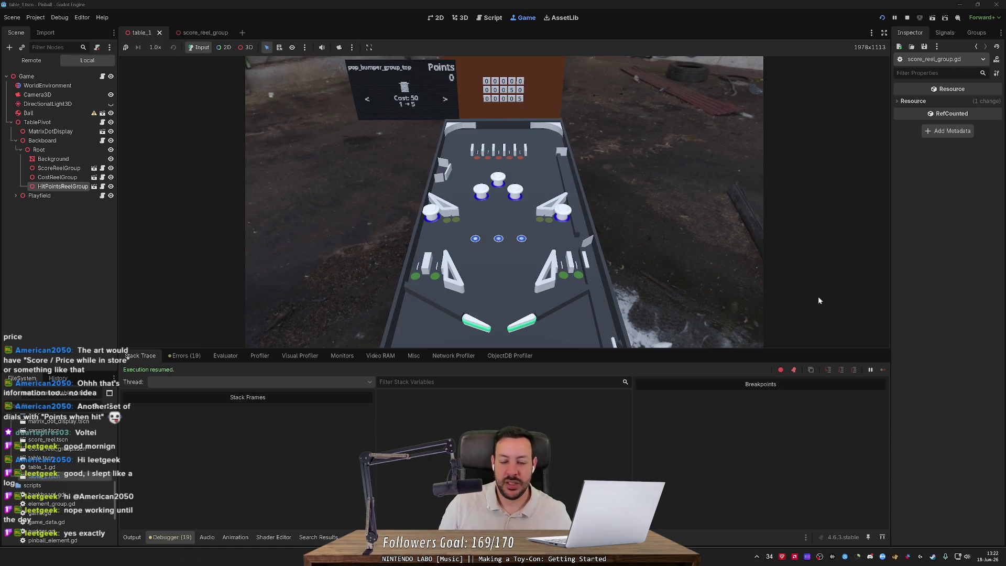
{"action": "key", "text": "Right"}
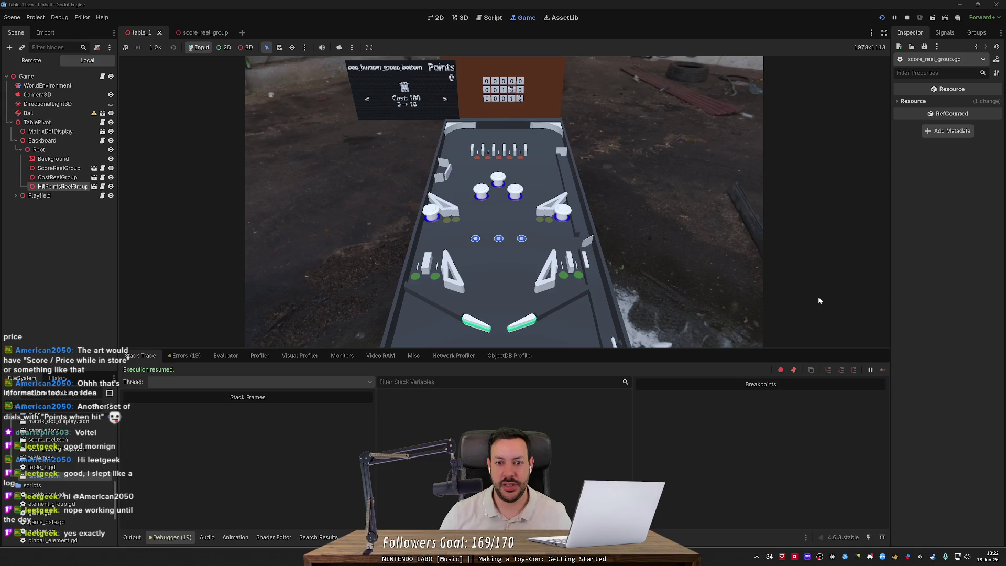
{"action": "key", "text": "Right"}
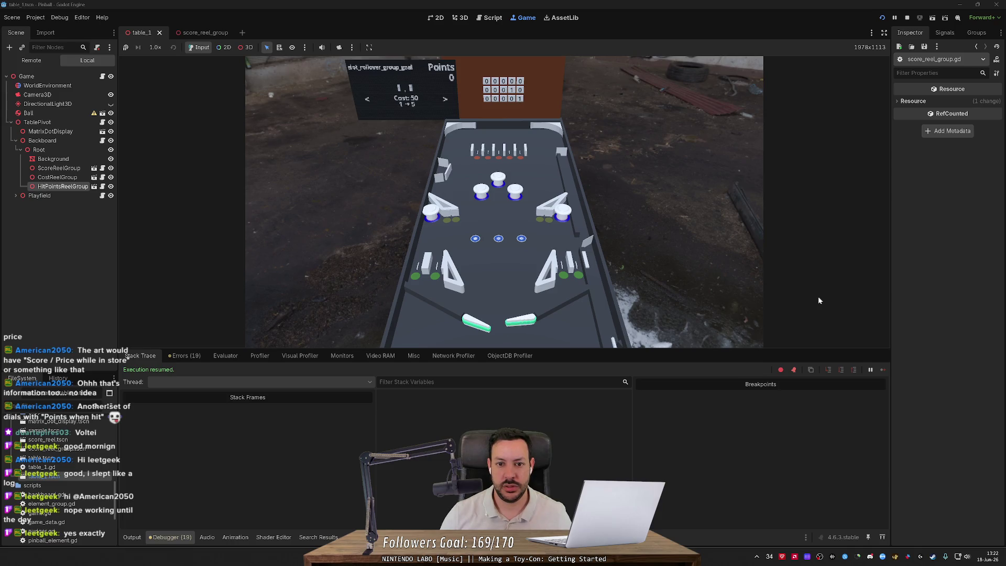
{"action": "key", "text": "Right"}
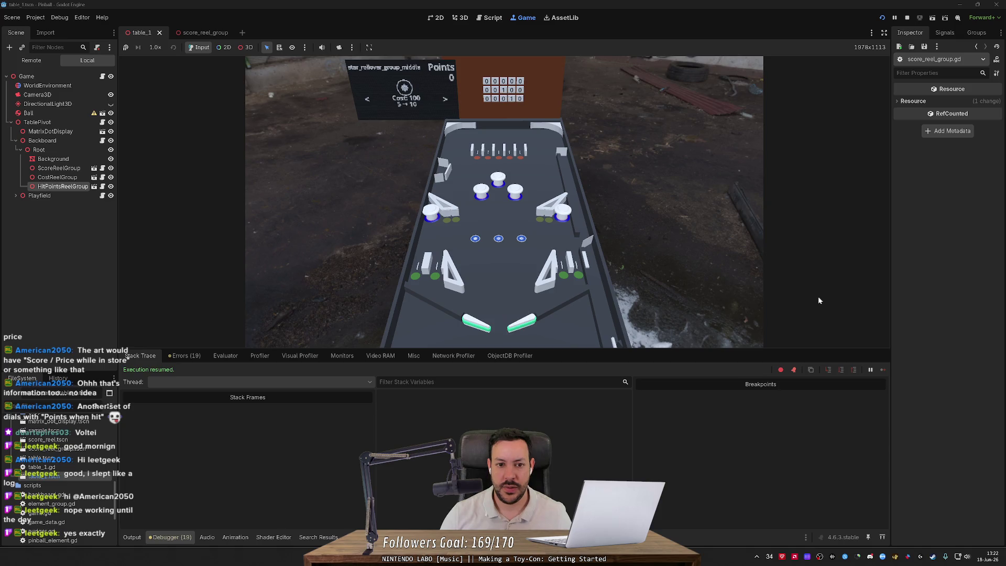
{"action": "key", "text": "Right"}
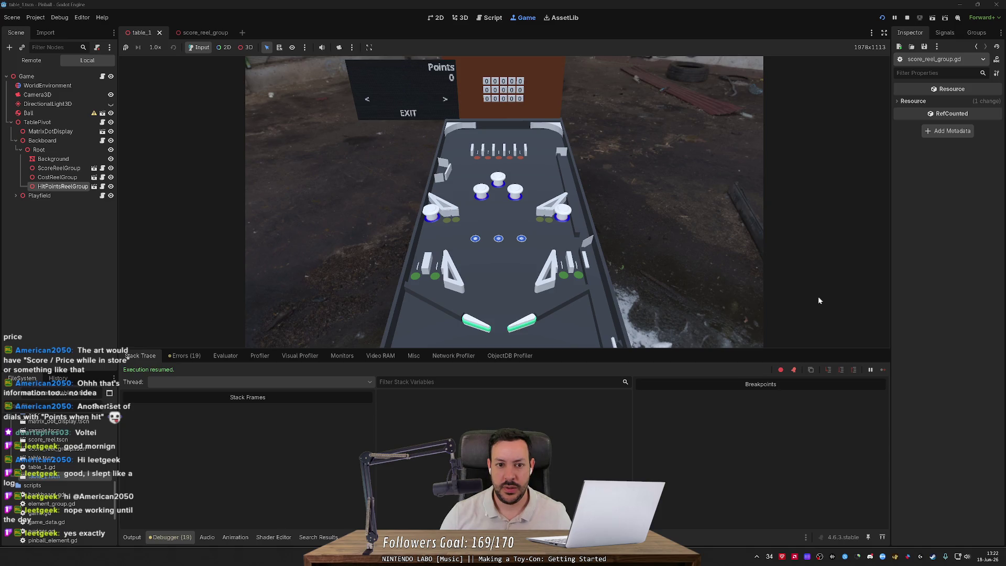
{"action": "key", "text": "Left"}
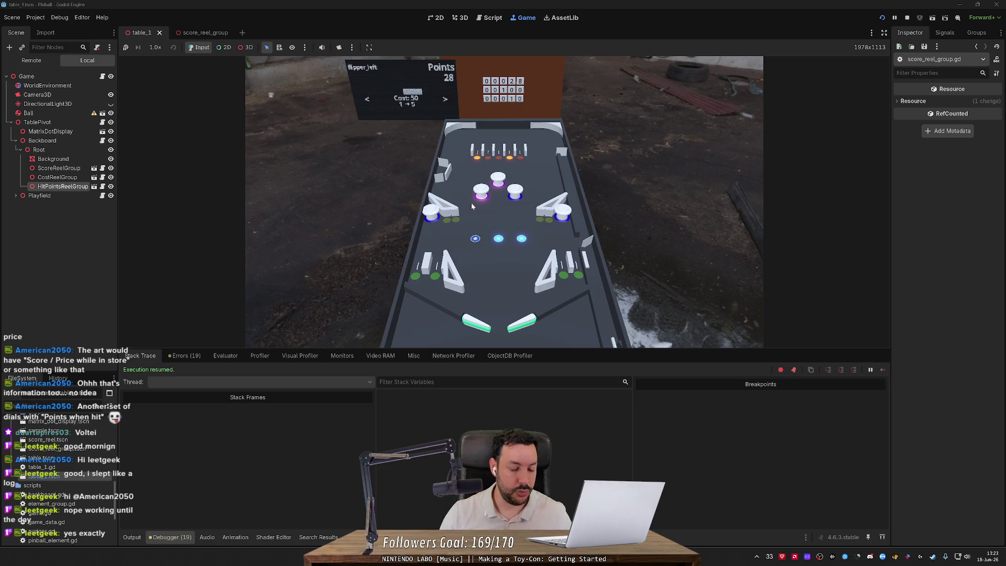
{"action": "key", "text": "Right"}
{"action": "key", "text": "Right"}
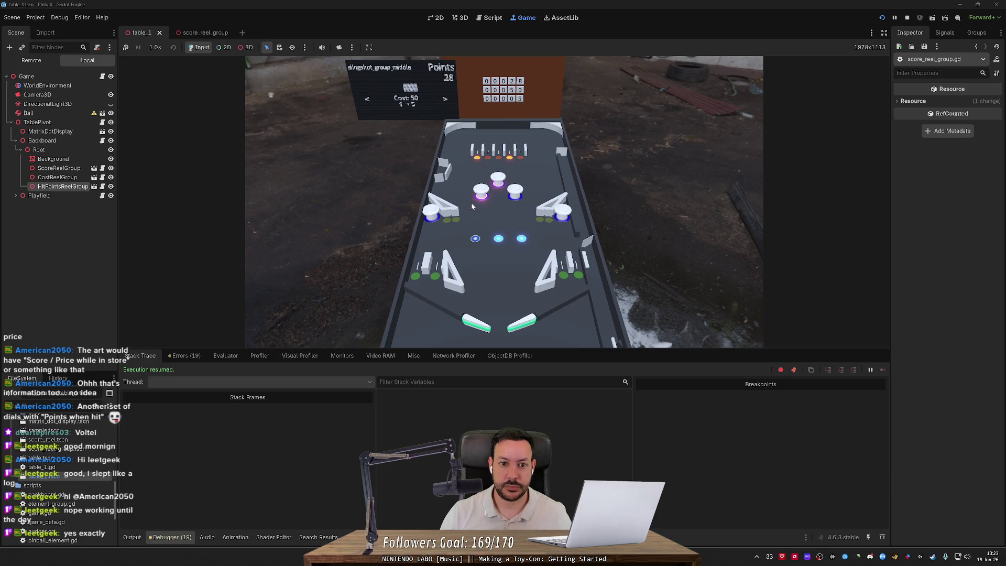
{"action": "key", "text": "Right"}
{"action": "key", "text": "Right"}
{"action": "key", "text": "Right"}
{"action": "key", "text": "Right"}
{"action": "key", "text": "Right"}
{"action": "key", "text": "Right"}
{"action": "key", "text": "Right"}
{"action": "key", "text": "Right"}
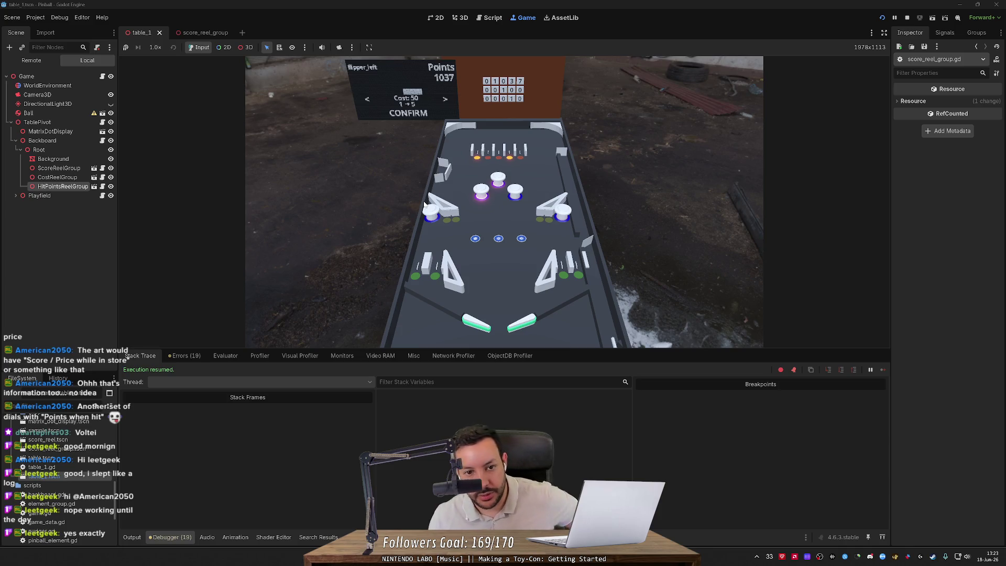
Browse slingshot and pop bumper offers, then select EXIT to launch a ball.
{"action": "key", "text": "Right"}
{"action": "key", "text": "Right"}
{"action": "key", "text": "Right"}
{"action": "key", "text": "Left"}
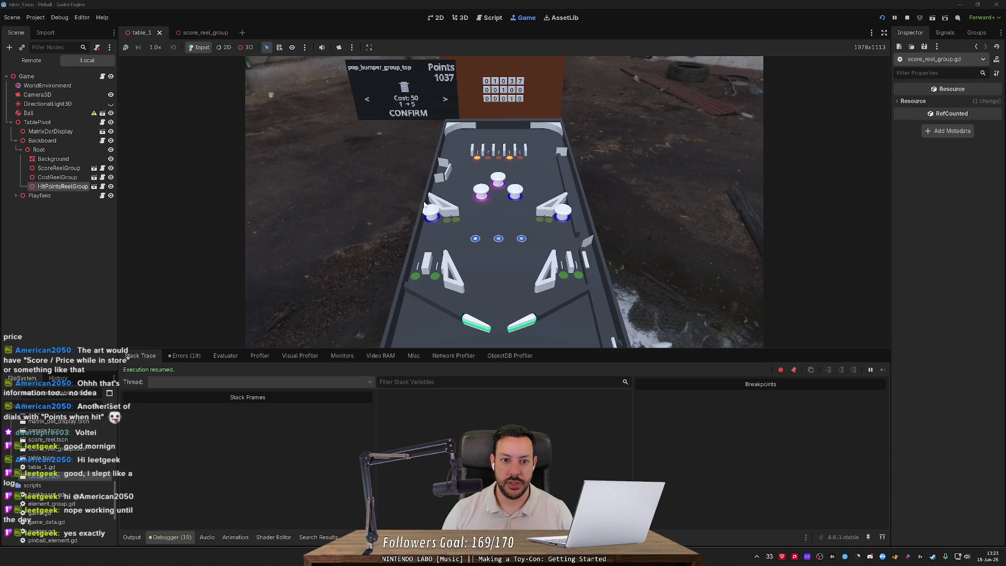
{"action": "key", "text": "Left"}
{"action": "key", "text": "Right"}
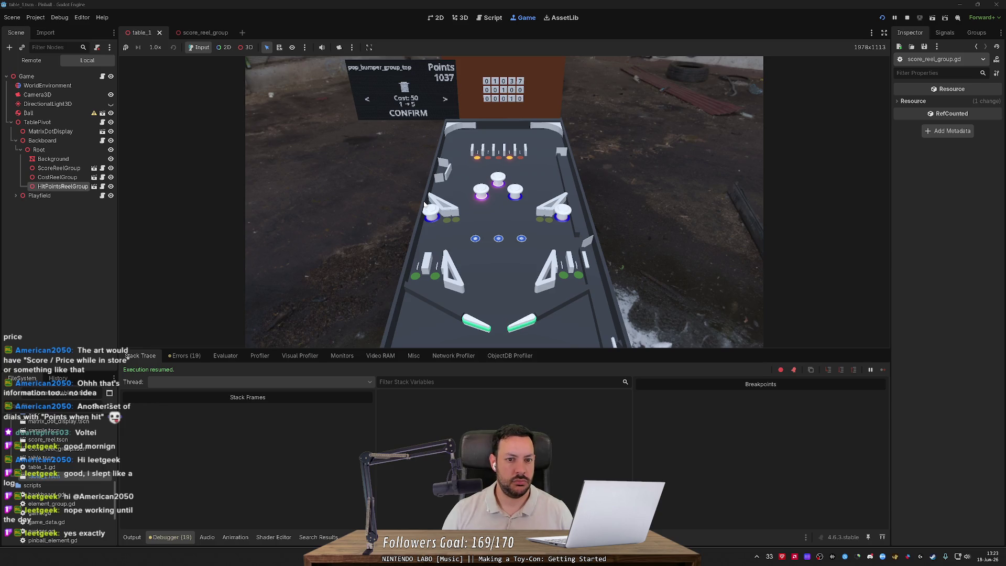
{"action": "key", "text": "Left"}
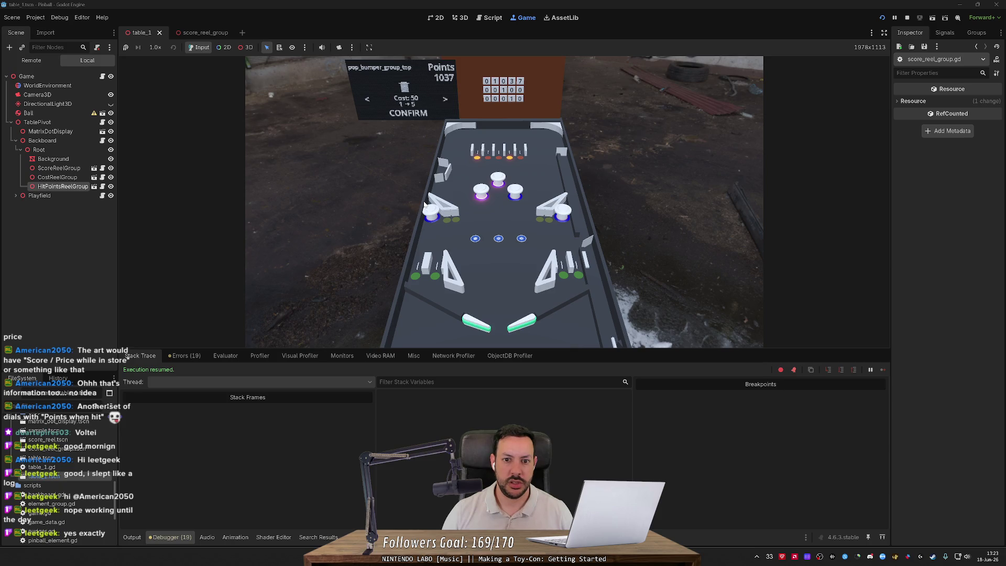
{"action": "key", "text": "Left"}
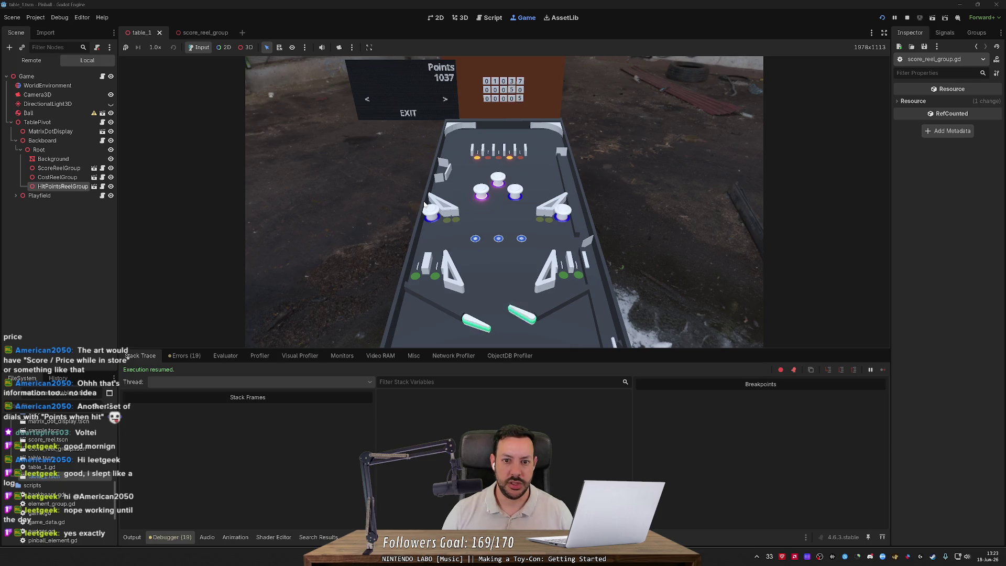
{"action": "key", "text": "Left"}
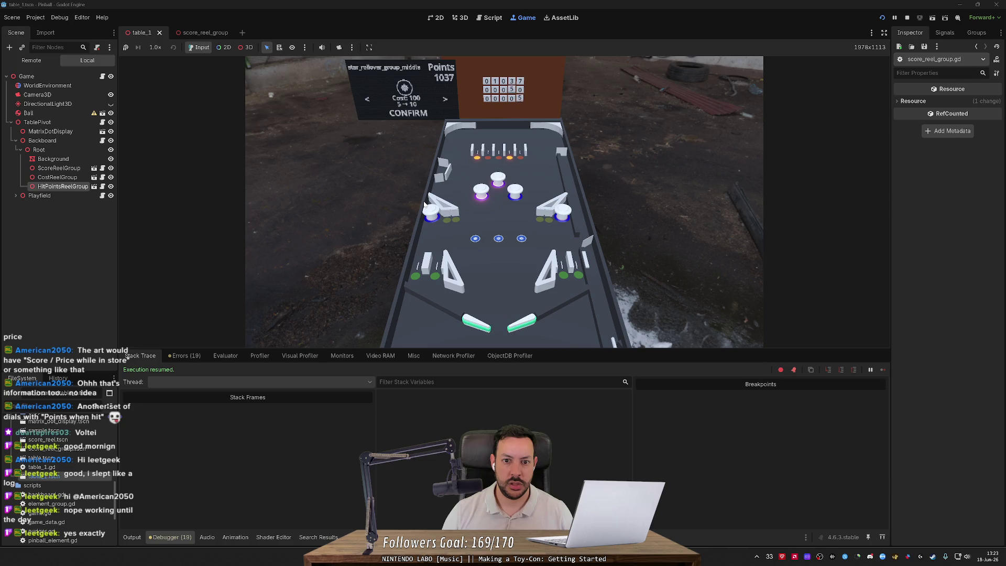
{"action": "key", "text": "Left"}
{"action": "key", "text": "Left"}
{"action": "key", "text": "Left"}
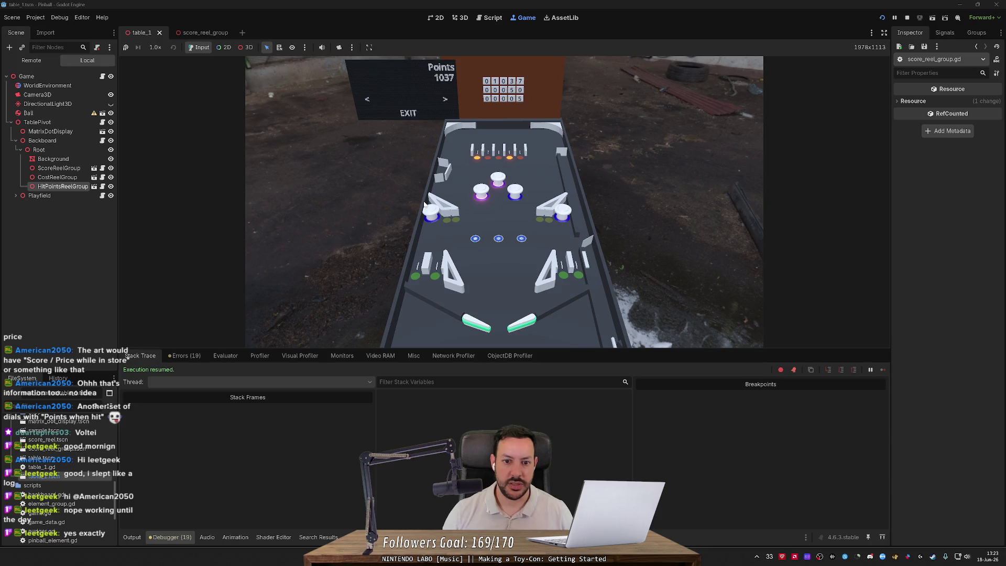
{"action": "key", "text": "Return"}
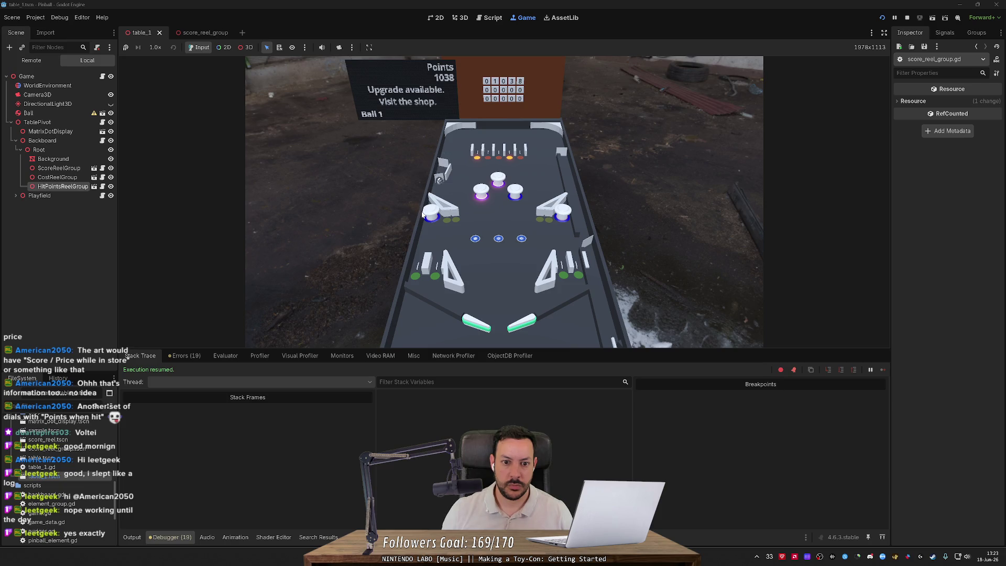
Cycle back through flipper_right, slingshot_group_middle, spinner_1 and flipper_left, then restart the game.
{"action": "key", "text": "Right"}
{"action": "key", "text": "Right"}
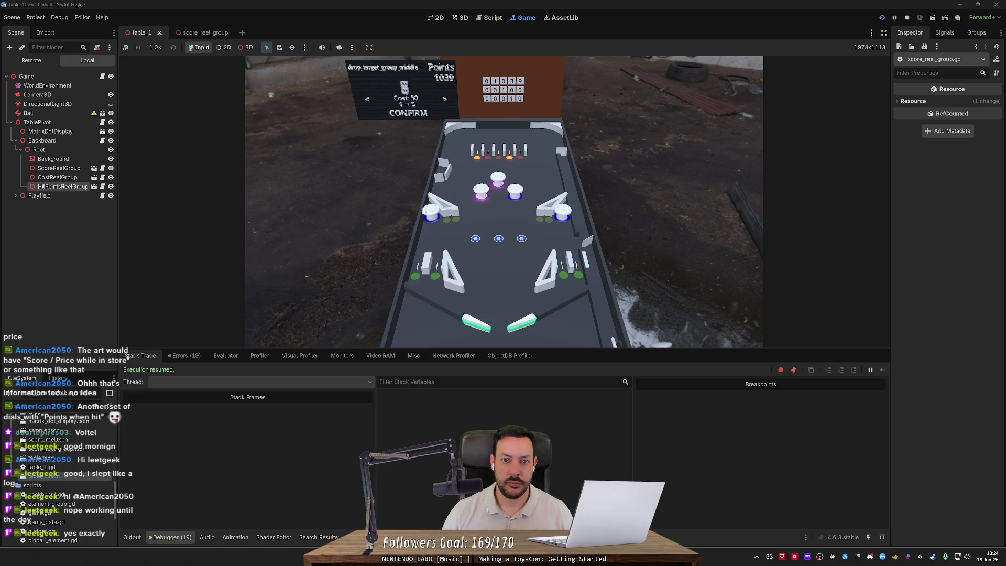
{"action": "key", "text": "Right"}
{"action": "key", "text": "Right"}
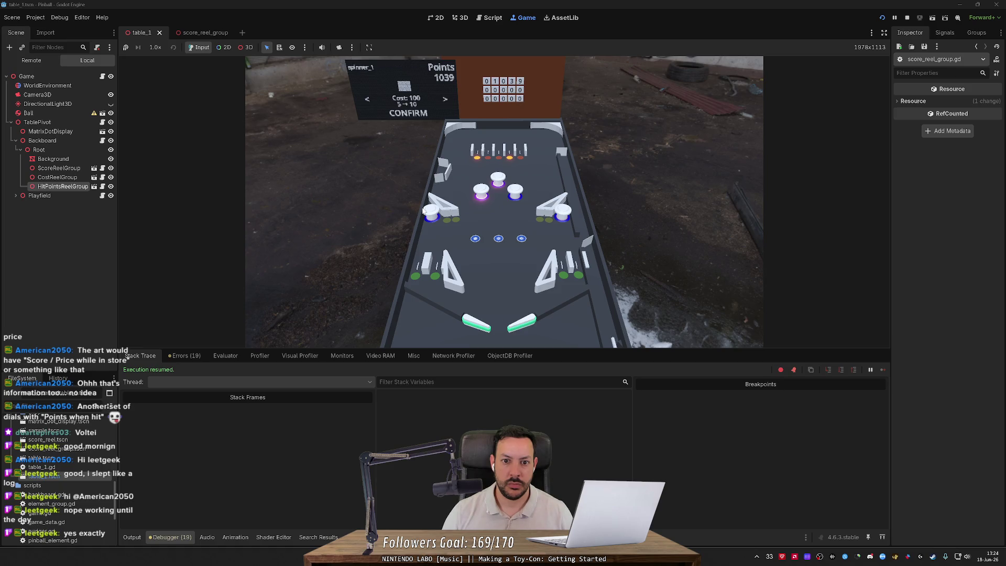
{"action": "key", "text": "Left"}
{"action": "key", "text": "Right"}
{"action": "key", "text": "Right"}
{"action": "key", "text": "Right"}
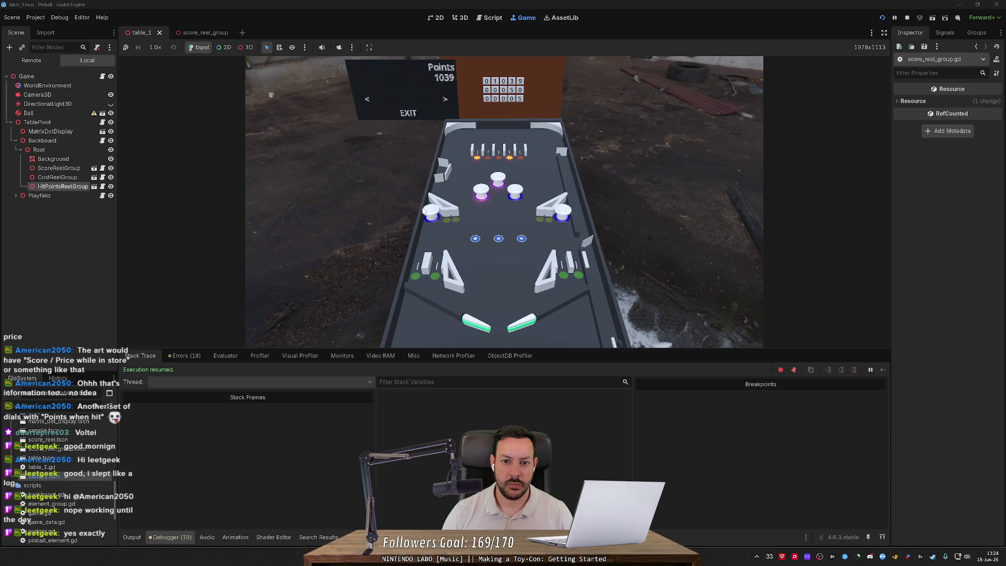
{"action": "key", "text": "Right"}
{"action": "key", "text": "Left"}
{"action": "key", "text": "Right"}
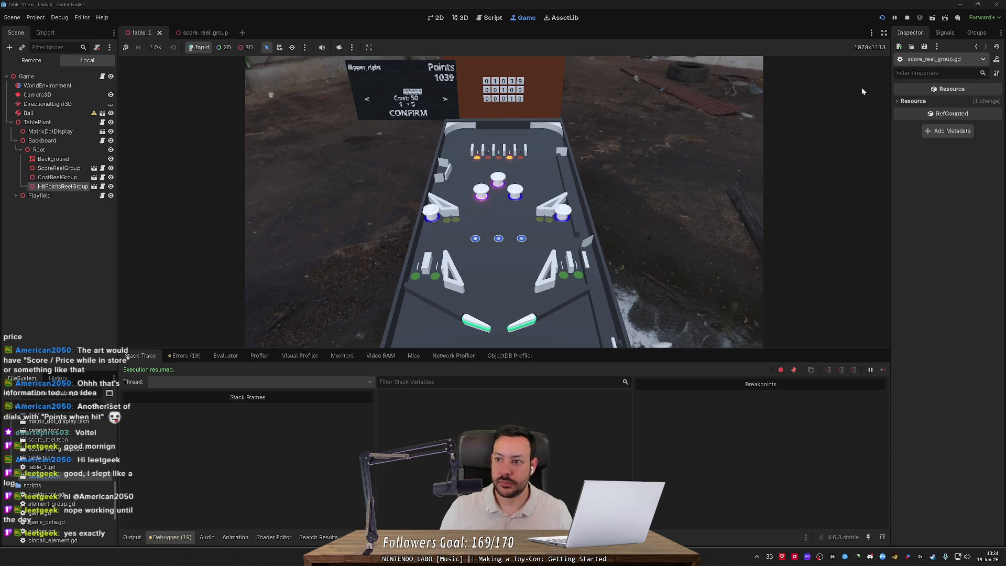
{"action": "left_click", "coordinate": [907, 18]}
Relaunch the game, browse the shop to pop_bumper_group_top and buy it for 50 points.
{"action": "key", "text": "F5"}
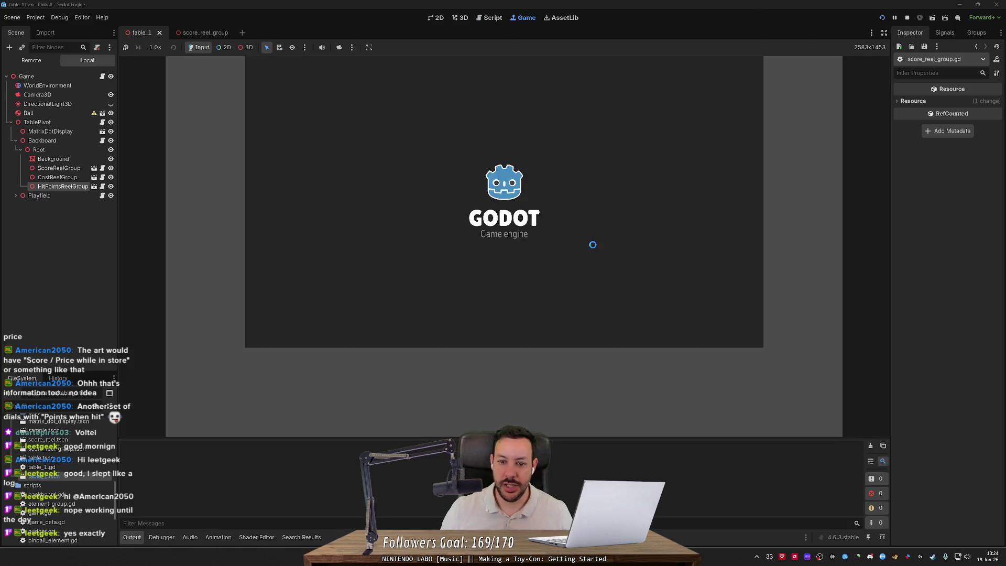
{"action": "mouse_move", "coordinate": [501, 299]}
{"action": "left_mouse_down"}
{"action": "mouse_move", "coordinate": [532, 298]}
{"action": "mouse_move", "coordinate": [495, 282]}
{"action": "mouse_move", "coordinate": [467, 215]}
{"action": "mouse_move", "coordinate": [431, 193]}
{"action": "mouse_move", "coordinate": [420, 215]}
{"action": "left_mouse_up"}
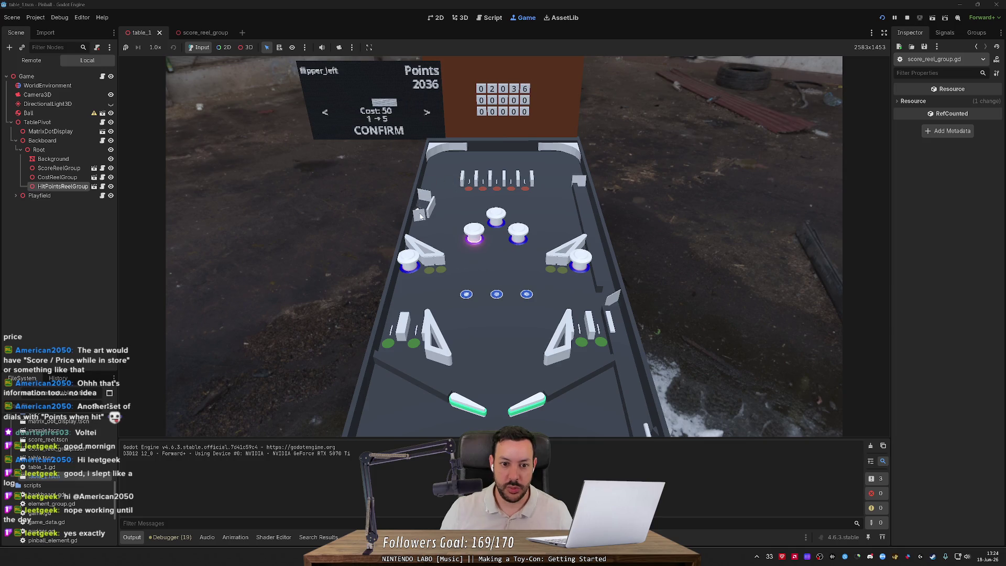
{"action": "key", "text": "Left"}
{"action": "key", "text": "Right"}
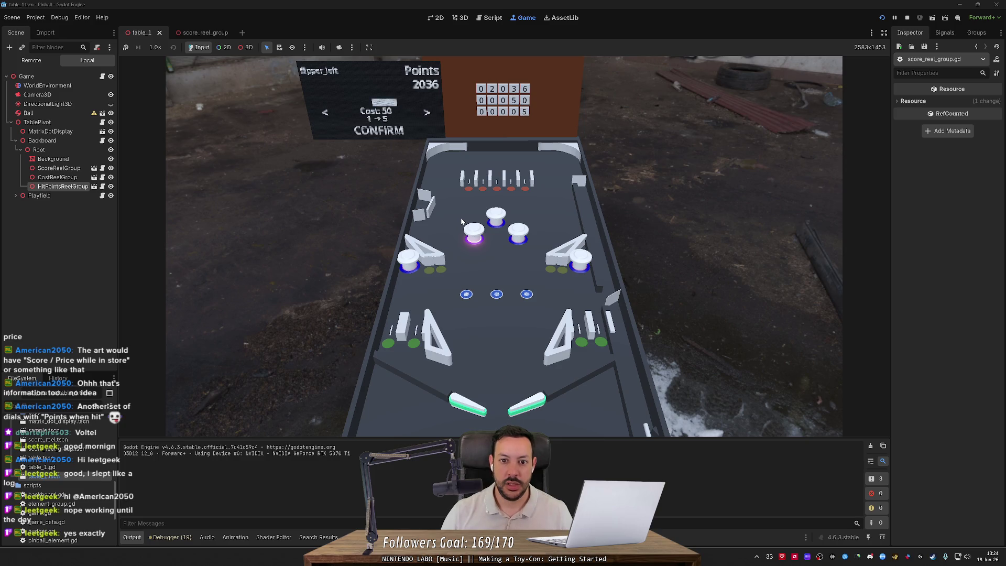
{"action": "key", "text": "Right"}
{"action": "key", "text": "Right"}
{"action": "key", "text": "Right"}
{"action": "key", "text": "Right"}
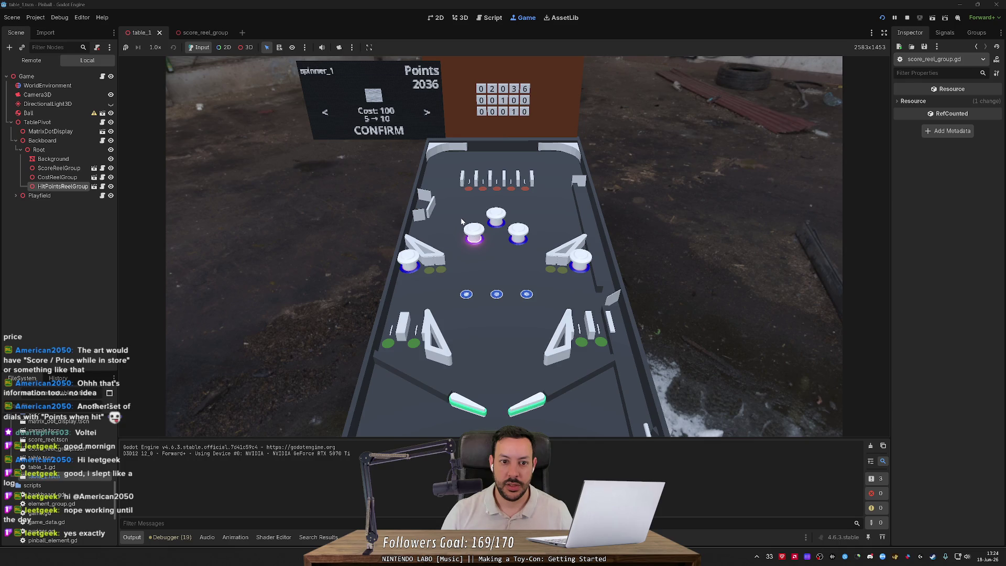
{"action": "key", "text": "Right"}
{"action": "key", "text": "Right"}
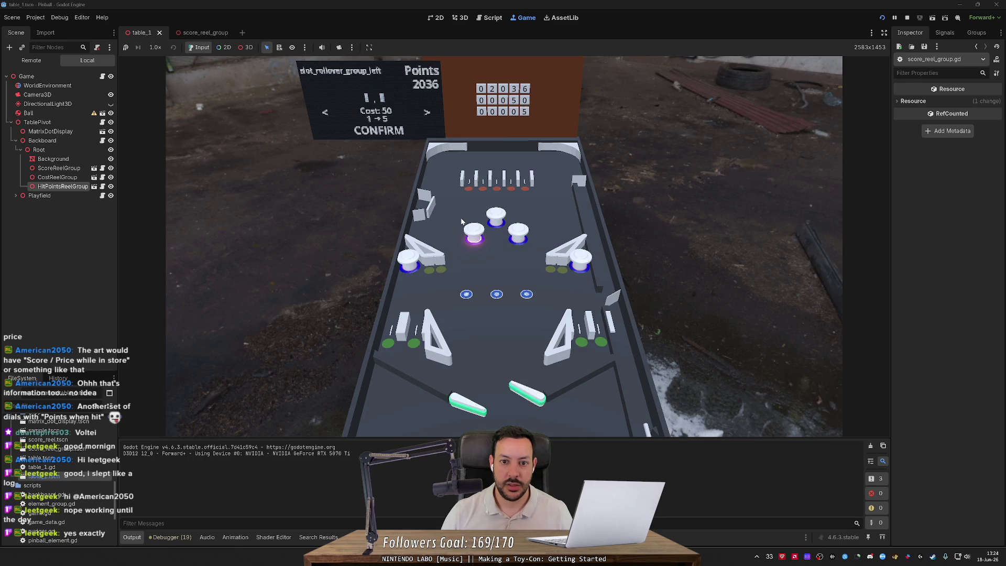
{"action": "key", "text": "Right"}
{"action": "key", "text": "Right"}
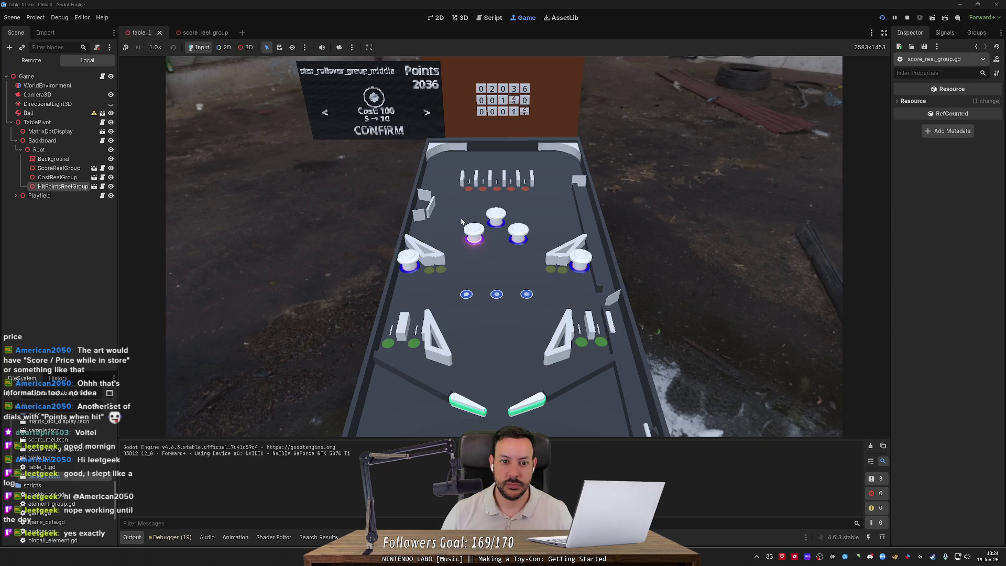
{"action": "key", "text": "Left"}
{"action": "key", "text": "Left"}
{"action": "key", "text": "Left"}
{"action": "key", "text": "Left"}
{"action": "key", "text": "Left"}
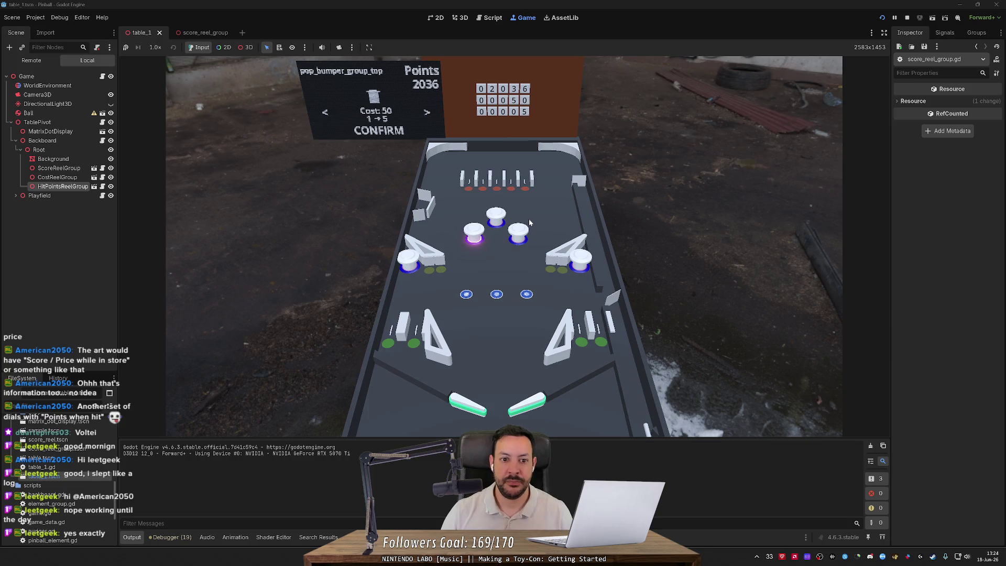
{"action": "key", "text": "Return"}
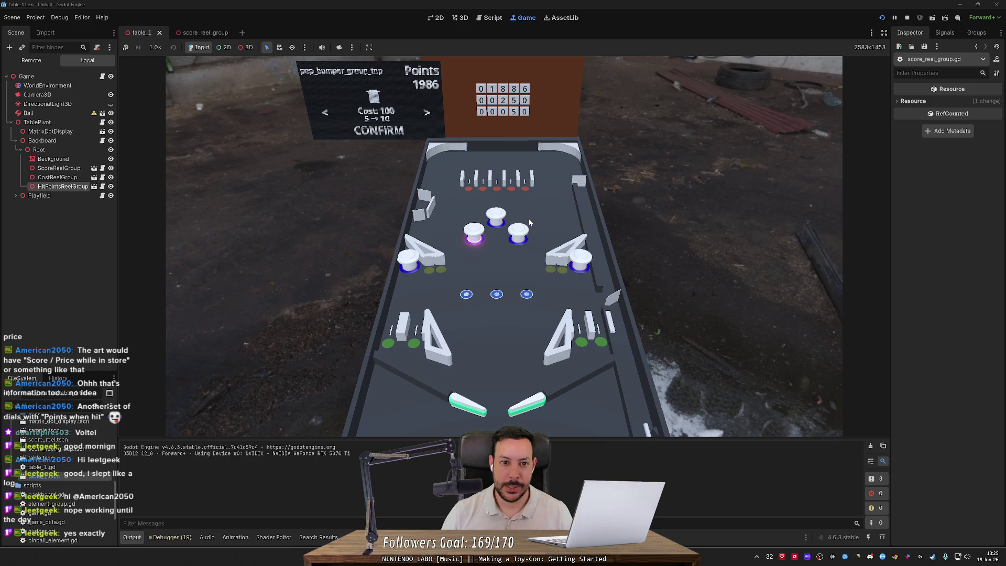
Flip between slingshot_group_bottom and pop_bumper_group_top, then buy the pop bumper upgrade again.
{"action": "key", "text": "Left"}
{"action": "key", "text": "Right"}
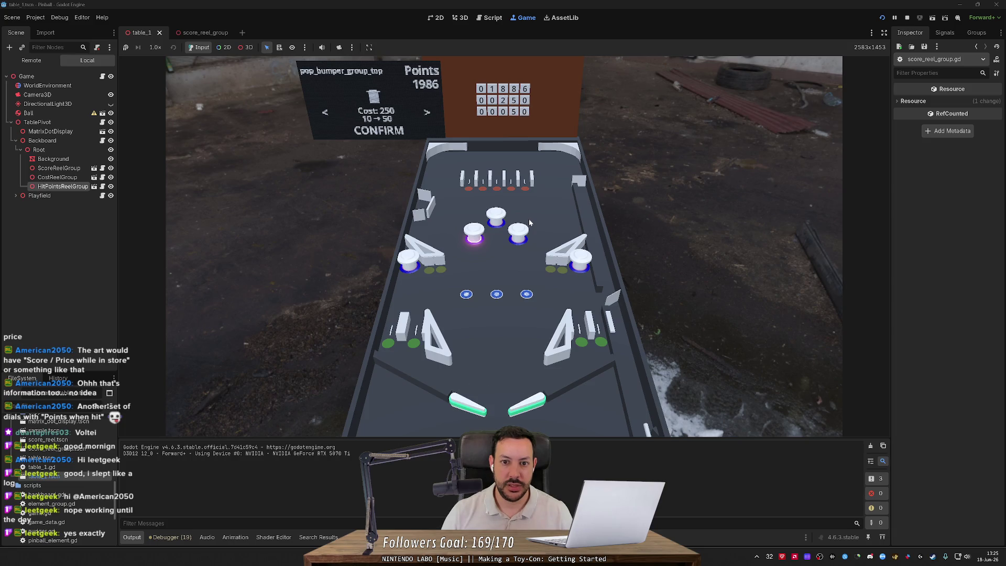
{"action": "key", "text": "Left"}
{"action": "key", "text": "Left"}
{"action": "key", "text": "Right"}
{"action": "key", "text": "Right"}
{"action": "key", "text": "Left"}
{"action": "key", "text": "Right"}
{"action": "key", "text": "Right"}
{"action": "key", "text": "Left"}
{"action": "key", "text": "Left"}
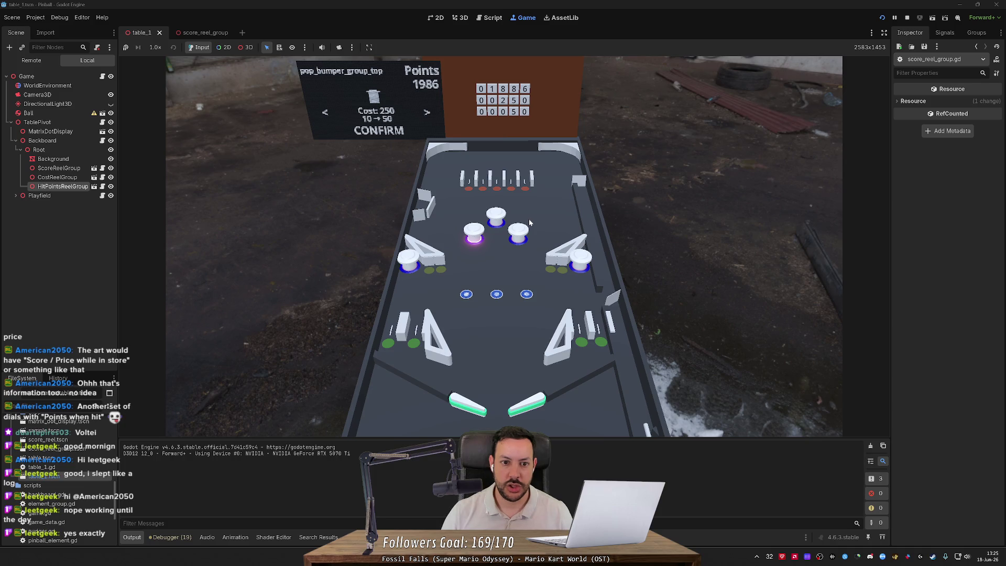
{"action": "key", "text": "Return"}
Browse the shop offers once more and buy the next pop bumper upgrade.
{"action": "key", "text": "Right"}
{"action": "key", "text": "Left"}
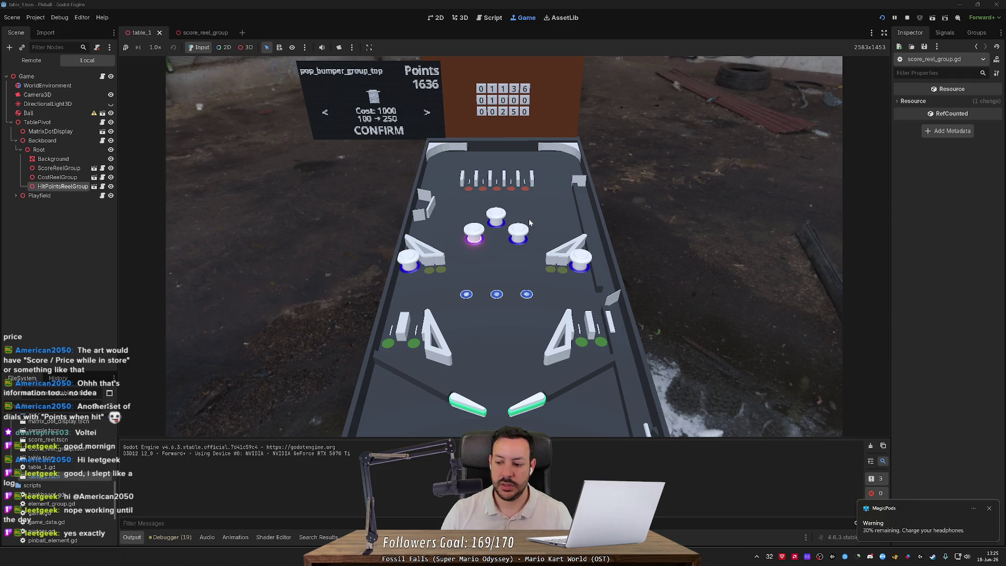
{"action": "key", "text": "Right"}
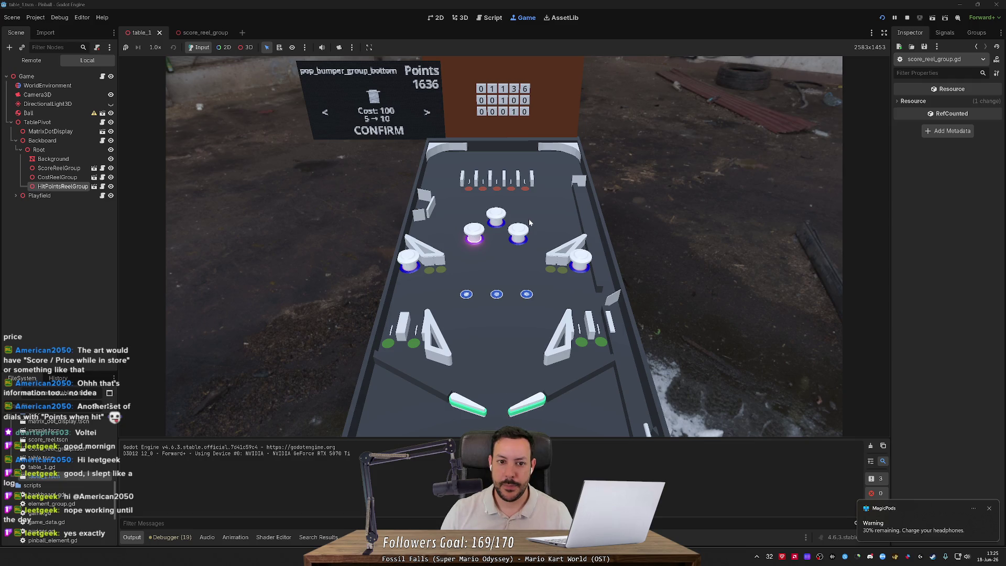
{"action": "key", "text": "Left"}
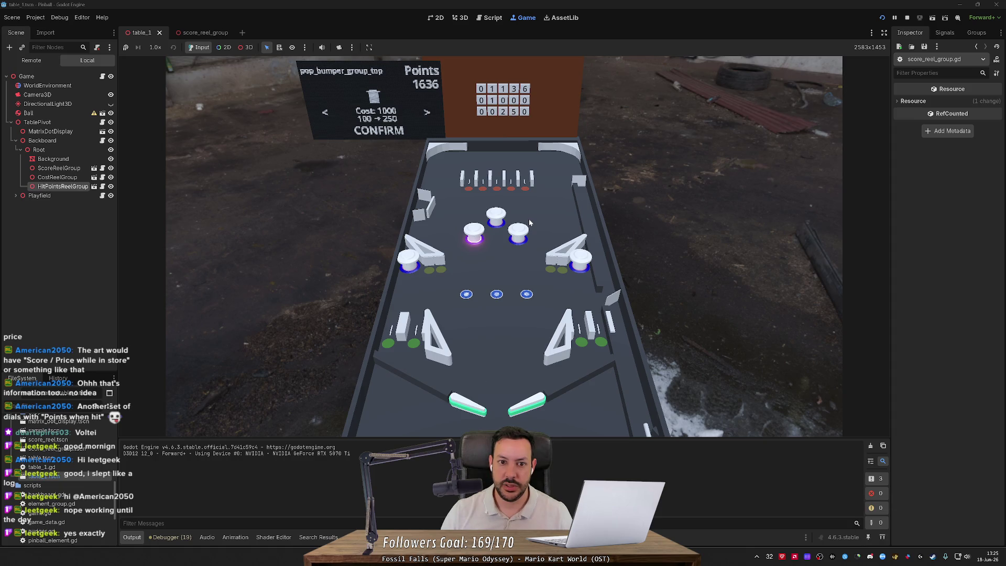
{"action": "key", "text": "Left"}
{"action": "key", "text": "Left"}
{"action": "key", "text": "Left"}
{"action": "key", "text": "Left"}
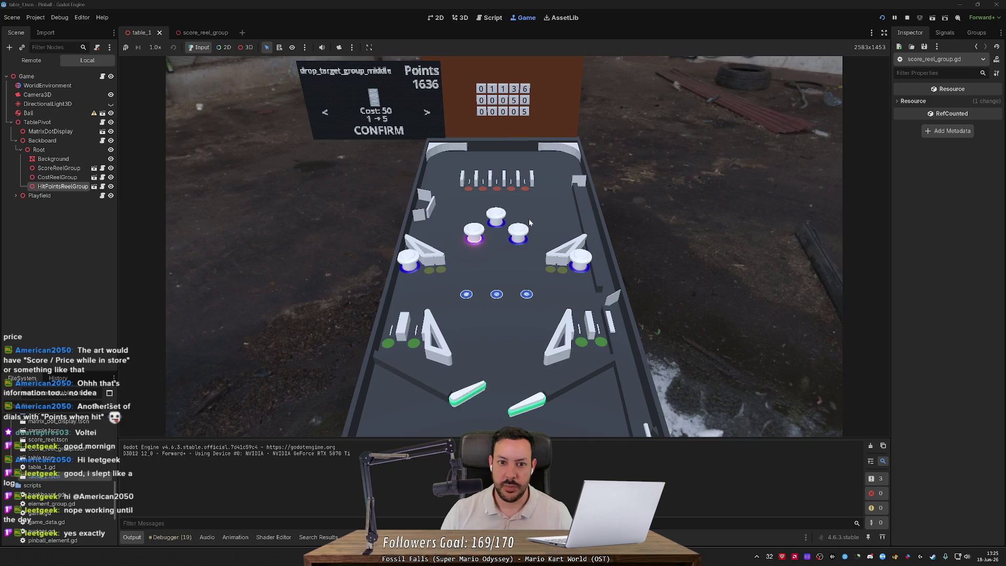
{"action": "key", "text": "Left"}
{"action": "key", "text": "Right"}
{"action": "key", "text": "Right"}
{"action": "key", "text": "Right"}
{"action": "key", "text": "Right"}
{"action": "key", "text": "Right"}
{"action": "key", "text": "Right"}
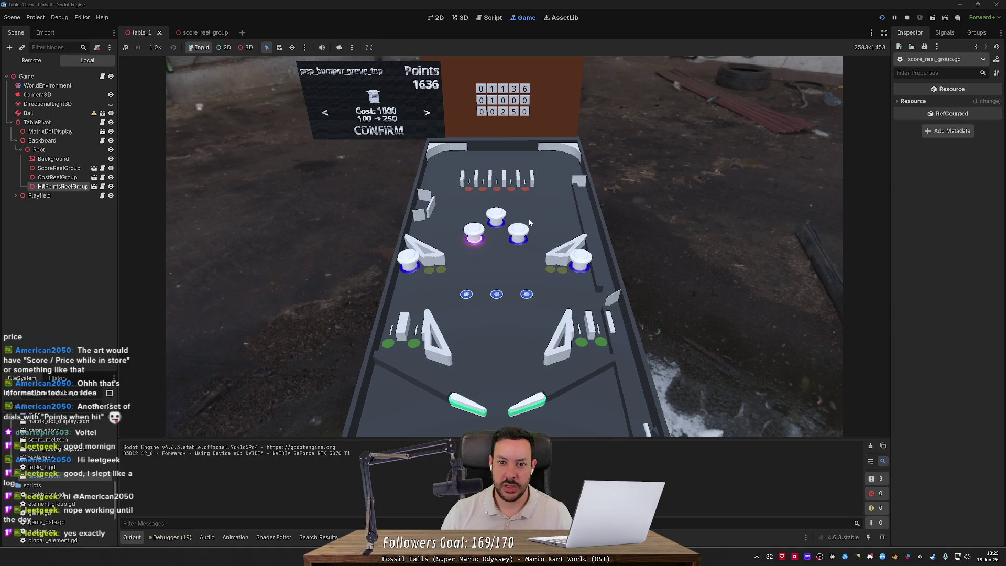
{"action": "key", "text": "Return"}
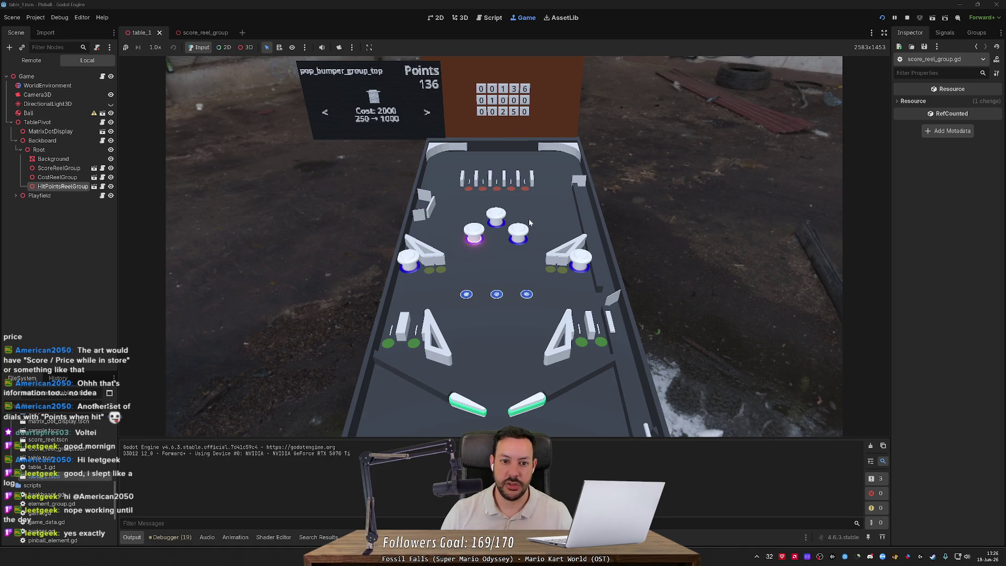
Flick the flippers to check the reels at 136 points, then stop the game.
{"action": "key", "text": "Left"}
{"action": "key", "text": "Right"}
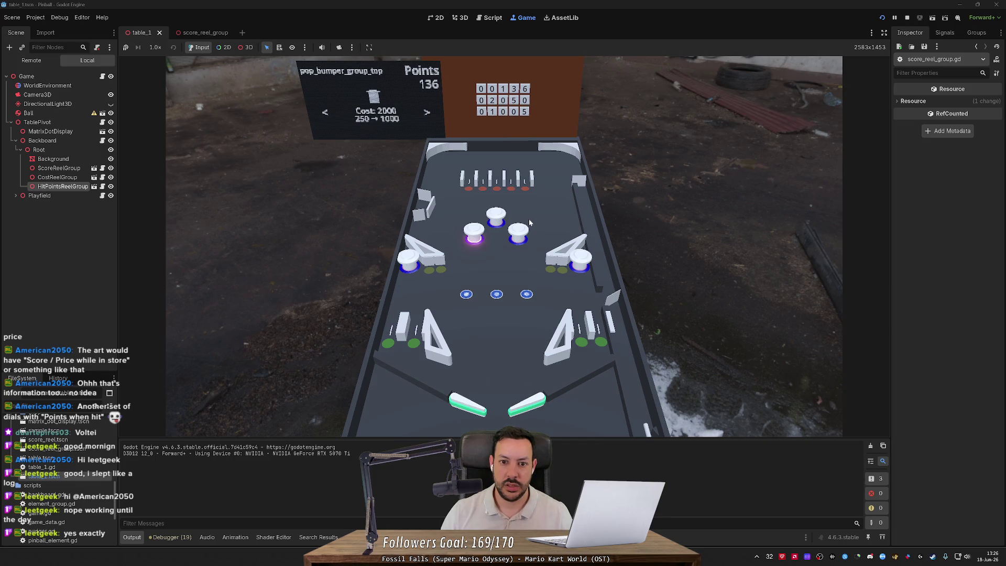
{"action": "key", "text": "Left"}
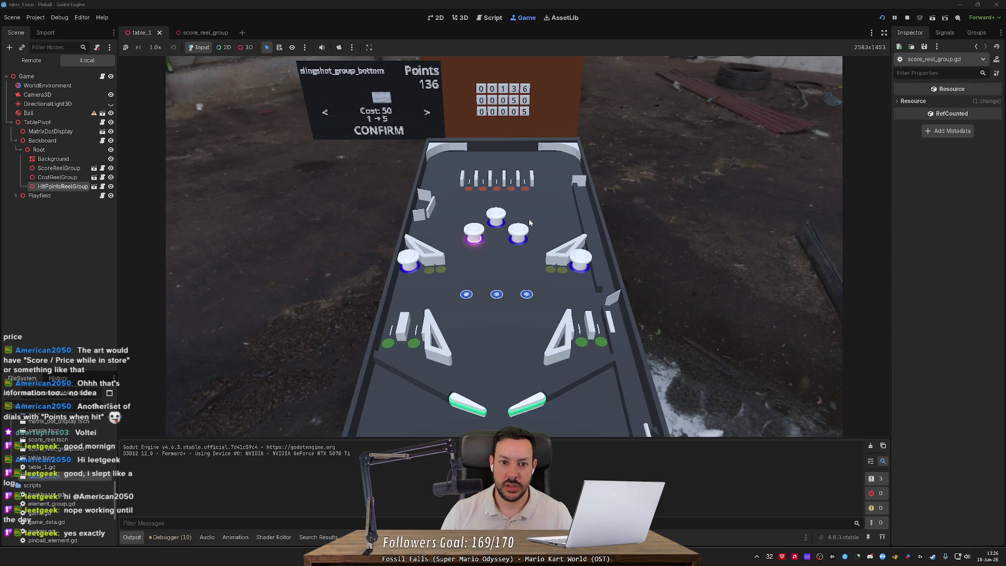
{"action": "key", "text": "Right"}
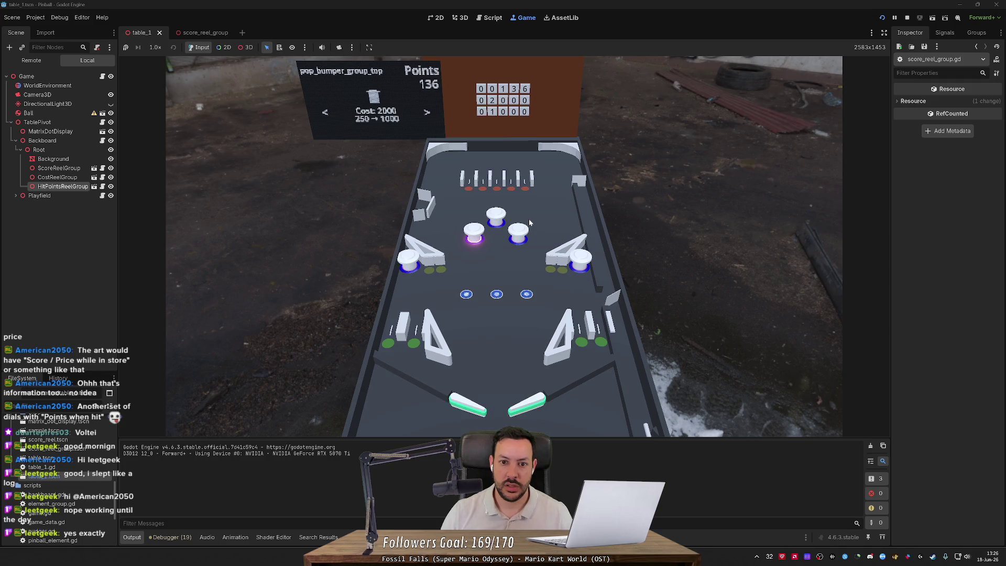
{"action": "key", "text": "Left"}
{"action": "key", "text": "Right"}
{"action": "left_click", "coordinate": [907, 17]}
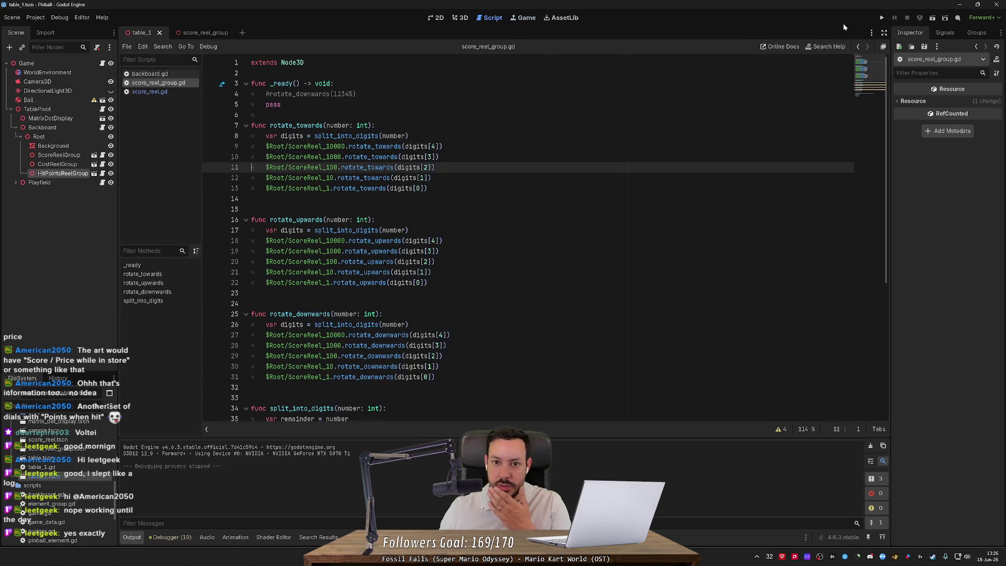
Select ScoreReel_10000 on line 9, then open the score_reel_group scene.
{"action": "left_click", "coordinate": [323, 147]}
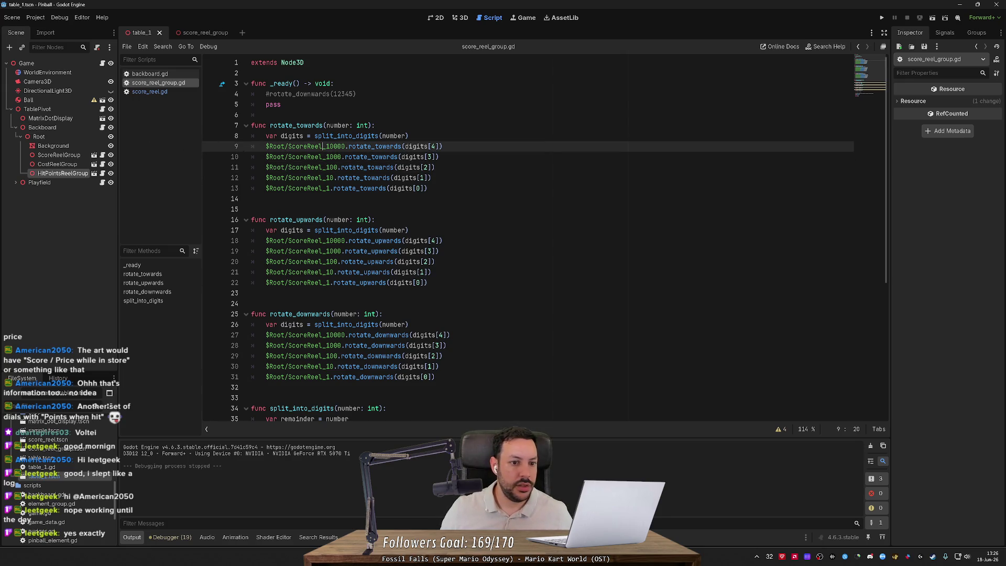
{"action": "key", "text": "ctrl+d"}
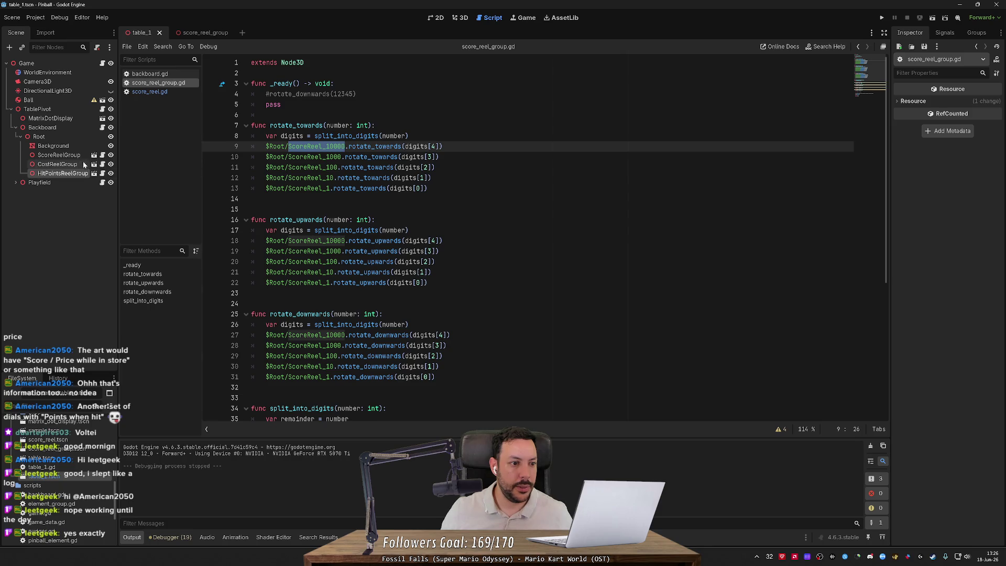
{"action": "left_click", "coordinate": [94, 155]}
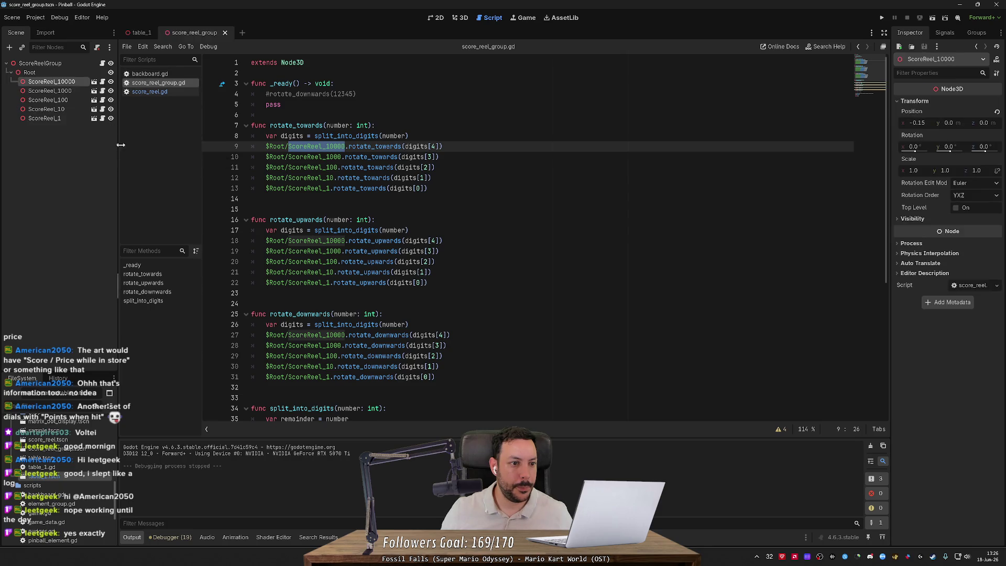
Open score_reel.gd and inspect 'var tween = get_tree().create_tween()' on line 34 in rotate_upwards.
{"action": "left_click", "coordinate": [102, 83]}
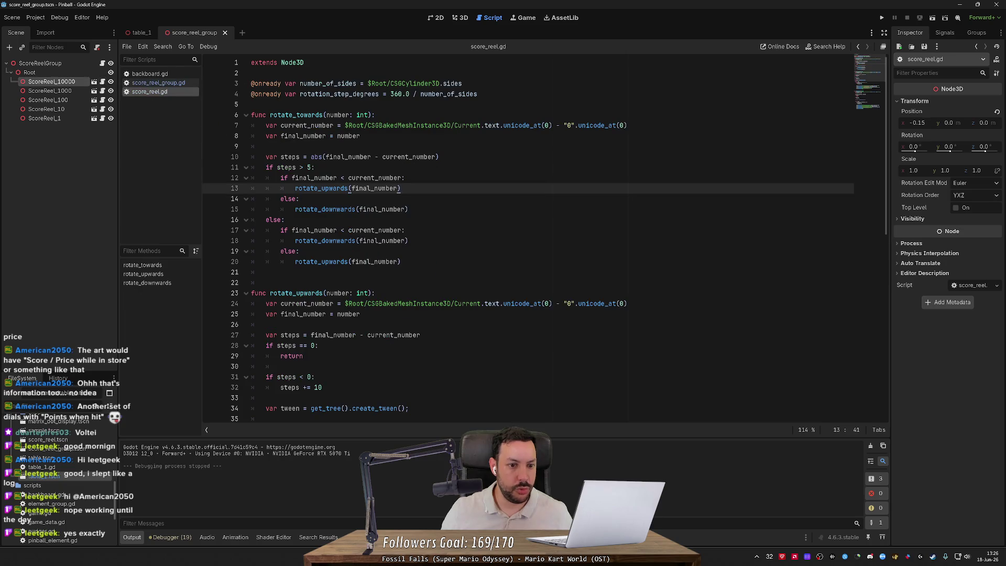
{"action": "scroll", "coordinate": [544, 239], "scroll_direction": "down", "scroll_amount": 4}
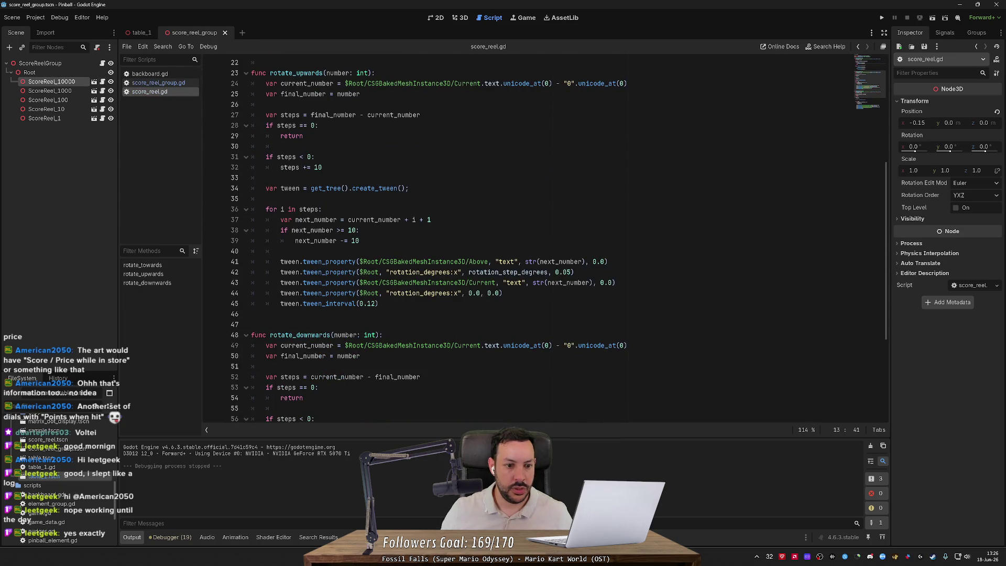
{"action": "left_click_drag", "start_coordinate": [266, 188], "coordinate": [409, 188]}
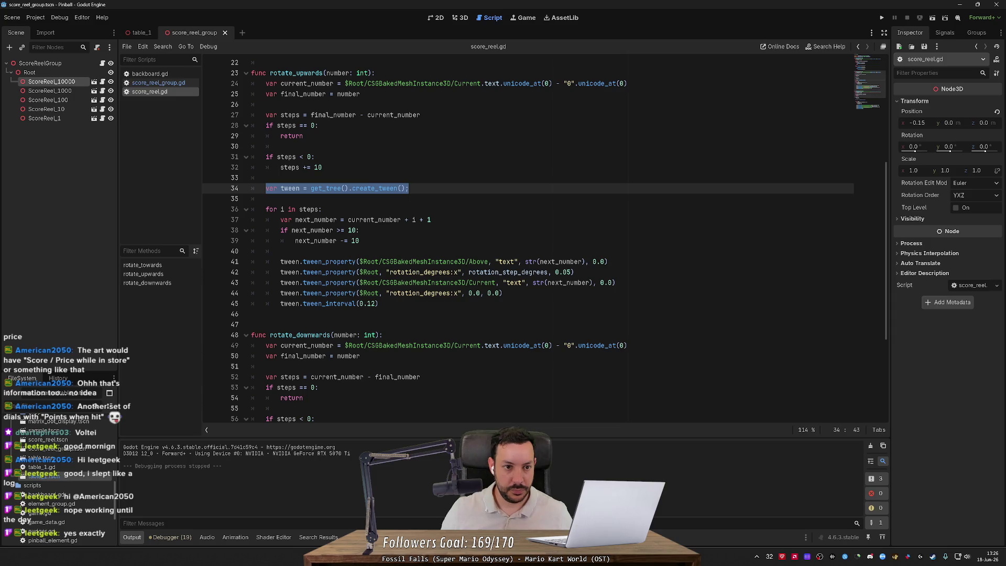
{"action": "scroll", "coordinate": [524, 236], "scroll_direction": "down", "scroll_amount": 3}
{"action": "scroll", "coordinate": [523, 236], "scroll_direction": "up", "scroll_amount": 4}
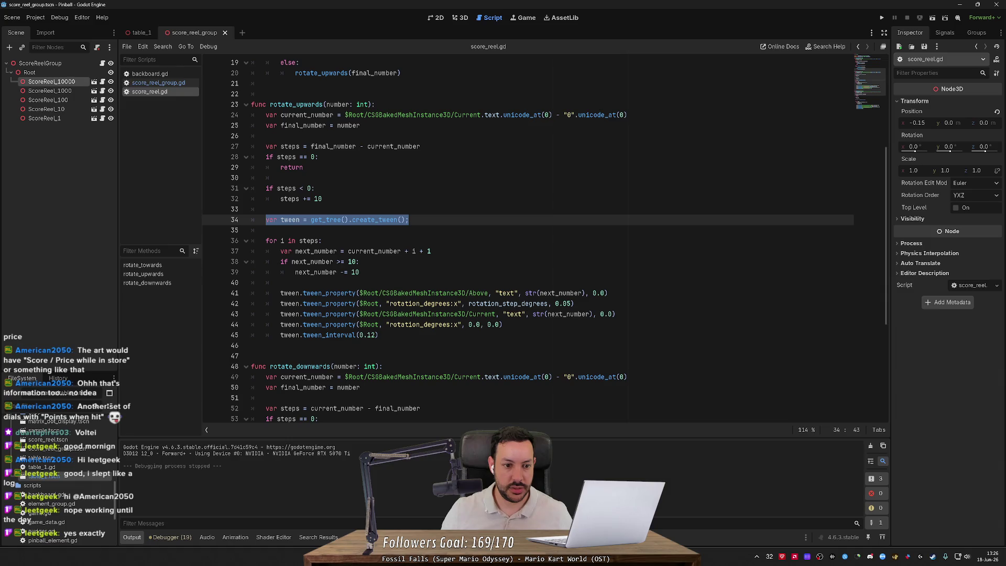
{"action": "scroll", "coordinate": [524, 236], "scroll_direction": "up", "scroll_amount": 3}
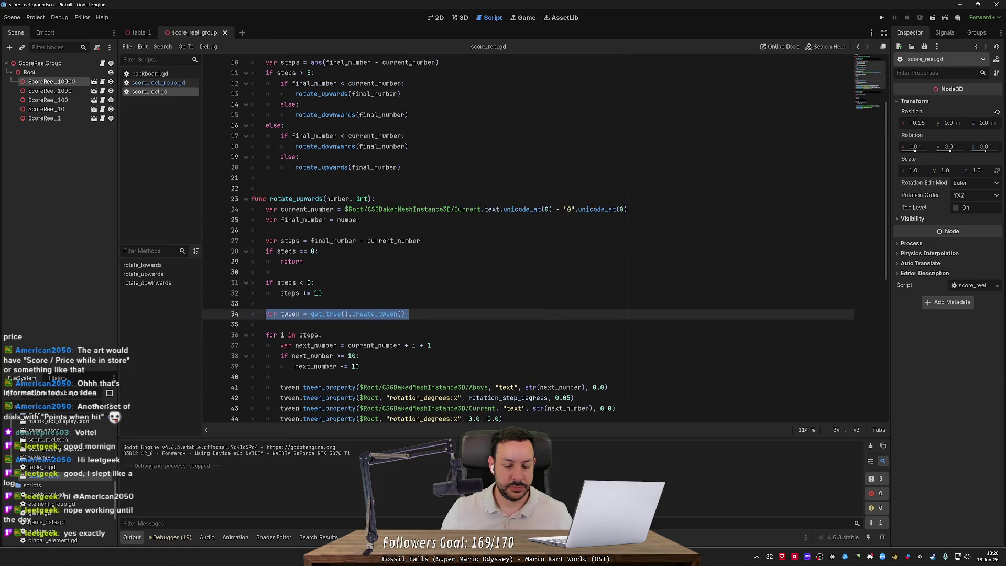
{"action": "scroll", "coordinate": [524, 236], "scroll_direction": "up", "scroll_amount": 2}
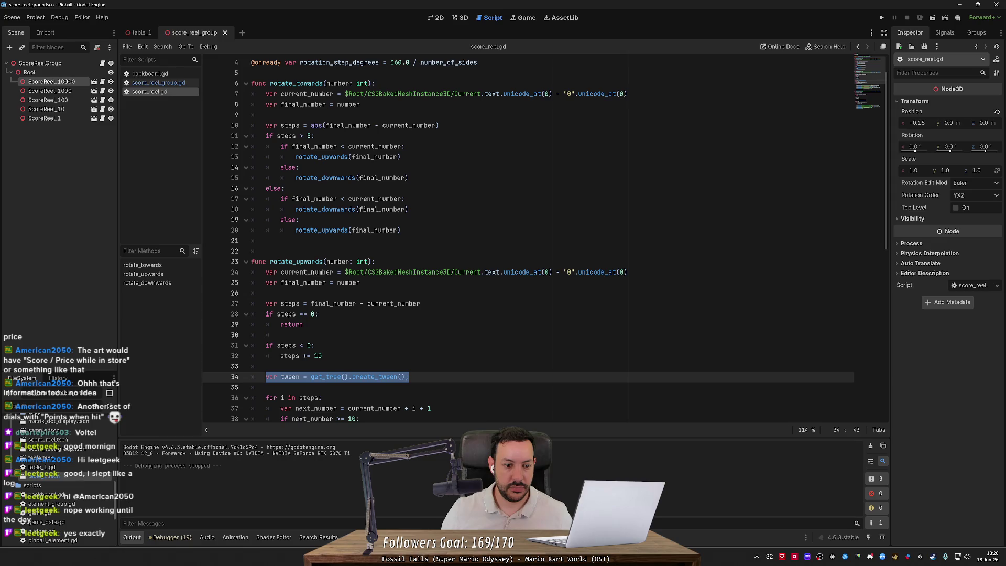
{"action": "scroll", "coordinate": [524, 236], "scroll_direction": "up", "scroll_amount": 1}
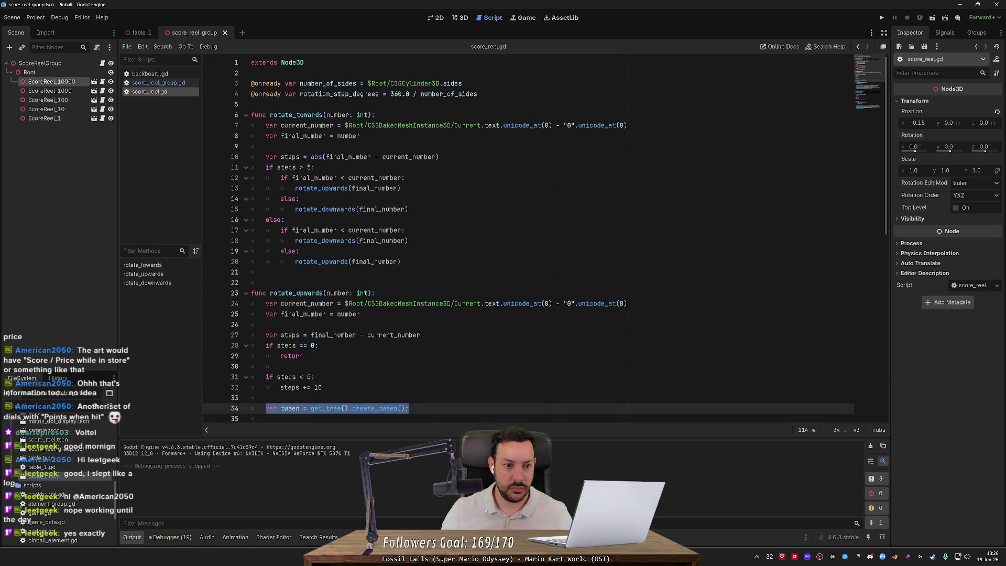
{"action": "scroll", "coordinate": [524, 235], "scroll_direction": "down", "scroll_amount": 4}
Declare 'var _tween = null' above rotate_upwards.
{"action": "left_click", "coordinate": [252, 157]}
{"action": "key", "text": "Return"}
{"action": "type", "text": "var"}
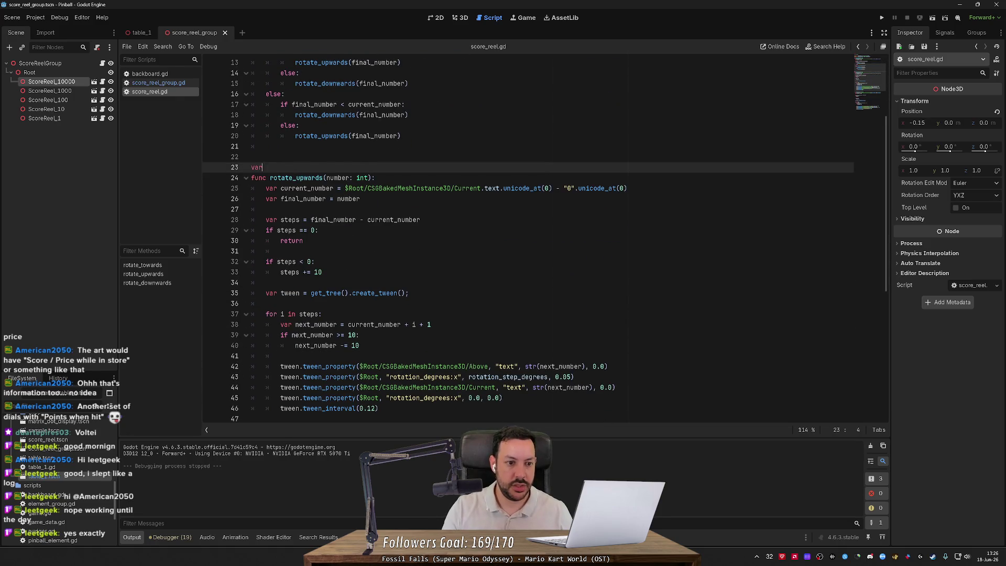
{"action": "type", "text": " _tween = null"}
{"action": "key", "text": "Return"}
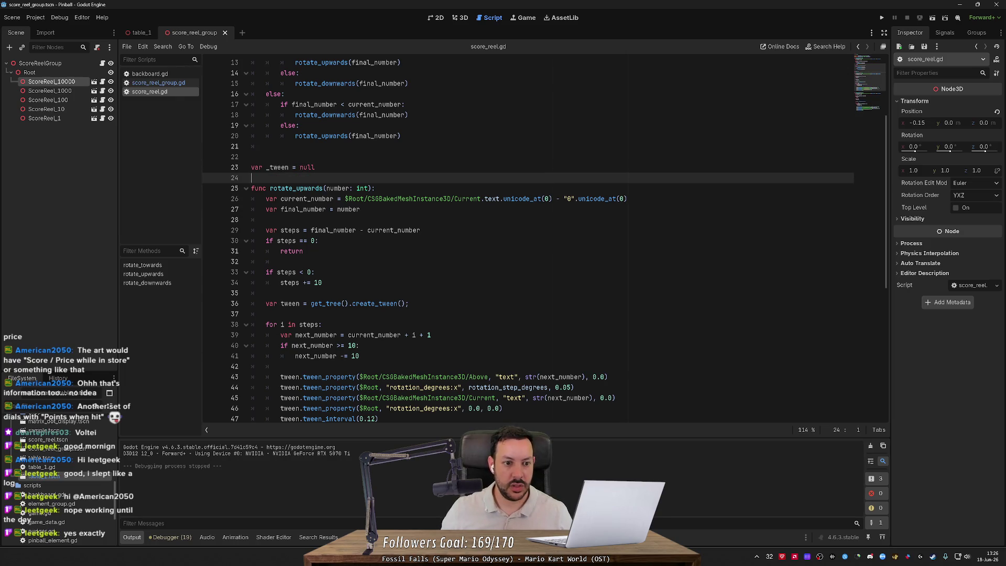
Wrap rotate_upwards' tween creation in 'if not _tween:' and assign it to _tween instead of a local var.
{"action": "left_click", "coordinate": [267, 293]}
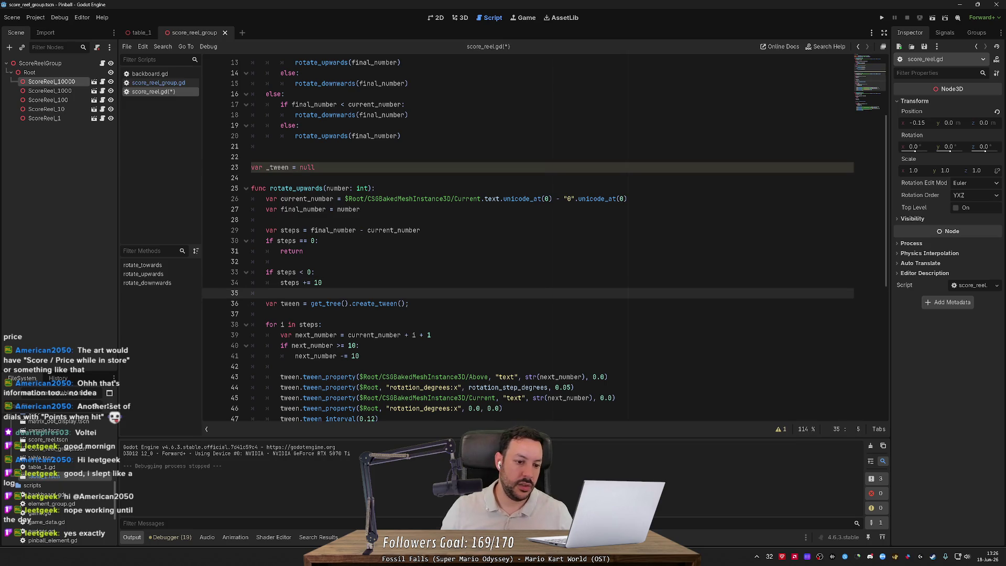
{"action": "key", "text": "Return"}
{"action": "type", "text": "if not _tween:"}
{"action": "left_click", "coordinate": [276, 313]}
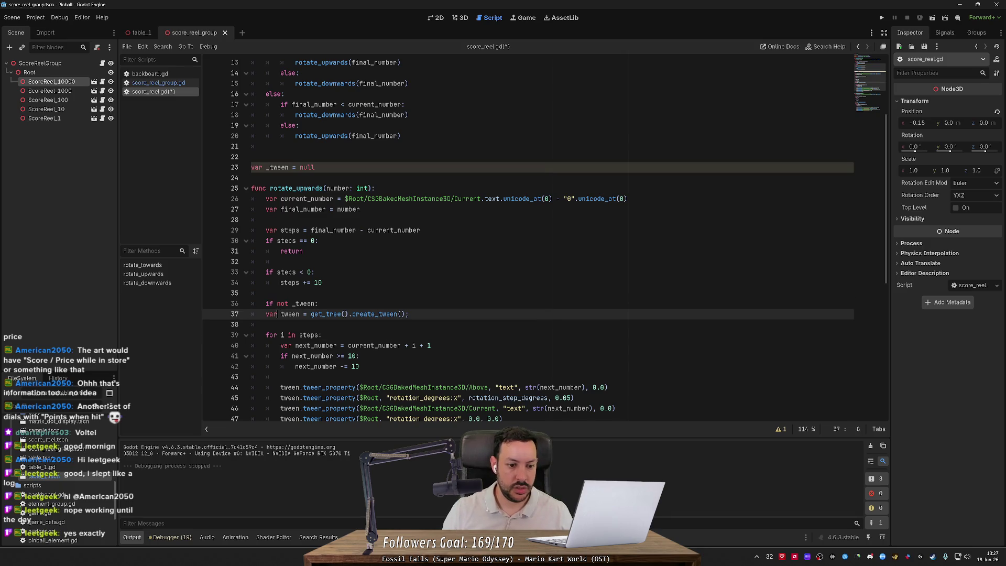
{"action": "key", "text": "shift+ctrl+Right"}
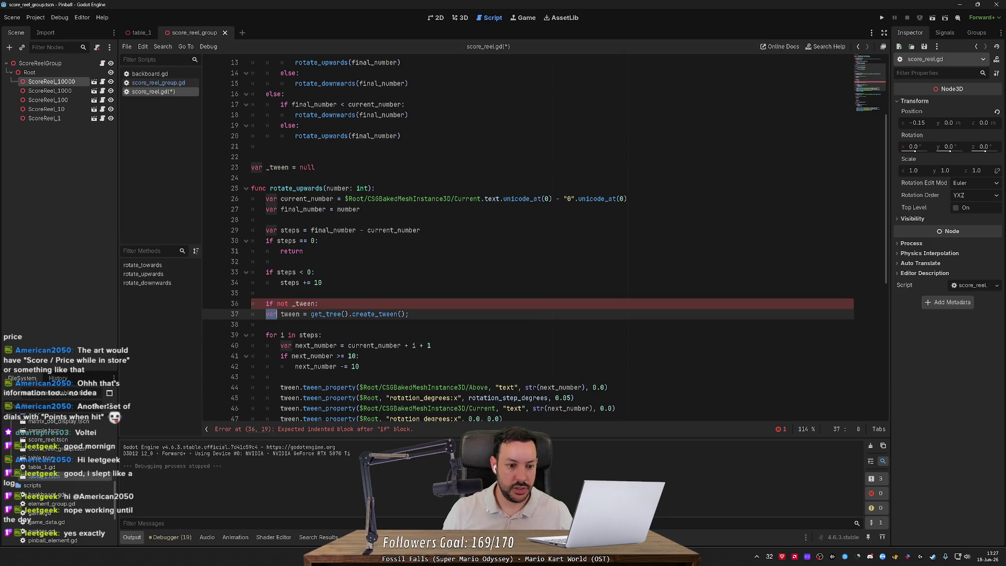
{"action": "key", "text": "Tab"}
{"action": "key", "text": "BackSpace"}
{"action": "left_click_drag", "start_coordinate": [409, 314], "coordinate": [234, 308]}
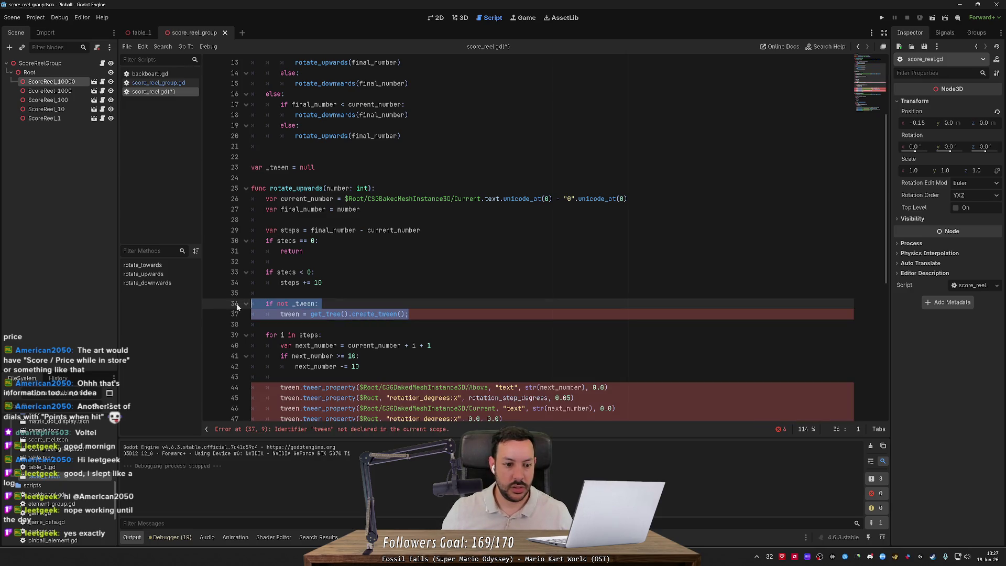
{"action": "left_click", "coordinate": [408, 314]}
Copy the 'if not _tween:' block for reuse in rotate_downwards.
{"action": "scroll", "coordinate": [408, 314], "scroll_direction": "down", "scroll_amount": 3}
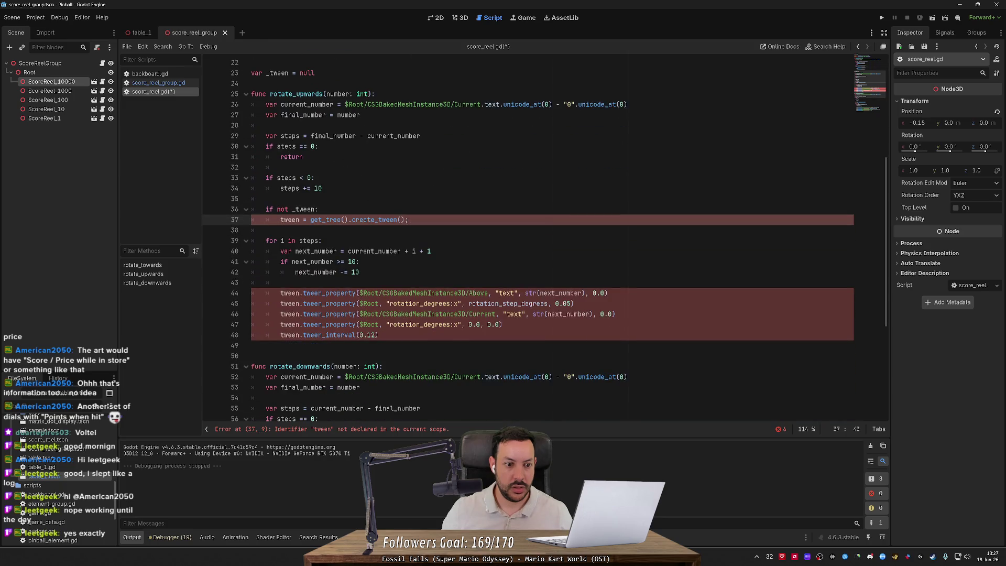
{"action": "type", "text": "_"}
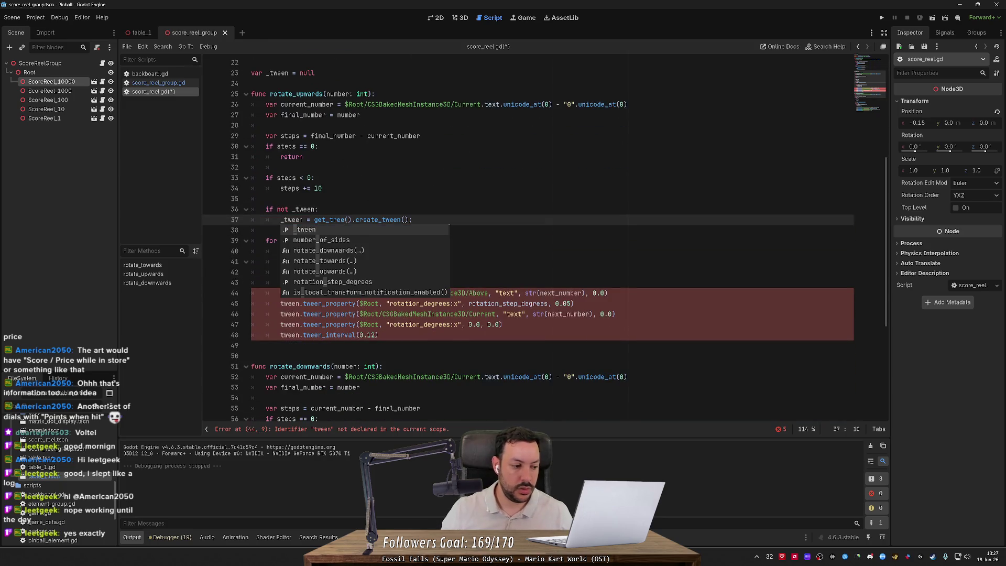
{"action": "key", "text": "Escape"}
{"action": "key", "text": "Down"}
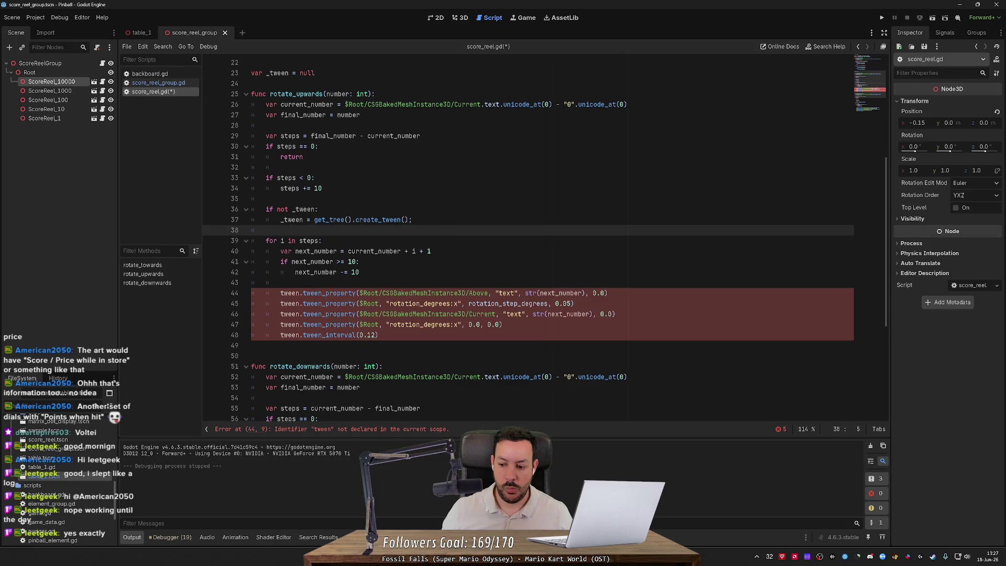
{"action": "key", "text": "Home"}
{"action": "key", "text": "shift+Up"}
{"action": "key", "text": "shift+Up"}
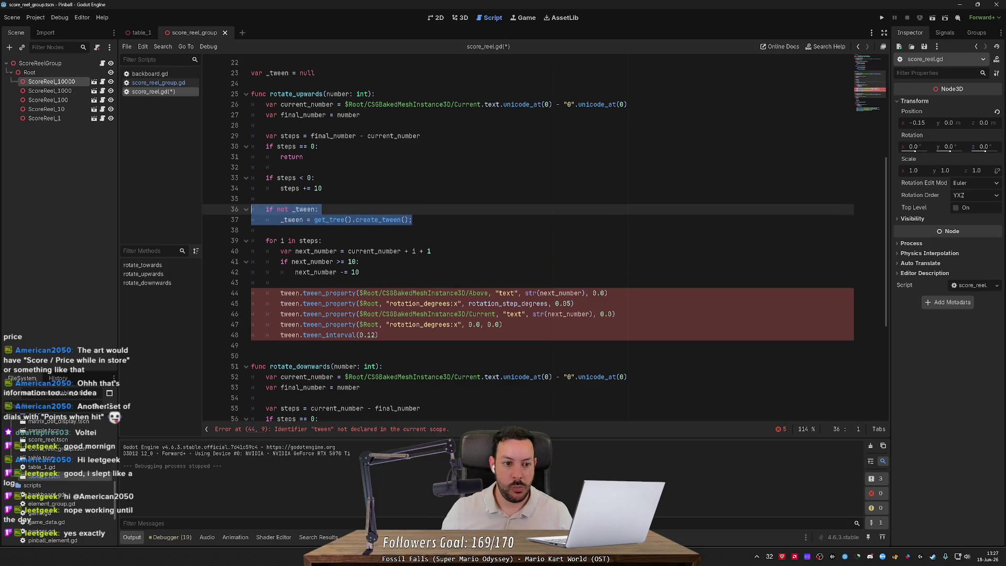
{"action": "scroll", "coordinate": [545, 237], "scroll_direction": "down", "scroll_amount": 6}
Replace rotate_downwards' create_tween line with the copied block and switch its tween calls on lines 71–74 to _tween.
{"action": "triple_click", "coordinate": [340, 287]}
{"action": "type", "text": "if not _tween: \t\t_tween = get_tree().create_tween();"}
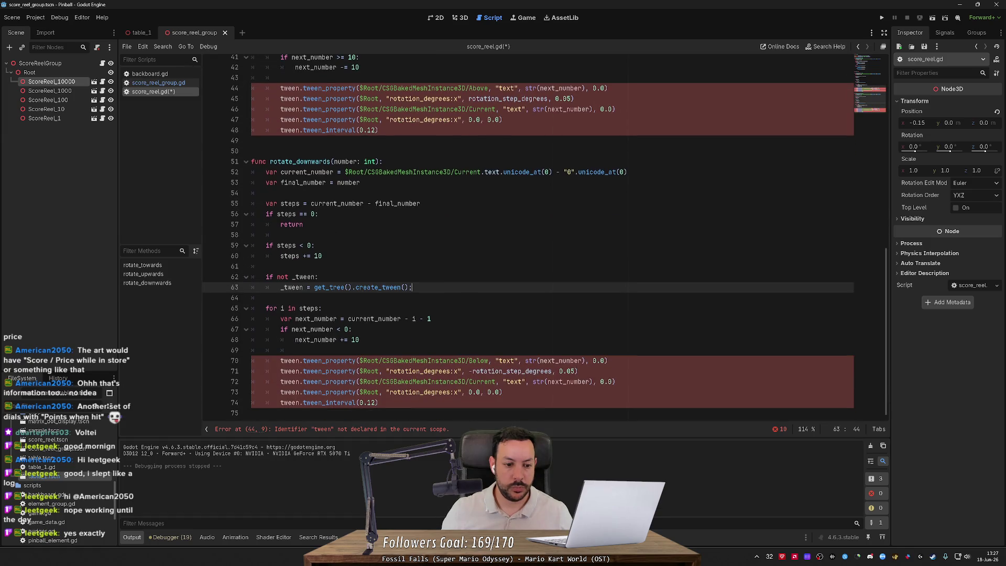
{"action": "double_click", "coordinate": [289, 360]}
{"action": "key", "text": "Left"}
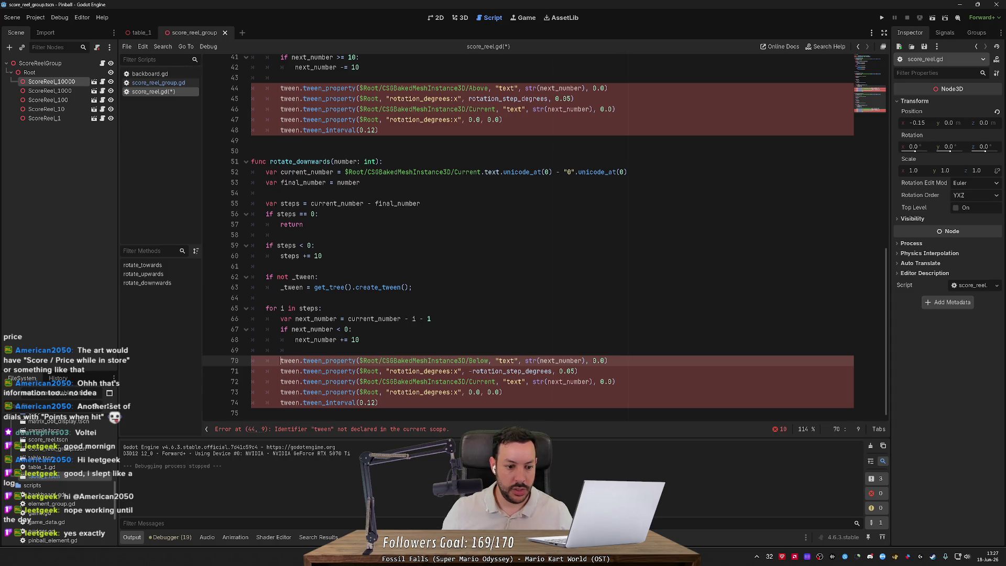
{"action": "left_click", "coordinate": [280, 402]}
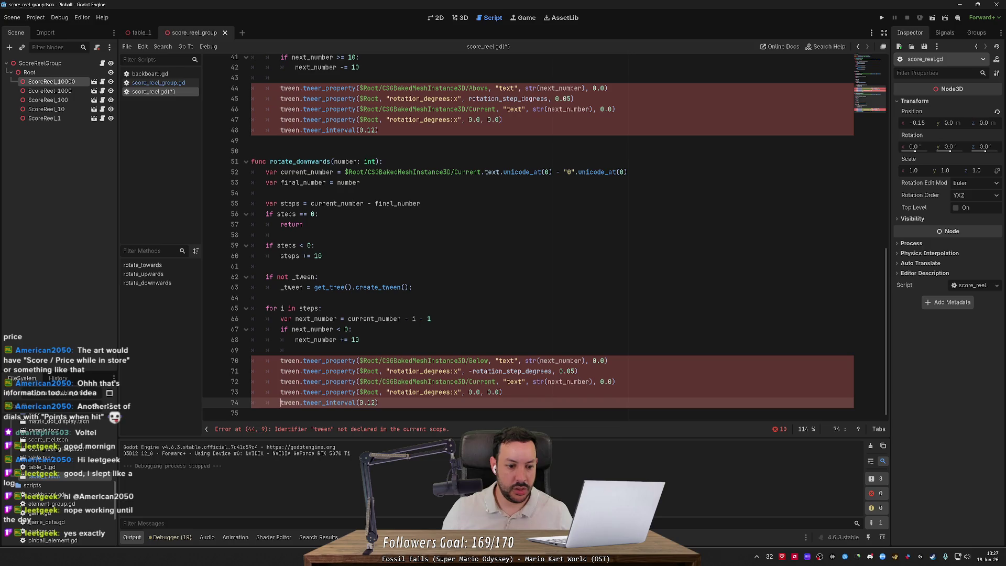
{"action": "key", "text": "Right"}
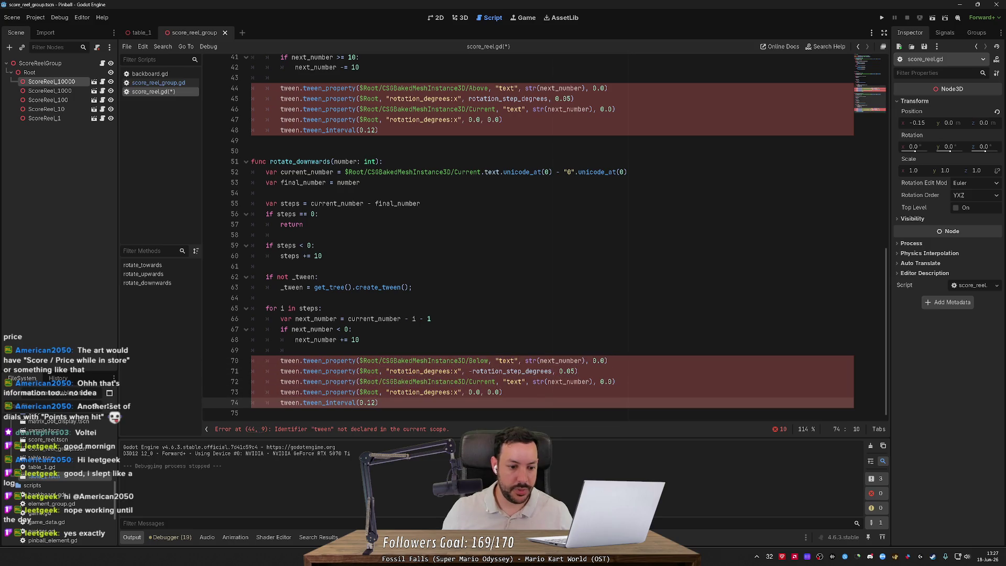
{"action": "type", "text": "_"}
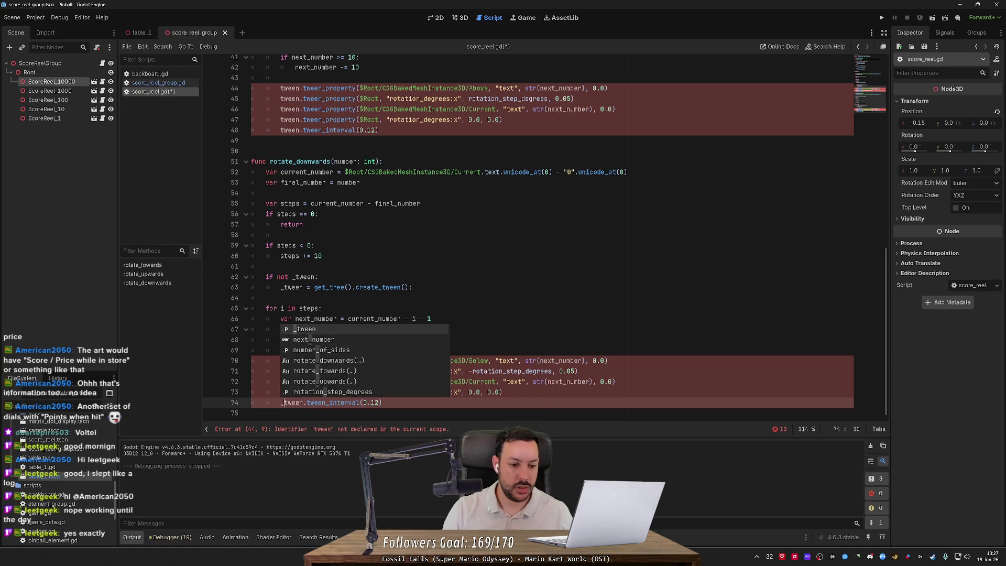
{"action": "key", "text": "Escape"}
{"action": "key", "text": "Up"}
{"action": "type", "text": "_"}
{"action": "key", "text": "Escape"}
{"action": "key", "text": "Up"}
{"action": "type", "text": "_"}
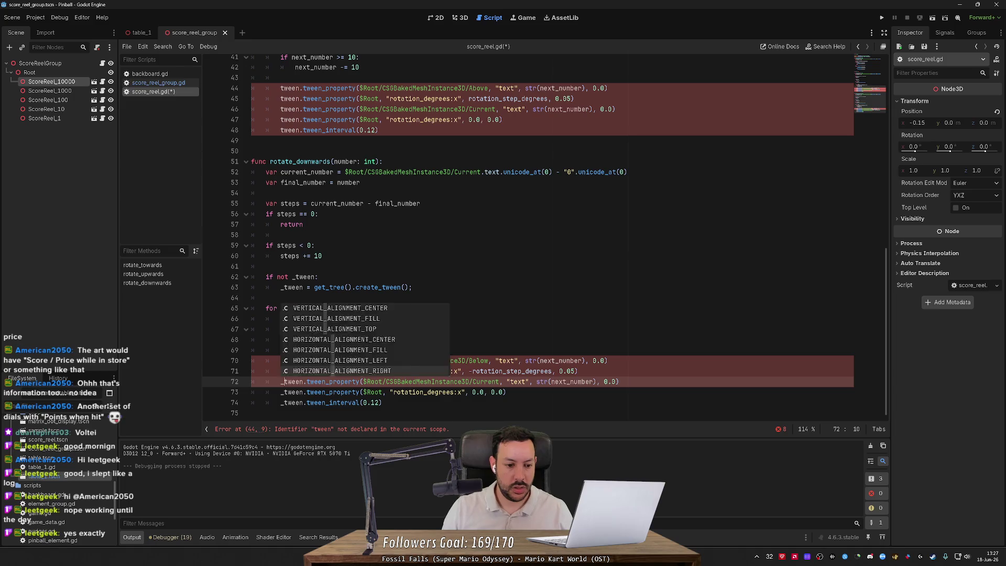
{"action": "key", "text": "Escape"}
{"action": "key", "text": "Up"}
{"action": "key", "text": "Up"}
{"action": "type", "text": "_"}
{"action": "left_click", "coordinate": [307, 391]}
Switch the tween calls on lines 44–48 in rotate_upwards to _tween, clearing the reported errors.
{"action": "left_click", "coordinate": [332, 429]}
{"action": "type", "text": "_"}
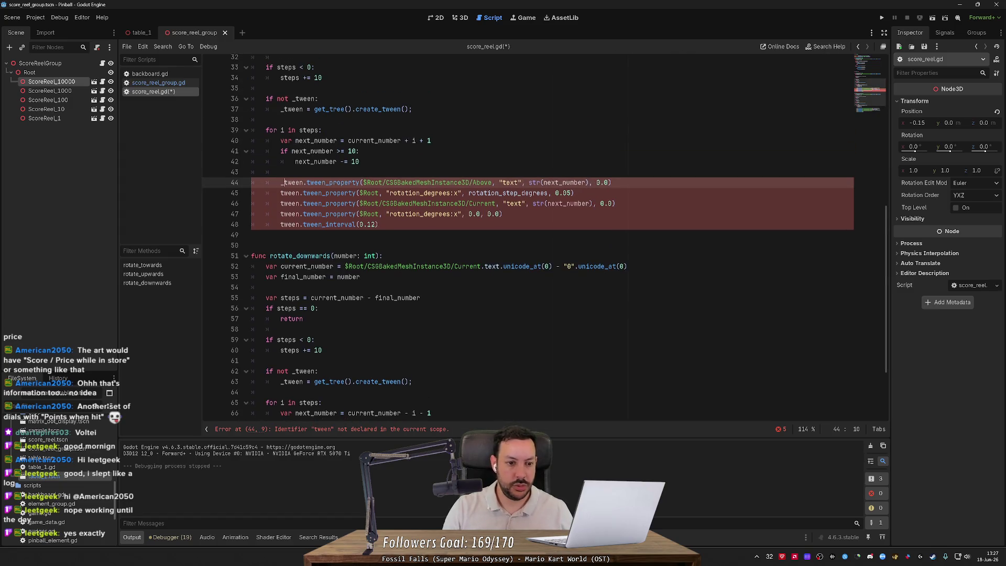
{"action": "key", "text": "Down"}
{"action": "type", "text": "_"}
{"action": "key", "text": "Down"}
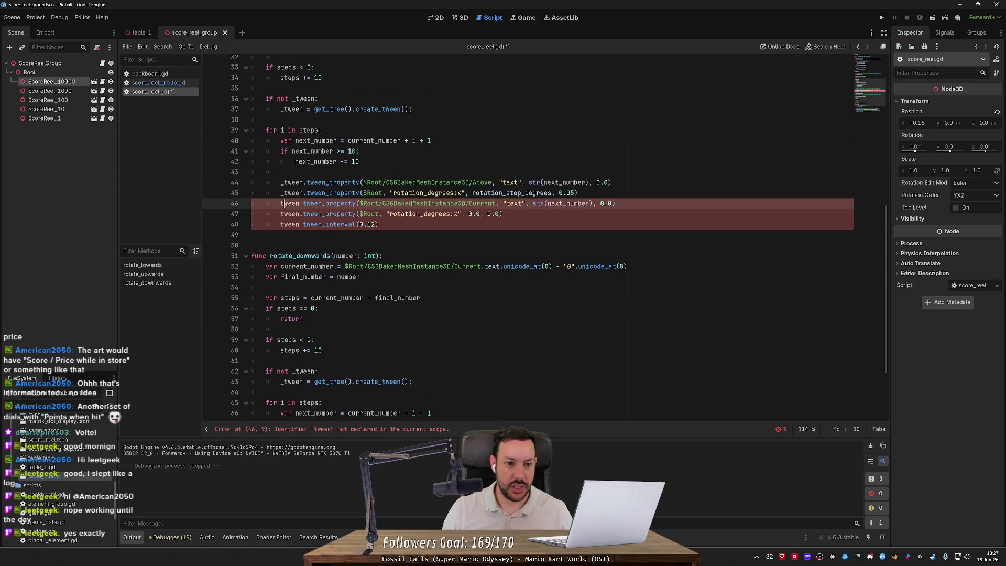
{"action": "type", "text": "_"}
{"action": "key", "text": "Down"}
{"action": "type", "text": "_"}
{"action": "key", "text": "Down"}
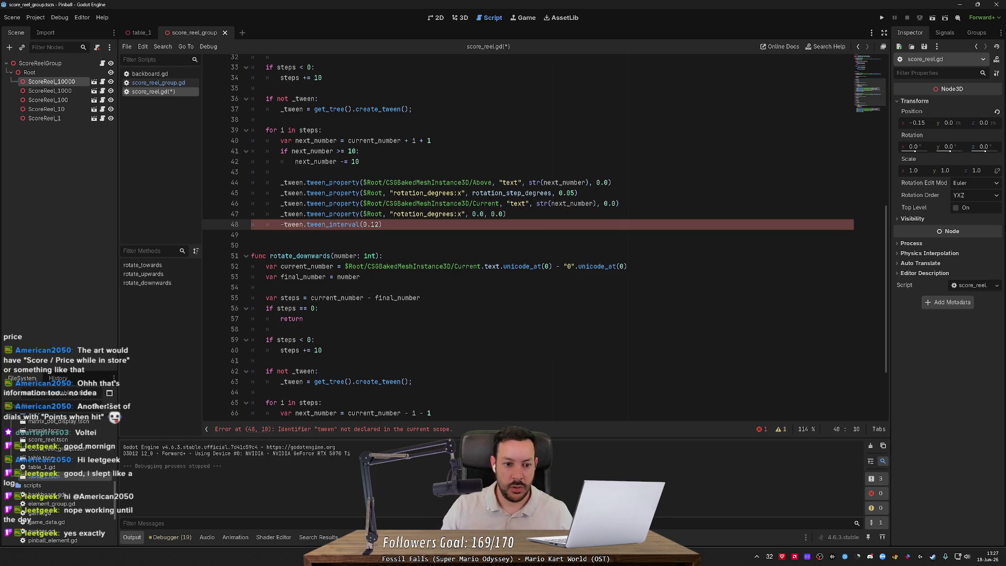
{"action": "type", "text": "_"}
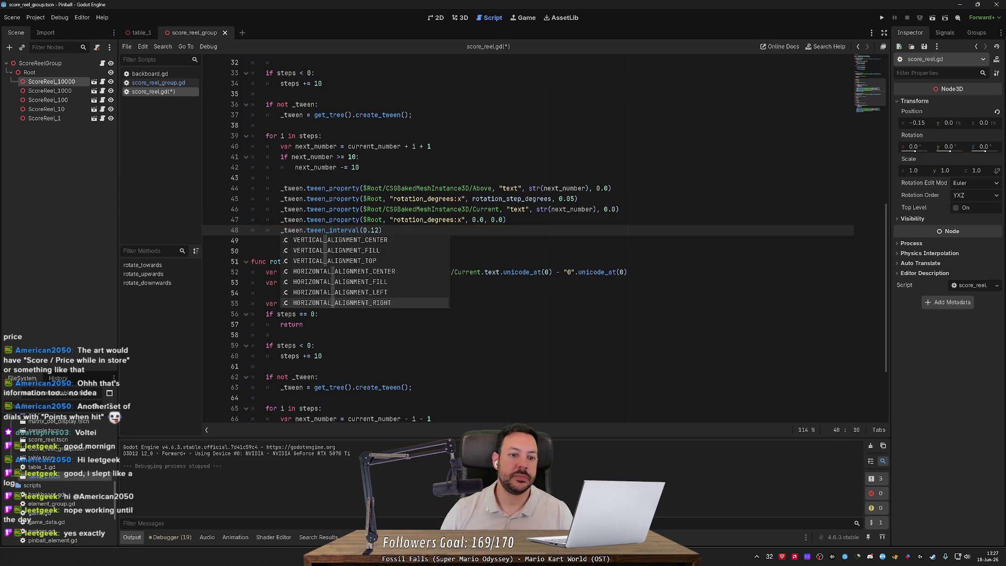
{"action": "left_click", "coordinate": [317, 167]}
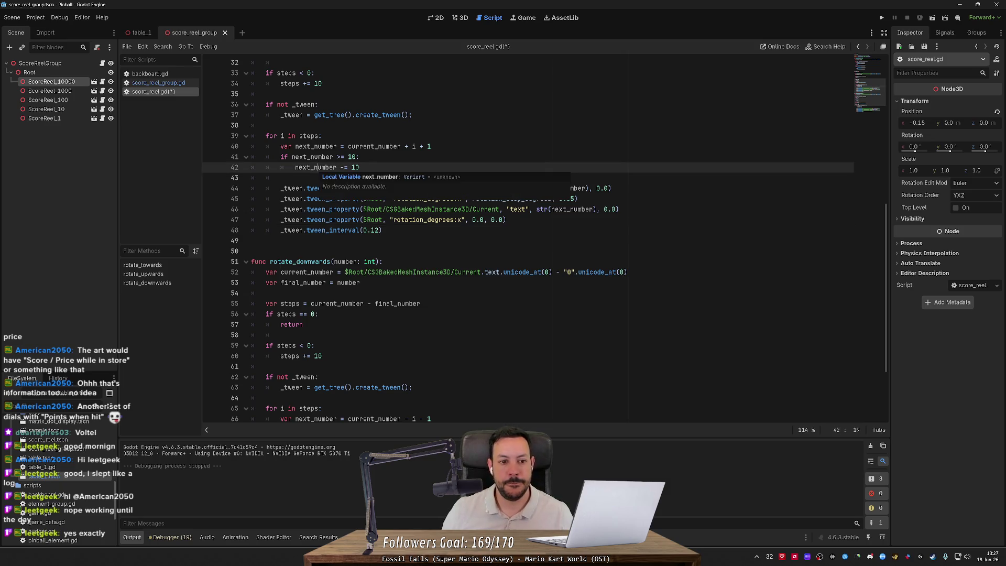
Highlight every use of current_number in score_reel.gd to review it.
{"action": "scroll", "coordinate": [545, 241], "scroll_direction": "up", "scroll_amount": 4}
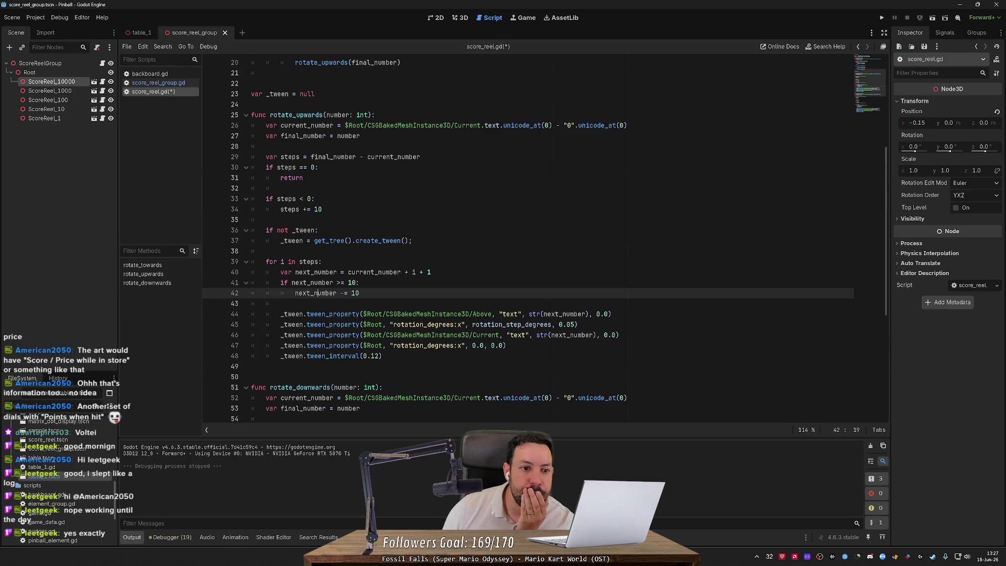
{"action": "scroll", "coordinate": [544, 241], "scroll_direction": "down", "scroll_amount": 4}
{"action": "scroll", "coordinate": [545, 238], "scroll_direction": "down", "scroll_amount": 3}
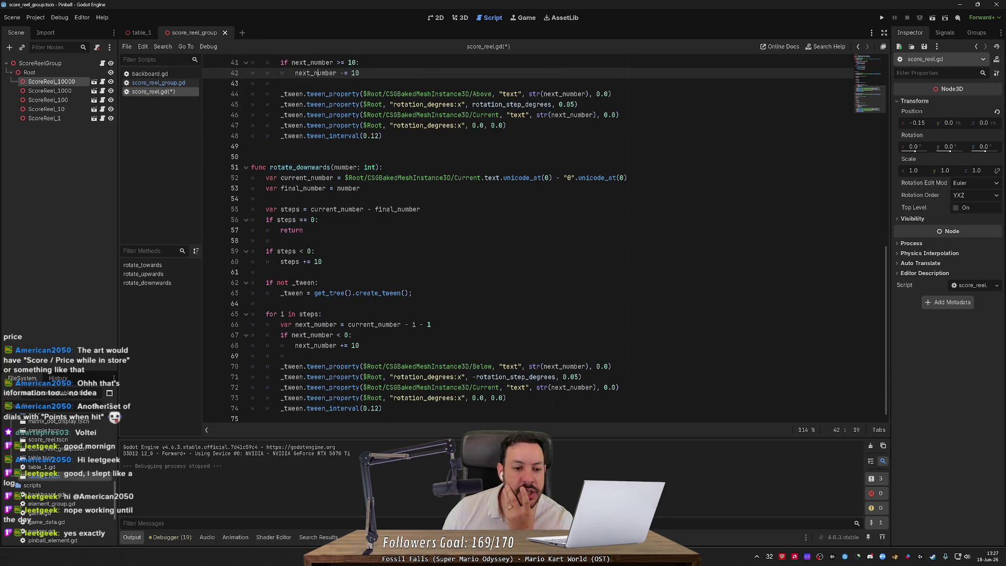
{"action": "double_click", "coordinate": [307, 177]}
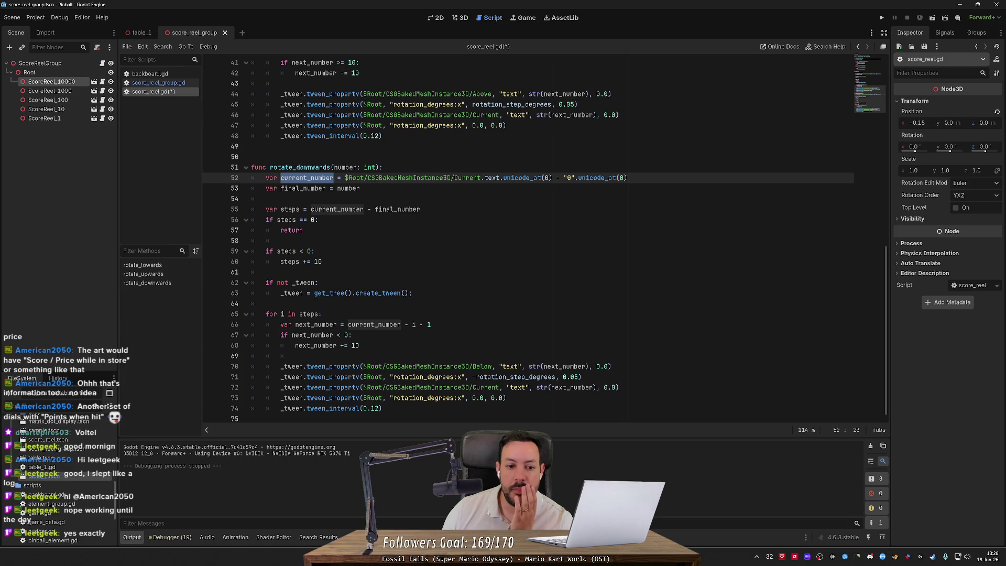
Insert an extra blank line after the onready variables at line 5.
{"action": "scroll", "coordinate": [523, 241], "scroll_direction": "up", "scroll_amount": 4}
{"action": "scroll", "coordinate": [524, 241], "scroll_direction": "up", "scroll_amount": 9}
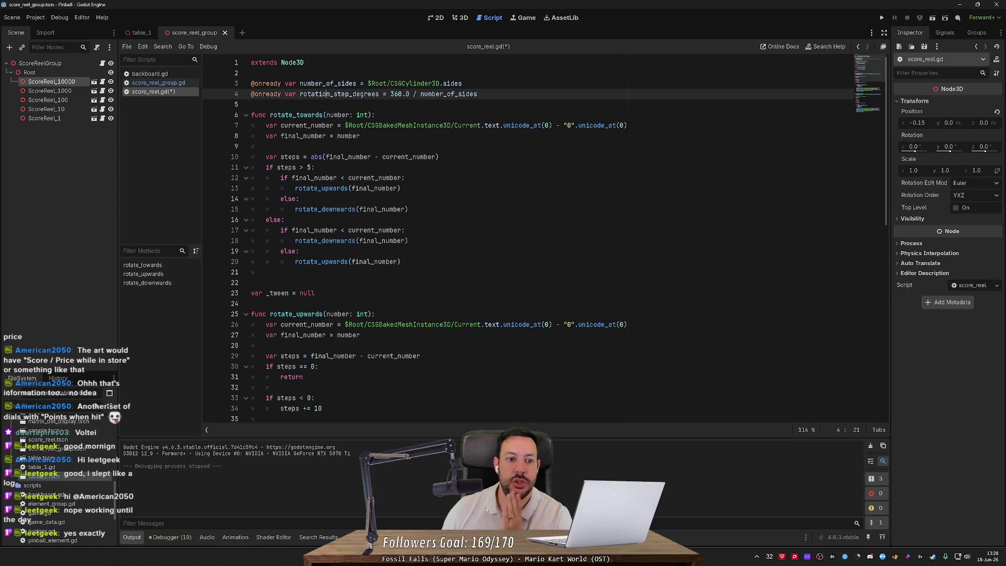
{"action": "left_click", "coordinate": [252, 105]}
{"action": "key", "text": "Return"}
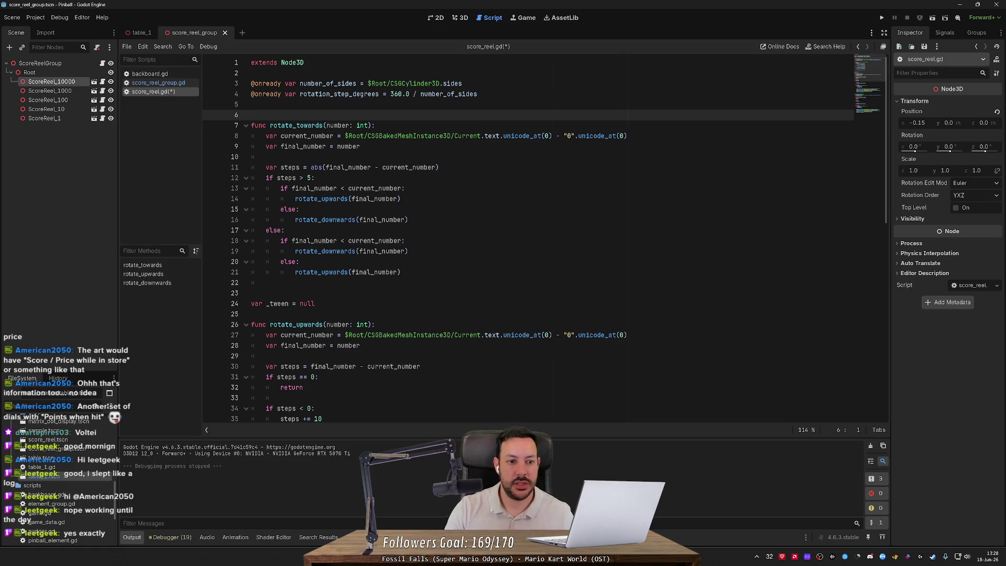